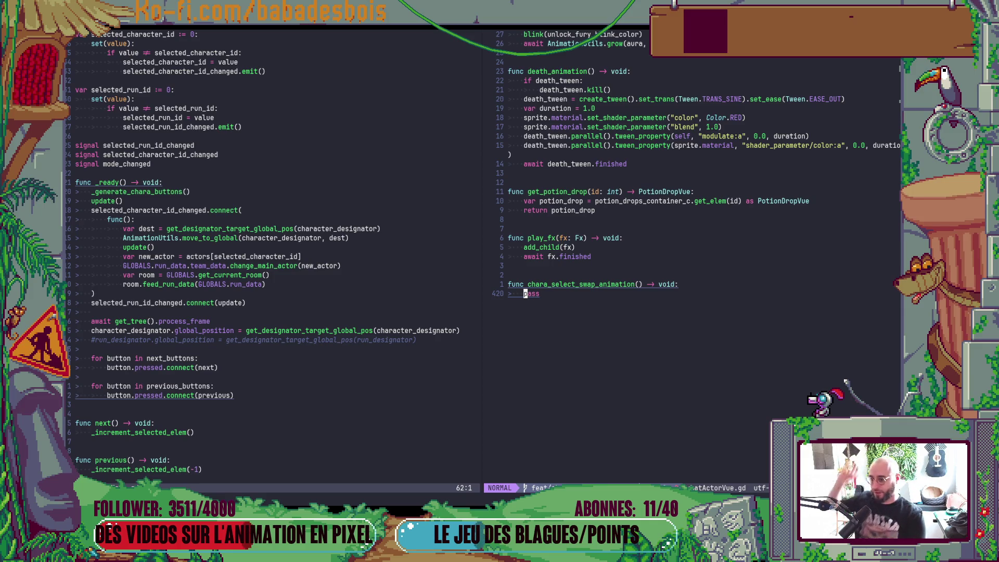
Step: Select the lines of the empty swap animation function in RunSelectionMenu.gd
key(k)
key(shift+v)
key(j)
key(Escape)
key(k)
key(shift+v)
key(j)
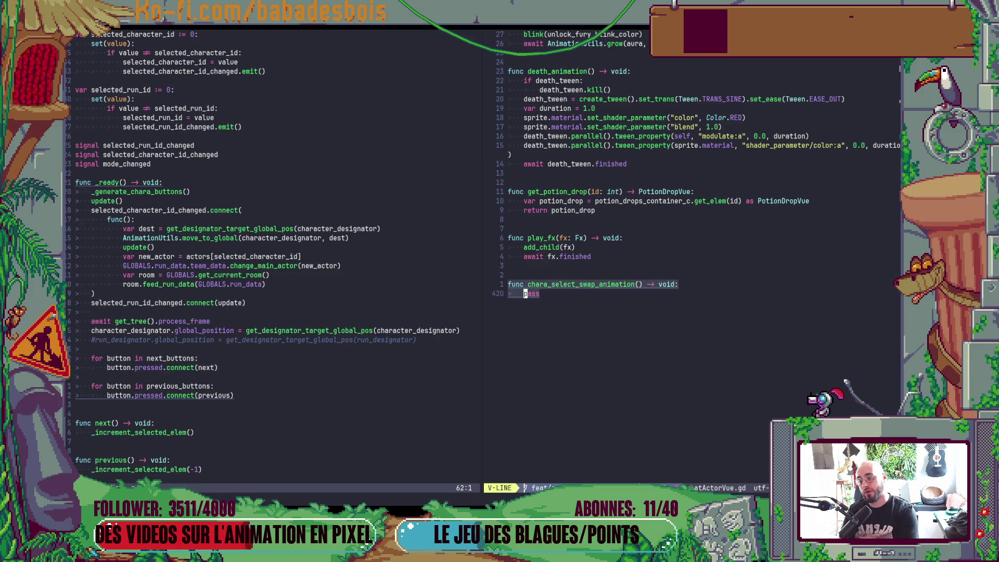
Step: Move to the run_data argument of the handler's room.feed_run_data call
click(266, 274)
key(j)
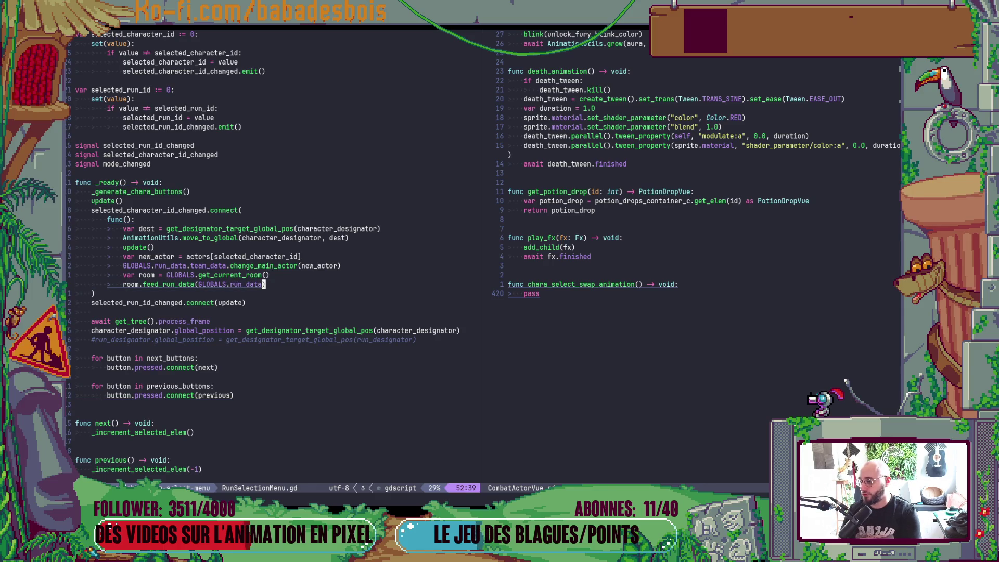
key(asciicircum)
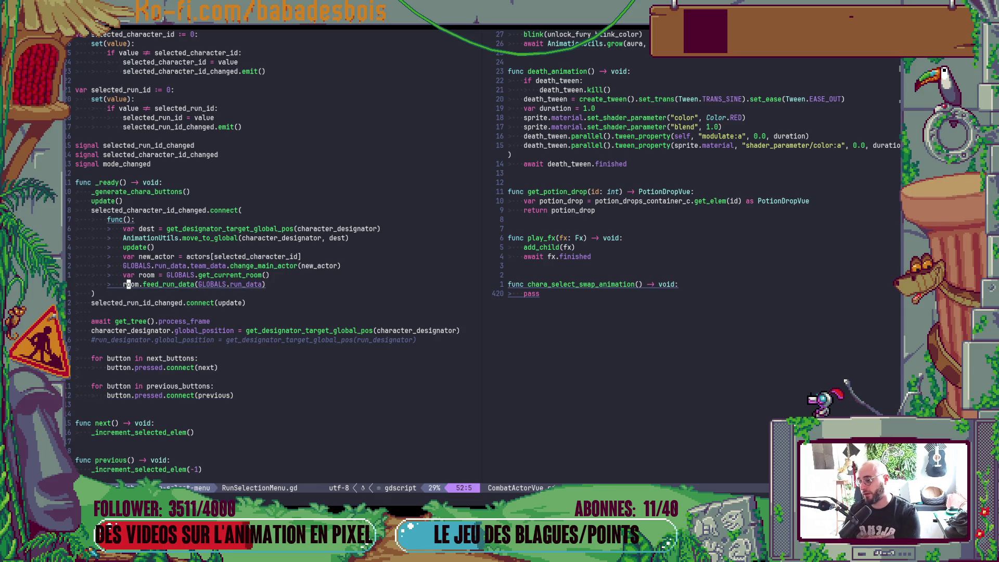
key(dollar)
key(h)
key(h)
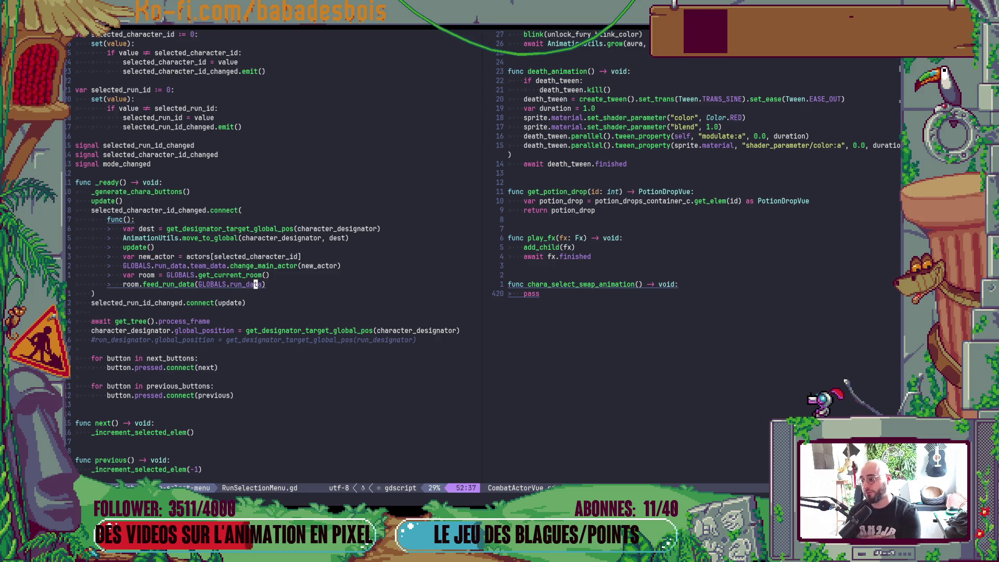
Step: Select the actor change and room lines, delete them, then undo the deletion
key(k)
key(k)
key(V)
key(j)
key(j)
key(d)
key(u)
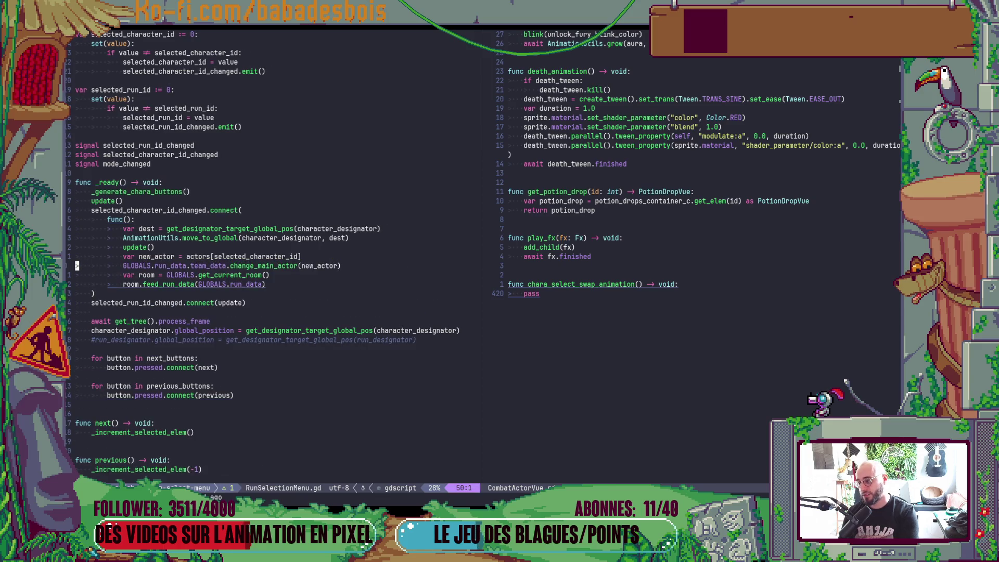
key(ctrl+w)
Step: Visit the swap animation function's body, then reselect the three handler lines
key(l)
key(ctrl+w)
key(h)
key(V)
key(j)
key(j)
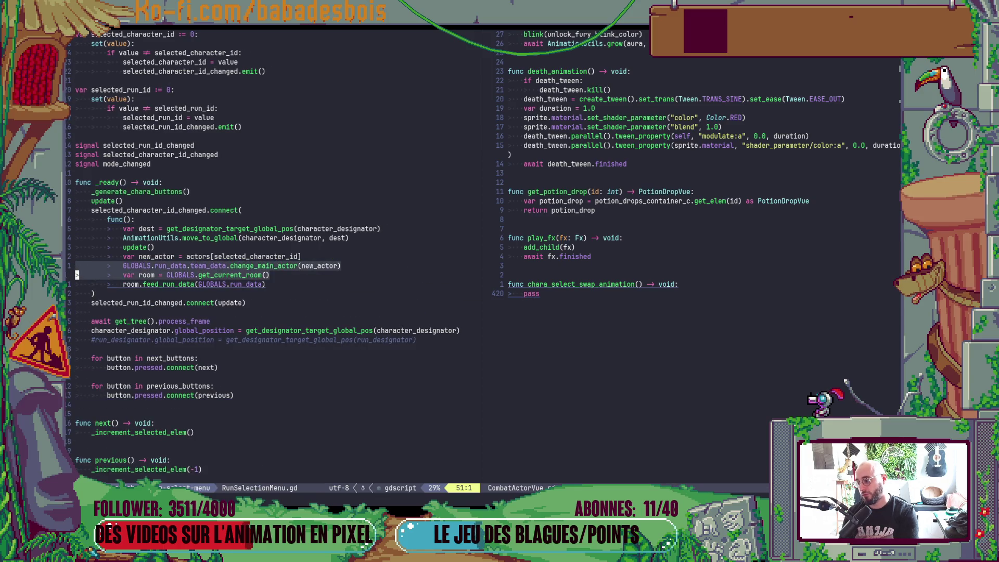
key(Escape)
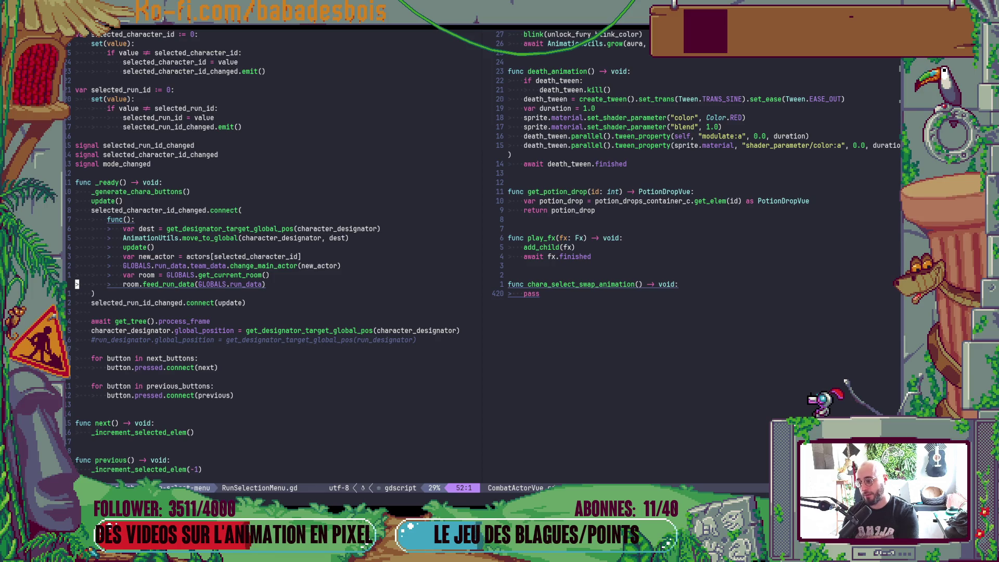
Step: Select the actor change and room lookup lines, then shift the selection to feed_run_data
key(k)
key(k)
key(V)
key(j)
key(j)
key(k)
key(Escape)
key(V)
key(j)
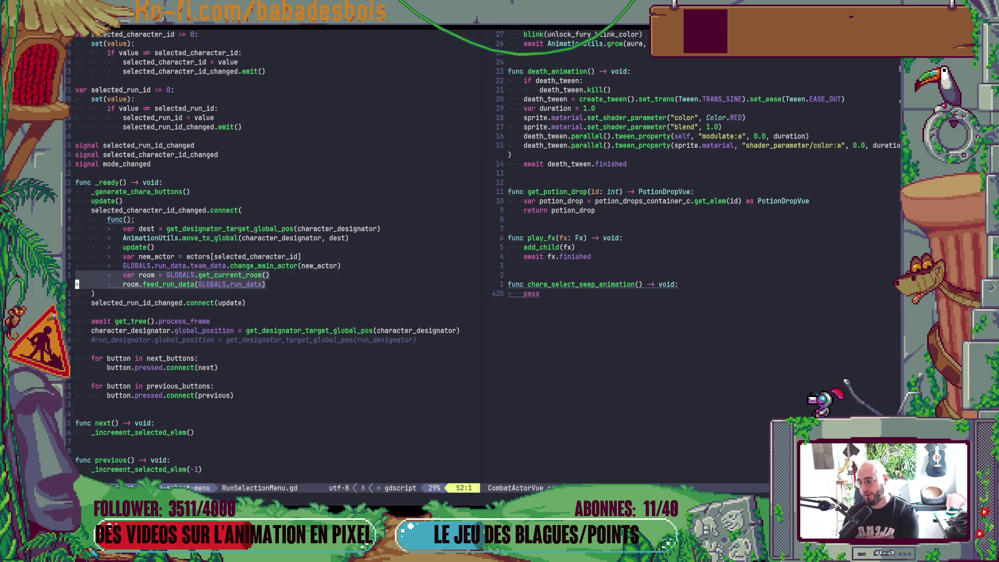
key(Escape)
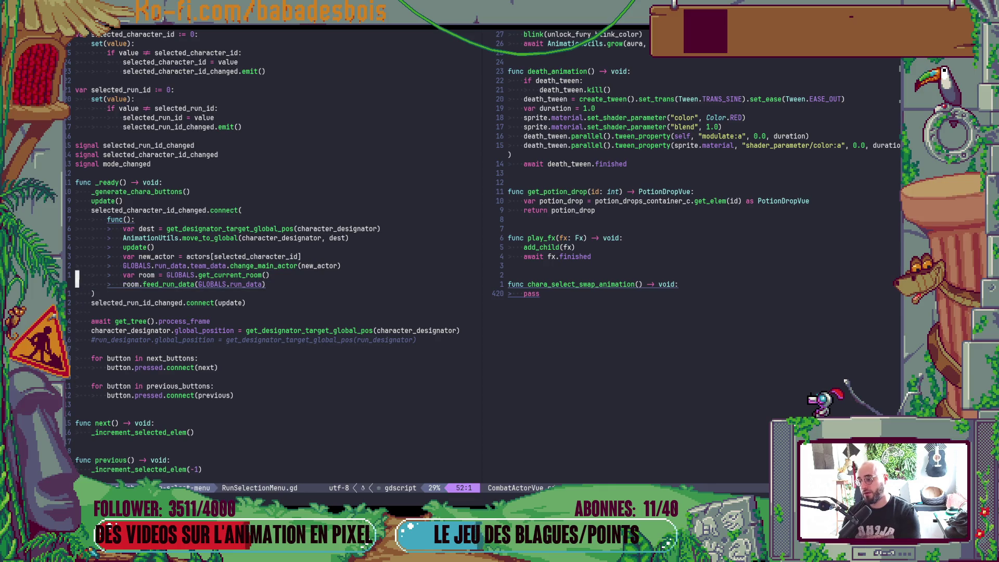
Step: Jump to the get_current_room definition in Globals.gd and view change_scene_to
key(k)
key(w)
key(g)
key(d)
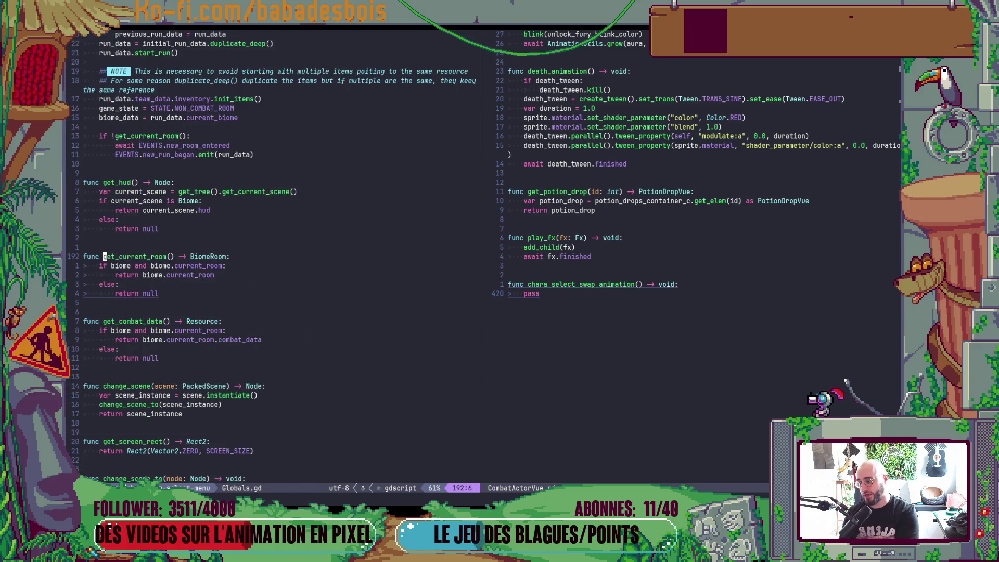
key(ctrl+d)
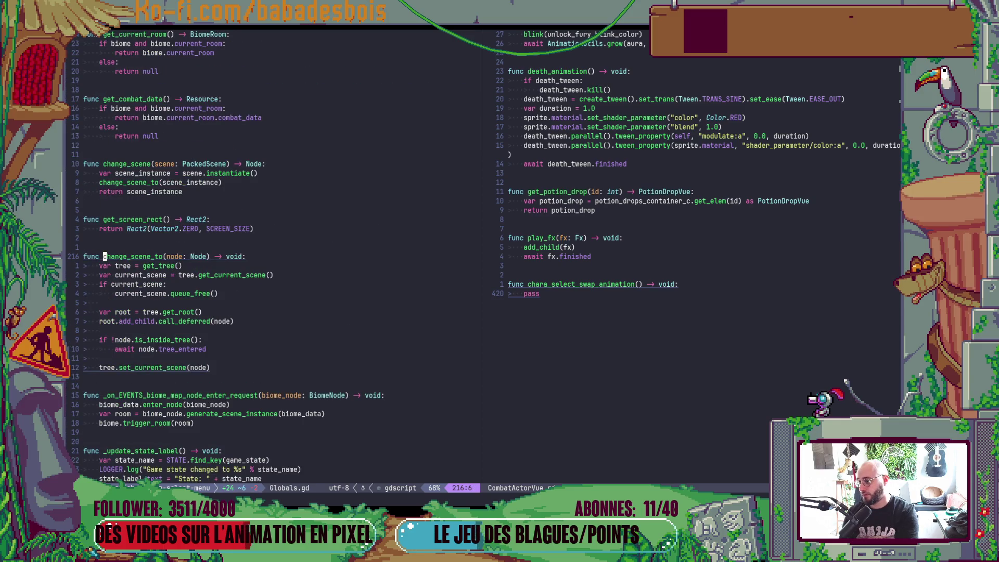
Step: Find and open BiomeRoom.gd through the project file search
key(space)
key(f)
key(f)
text(BiomeRoom)
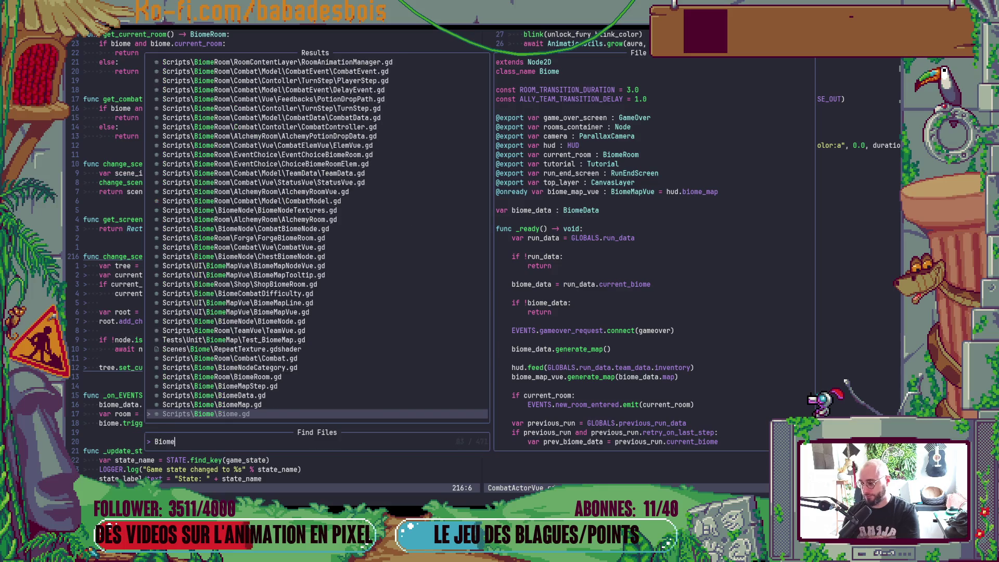
key(Return)
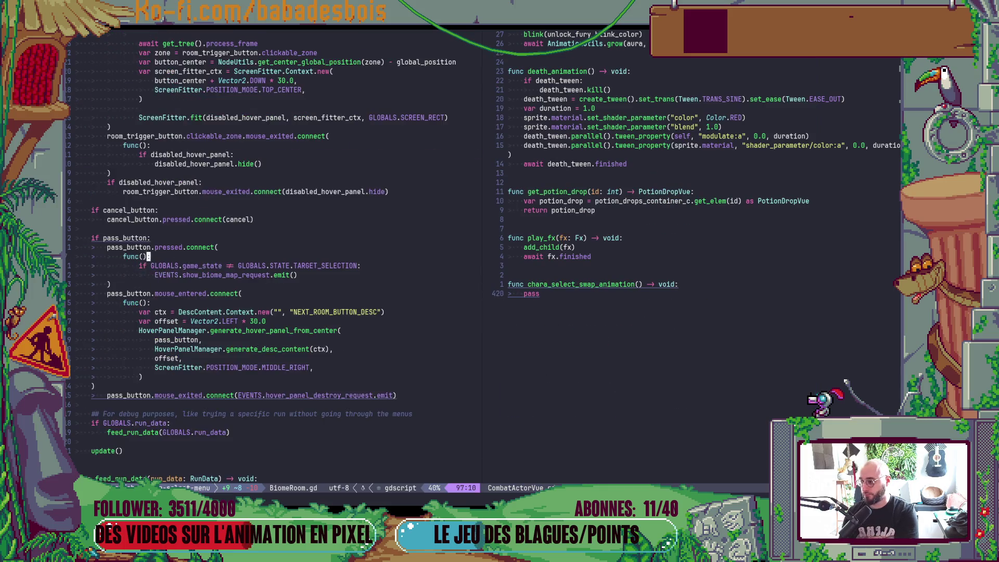
Step: Read BiomeRoom's exported nodes and _ready function, then return to RunSelectionMenu.gd
key(g)
key(semicolon)
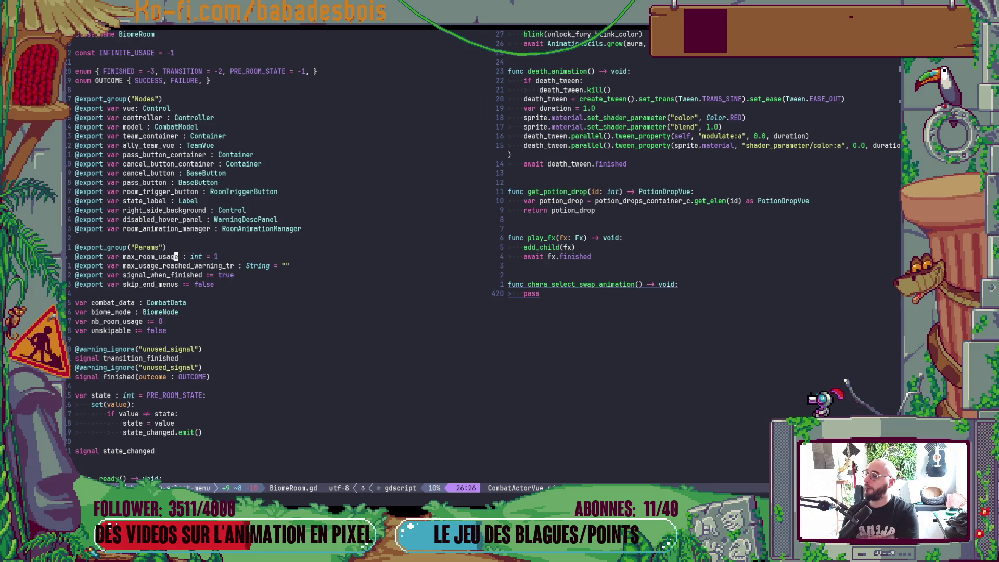
key(g)
key(comma)
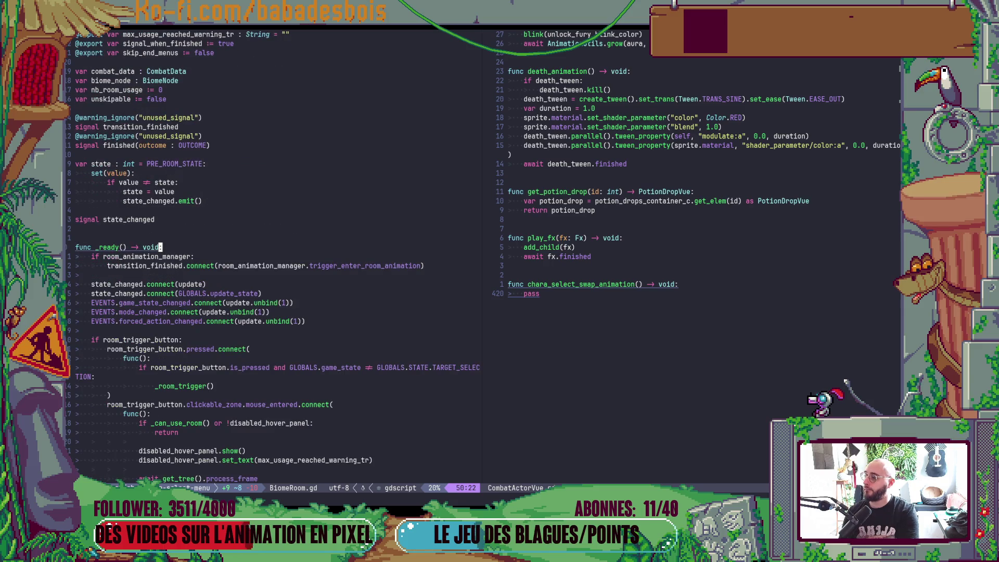
key(ctrl+d)
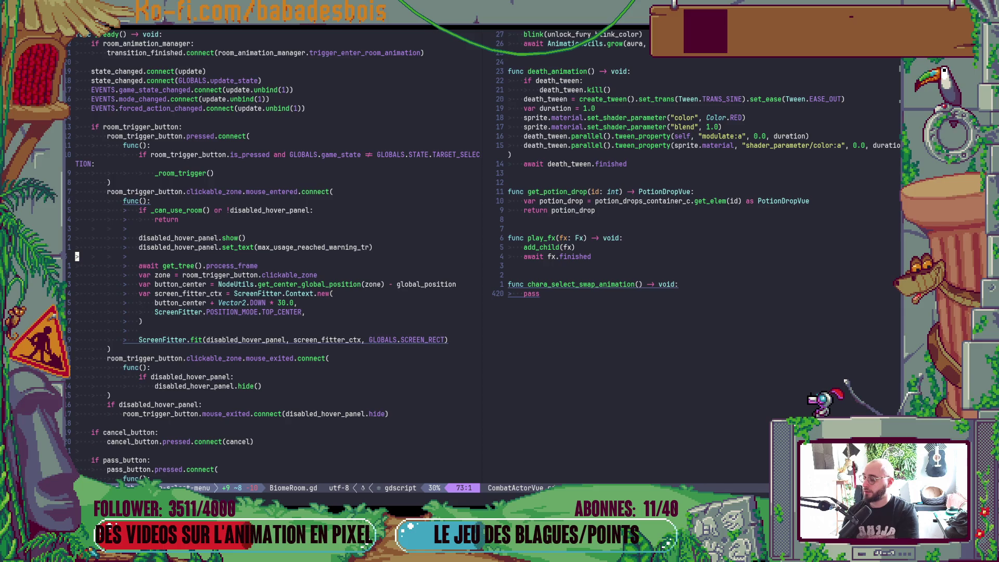
key(ctrl+o)
key(ctrl+o)
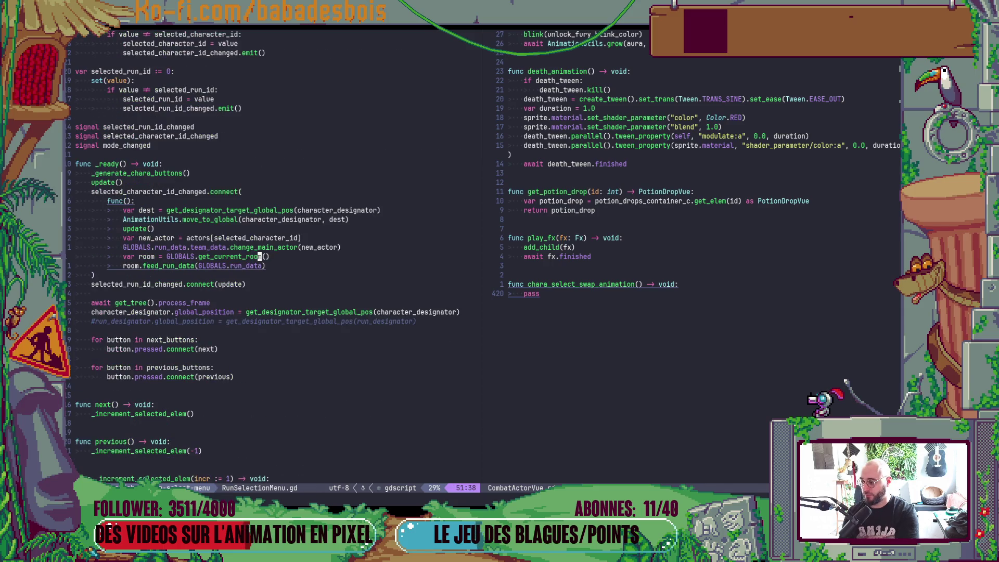
Step: Add var current_actor = GLOBALS.run_data.get_main_actor_data() and a new var actor_vue = line
key(k)
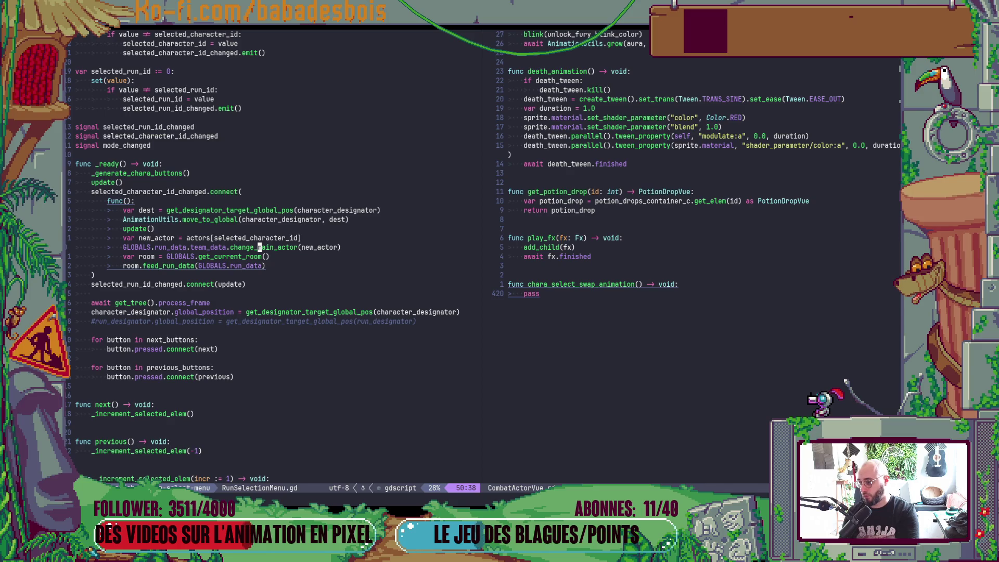
text(kOvar curre)
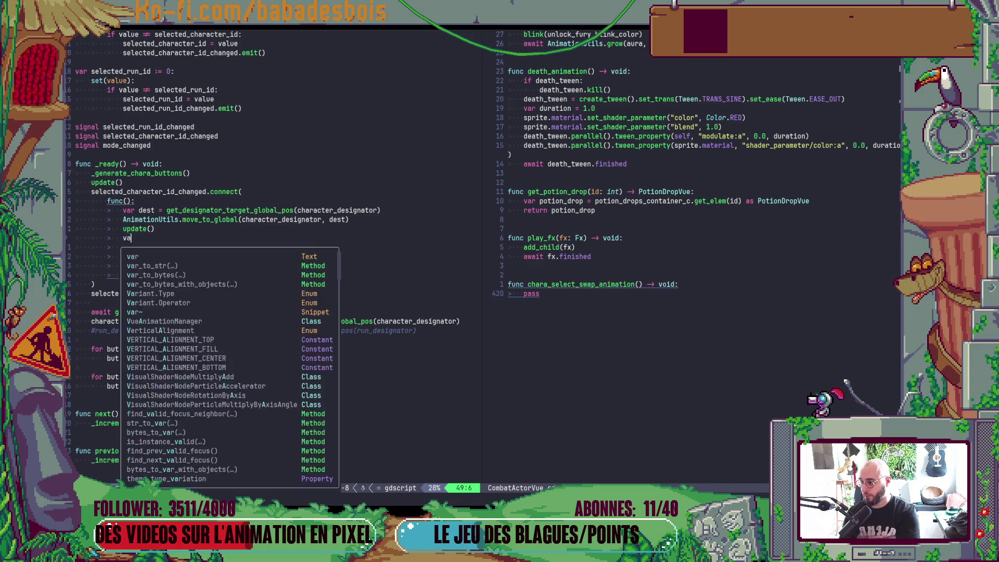
text(nt_actor = )
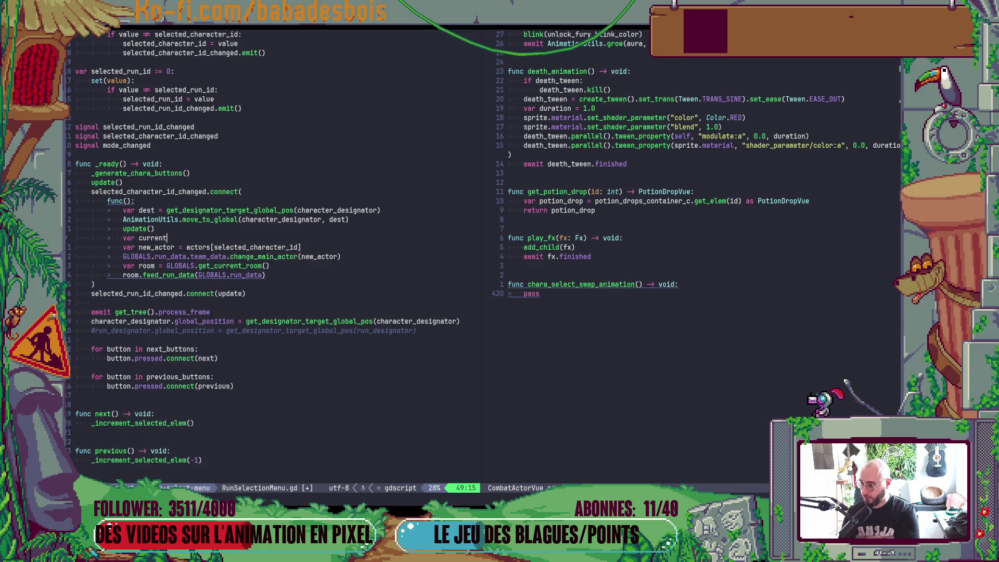
text(GLOBALS.)
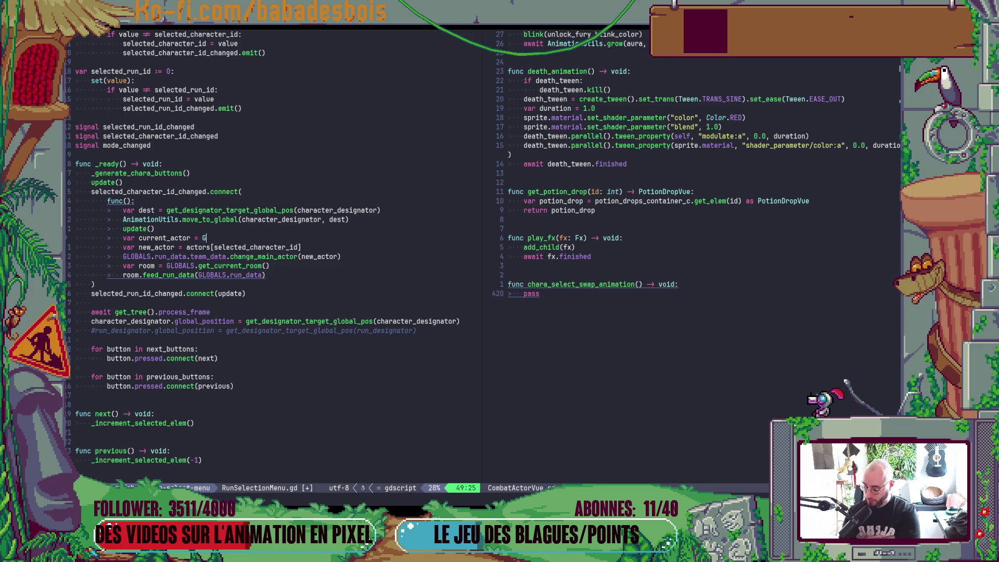
text(run_data.get_c)
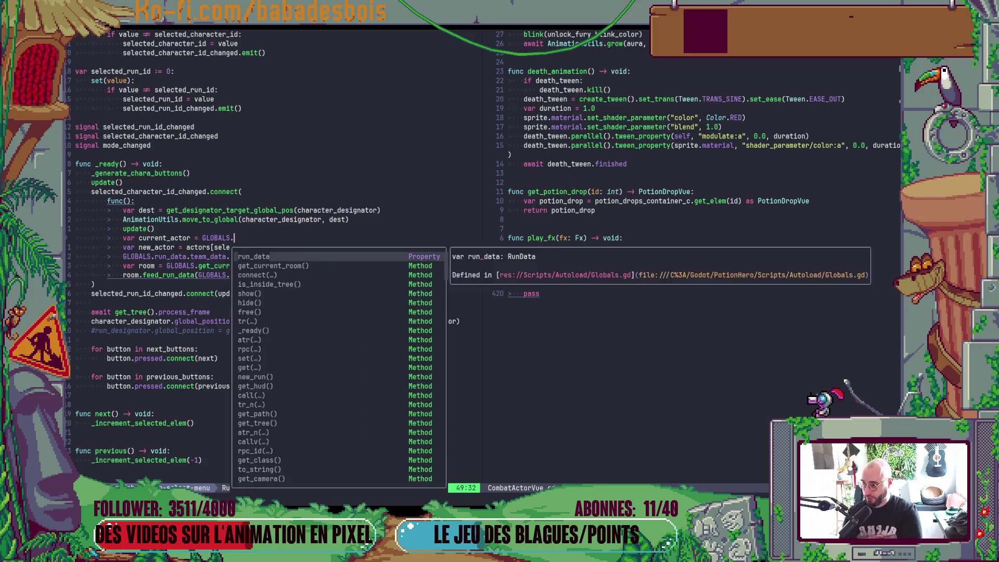
text(ata.get_ma)
key(ctrl+n)
key(Return)
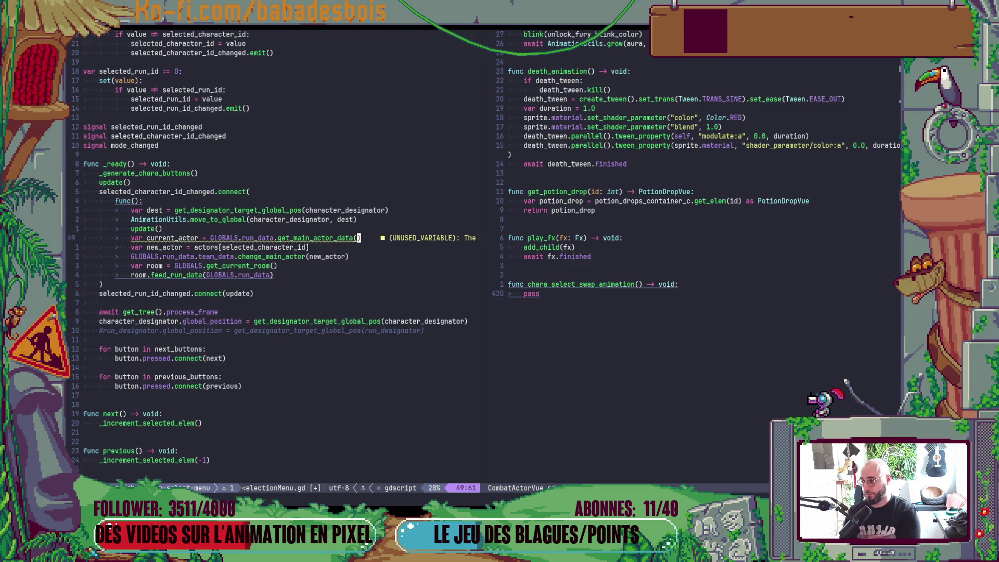
key(Down)
key(Down)
text(kO)
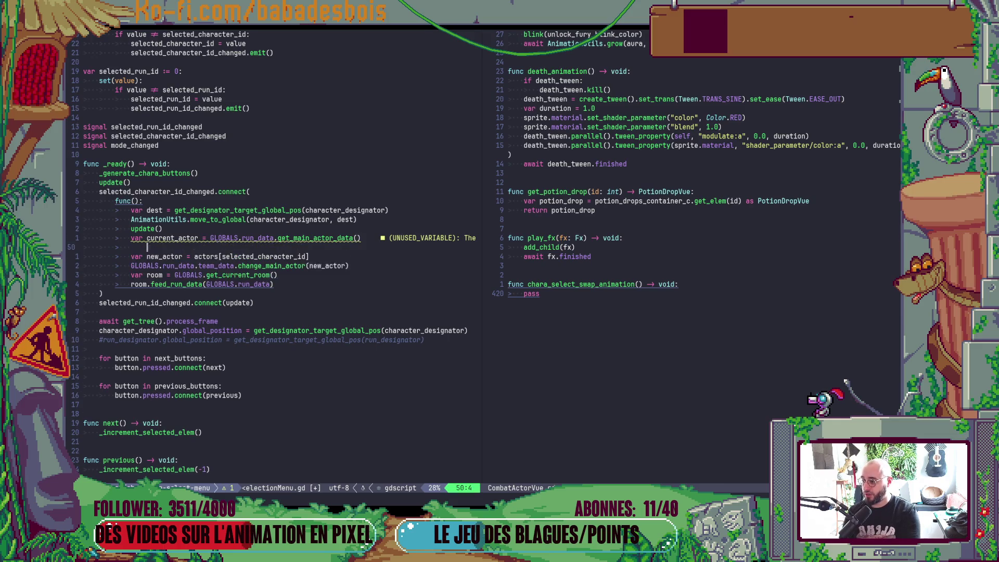
text(var )
text(actor_bvu)
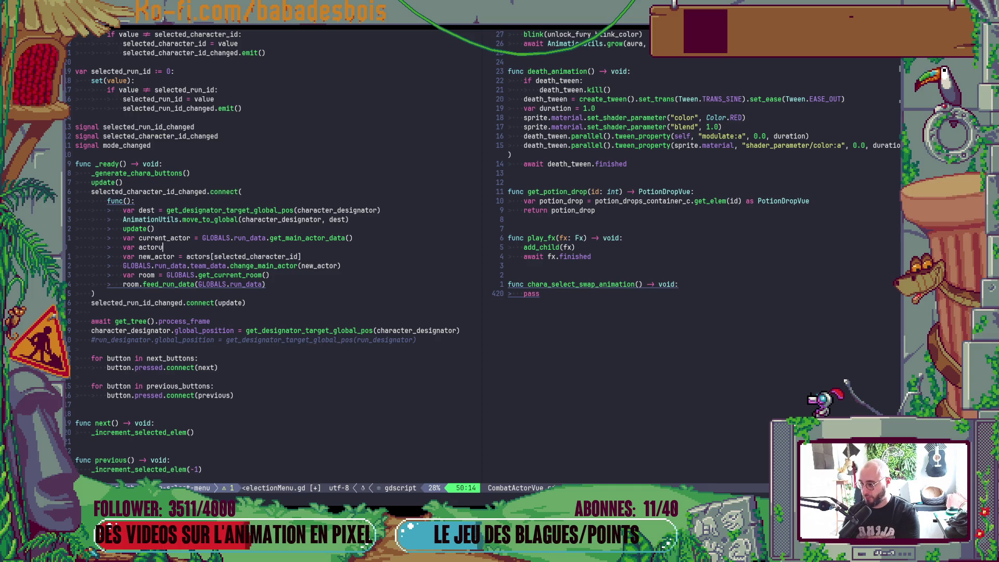
key(BackSpace)
key(BackSpace)
key(BackSpace)
text(vue =)
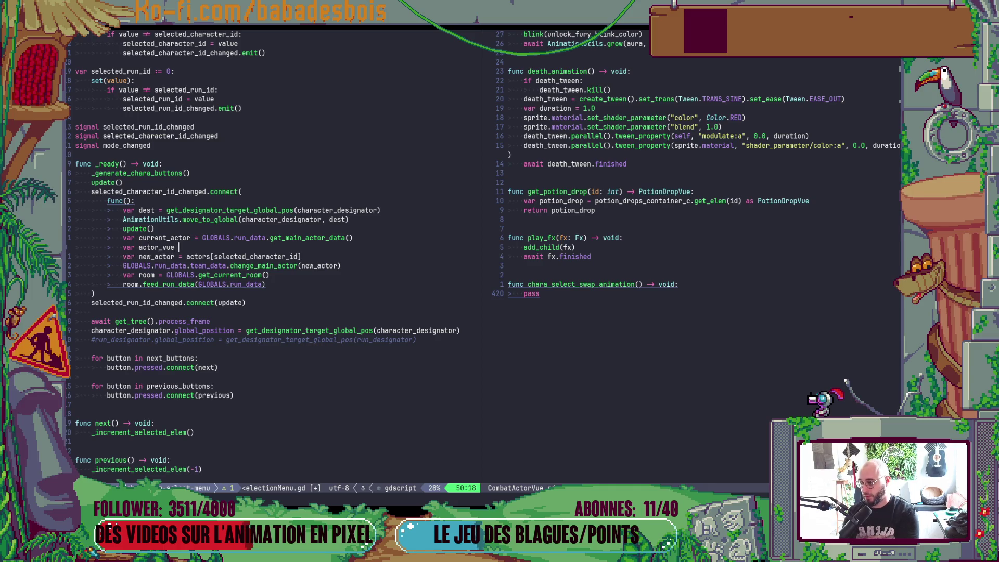
Step: Move the current room lookup above actor_vue and start assigning room.vue.get_
key(Escape)
key(j)
key(j)
key(j)
key(alt+k)
key(alt+j)
key(k)
key(alt+k)
key(alt+k)
key(alt+k)
text(jA)
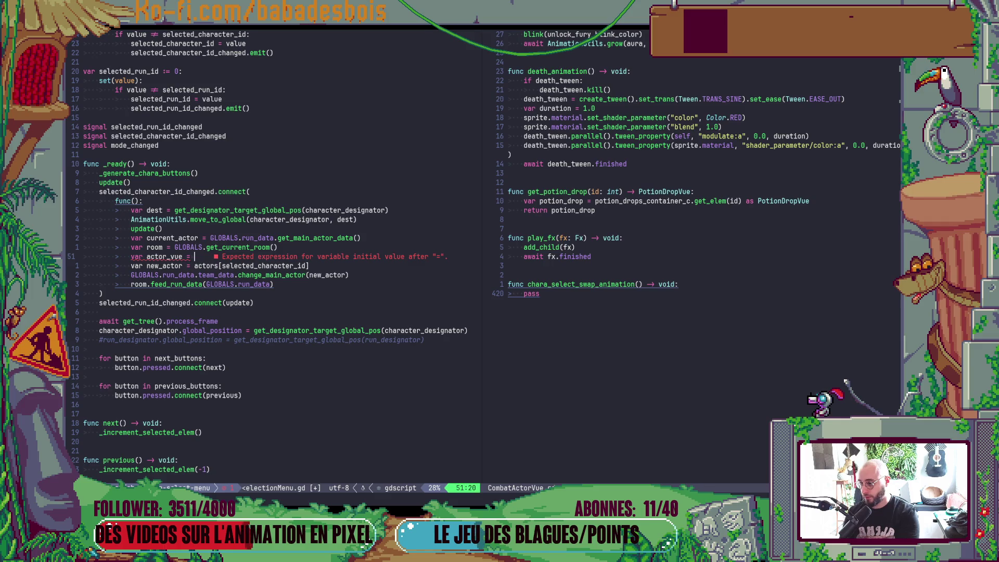
text(room.vue.get)
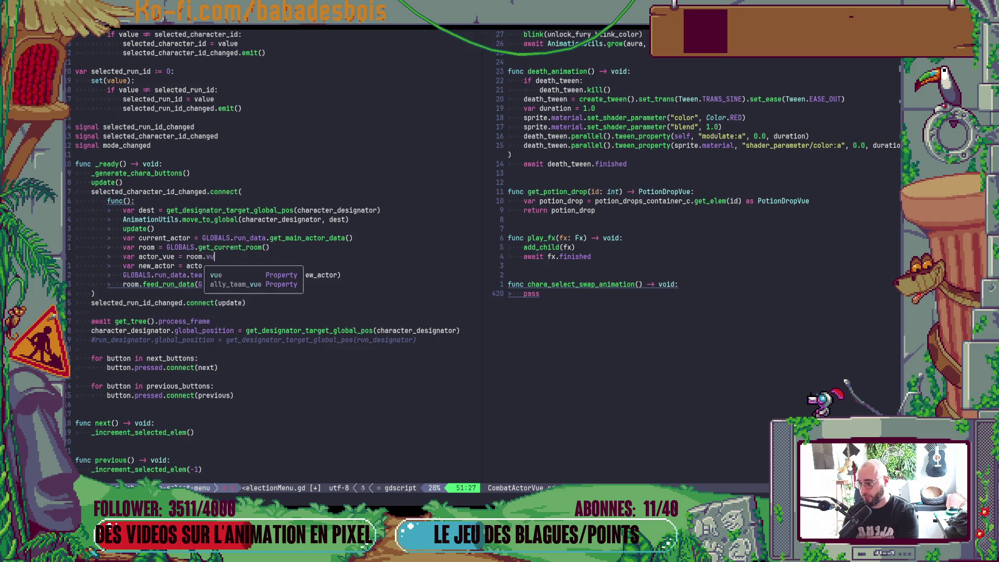
text(_ele)
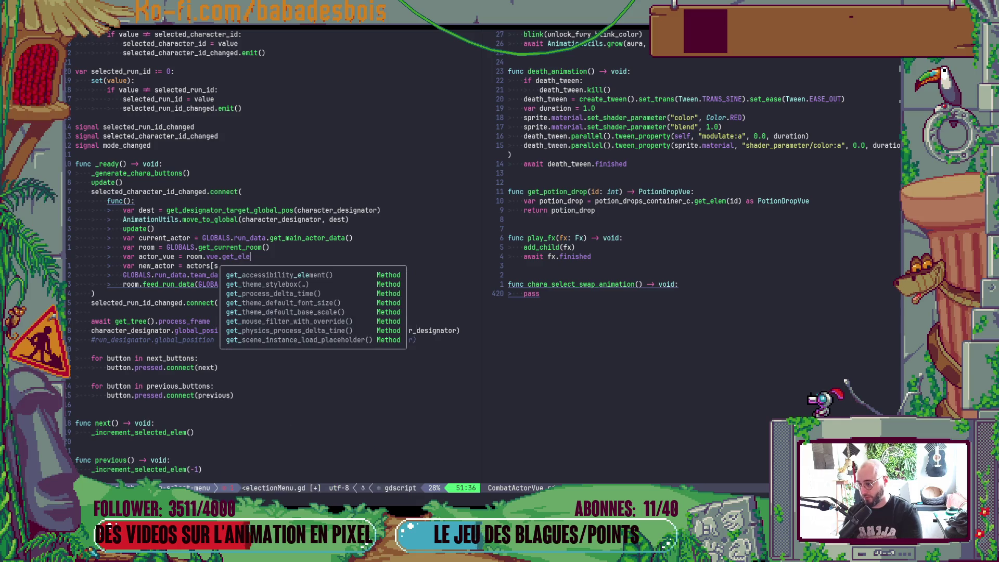
key(BackSpace)
key(BackSpace)
key(BackSpace)
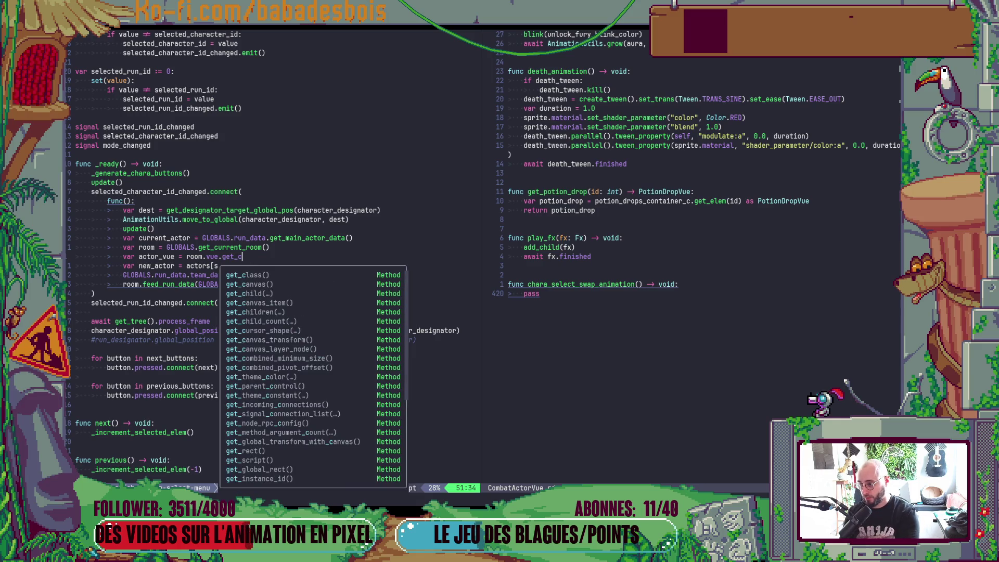
key(Escape)
Step: Search the project files for the Vue script
key(ctrl+w)
key(l)
key(ctrl+p)
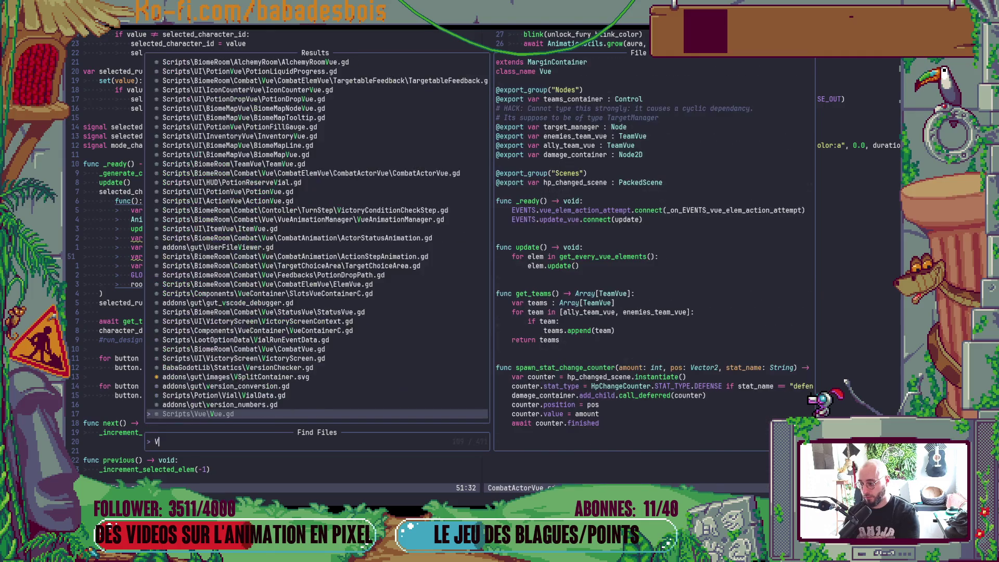
Step: Open Vue.gd beside the menu and preview get_teams, get_every_vue_elements and get_elem
key(Return)
key(space)
key(d)
key(s)
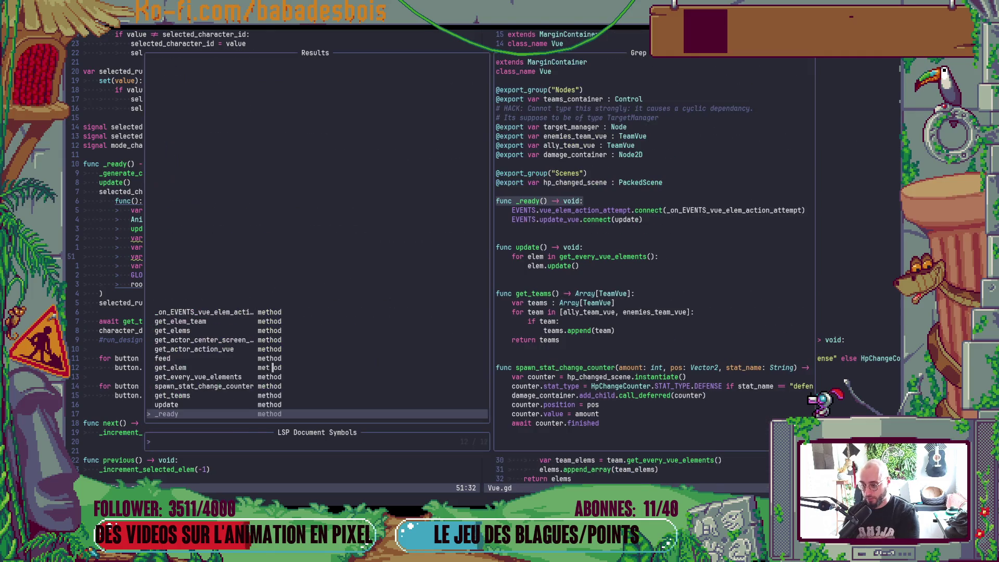
key(Up)
key(Up)
key(Up)
key(Up)
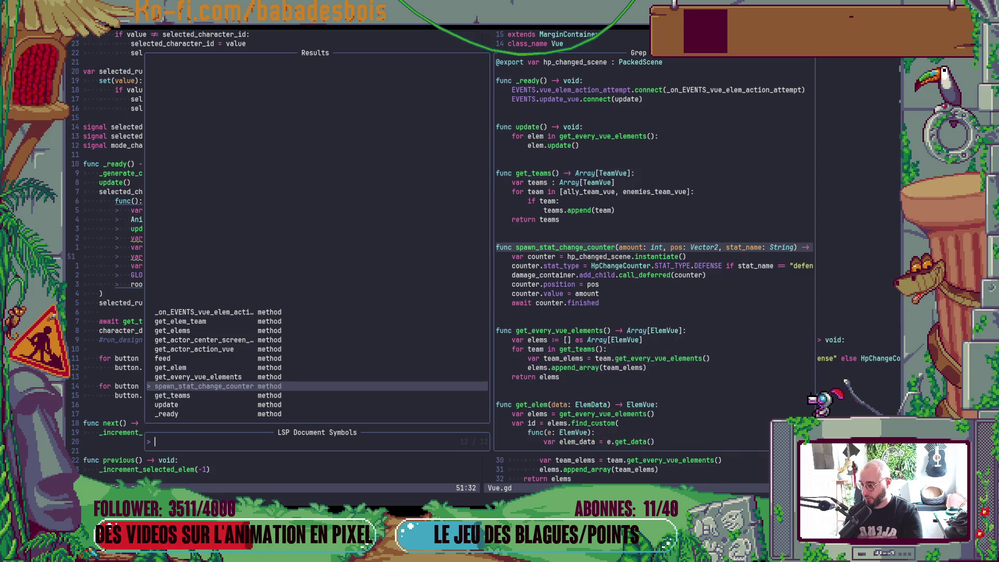
key(Up)
key(Up)
key(Up)
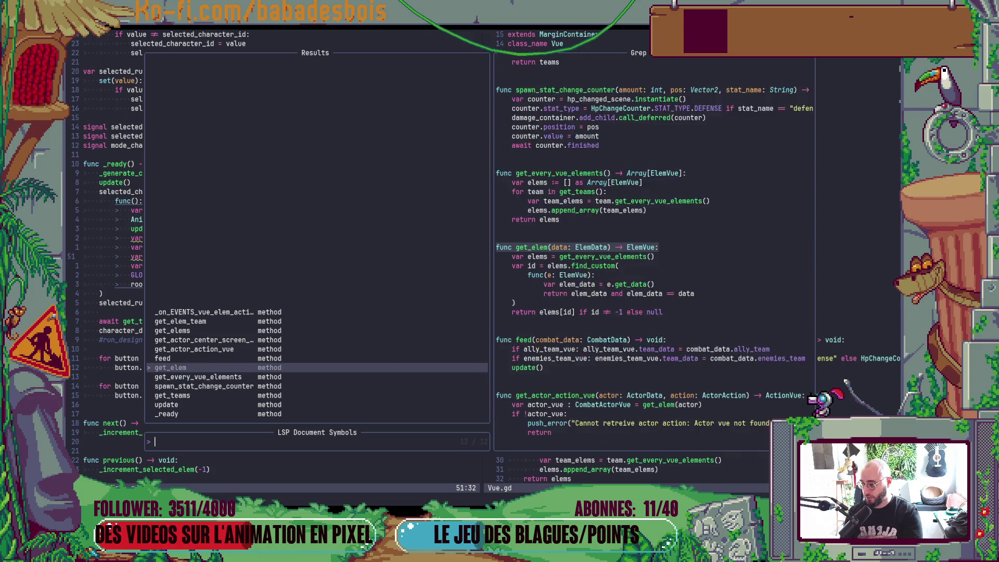
key(Up)
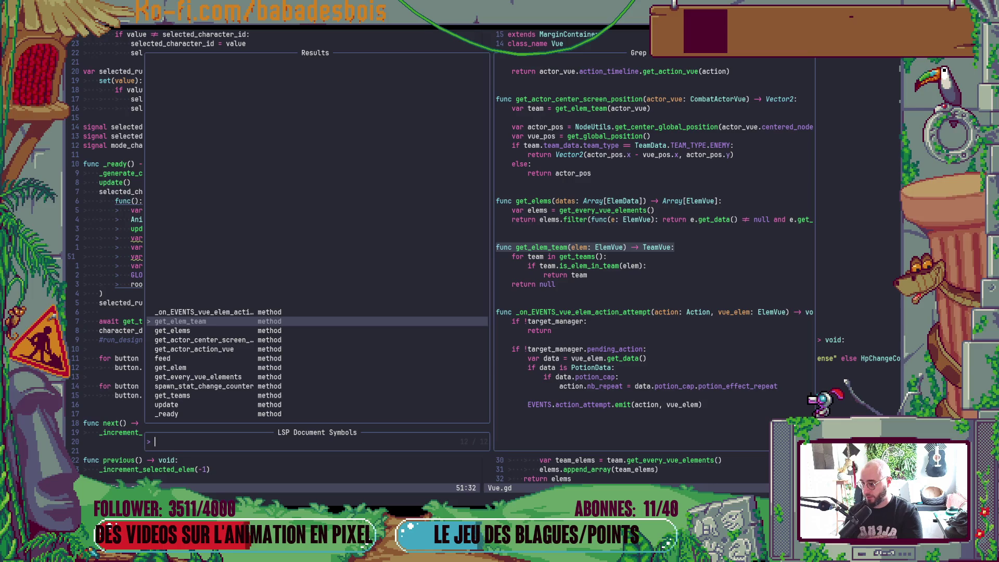
key(Down)
key(Down)
key(Down)
Step: Complete the actor_vue line as room.vue.get_elem(current_actor)
key(Escape)
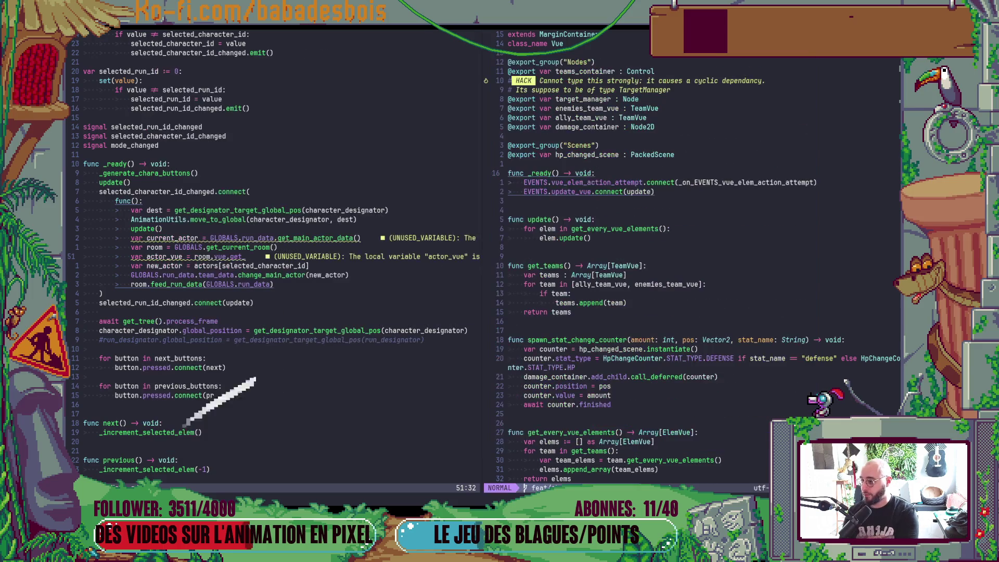
text(i_elem)
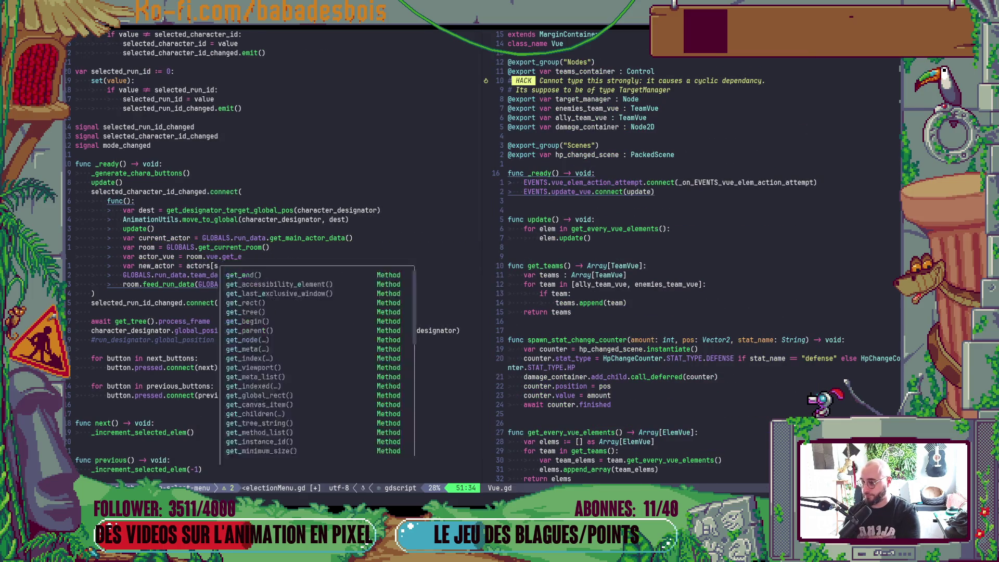
text(()
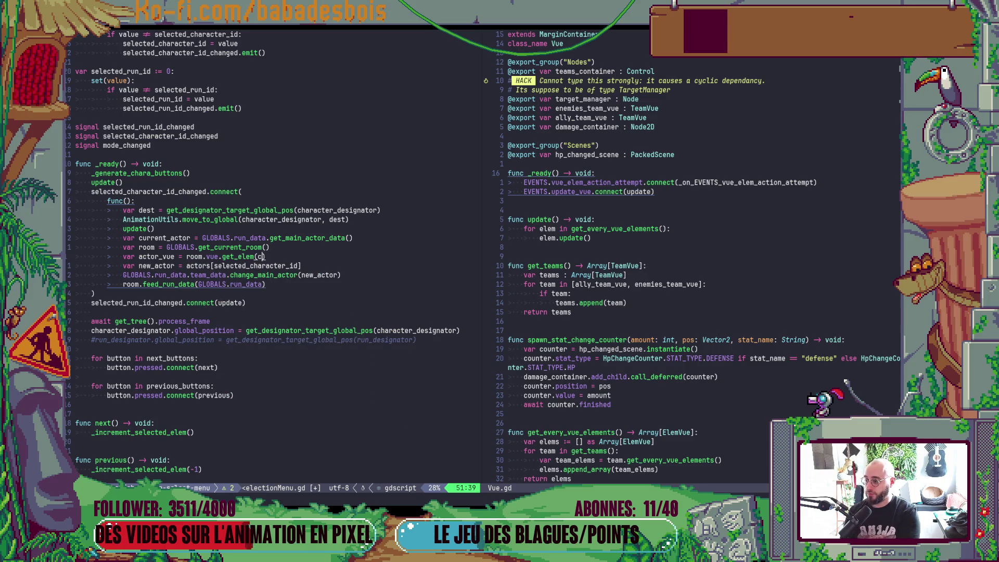
text(current_actor)
key(Escape)
Step: Save RunSelectionMenu.gd with :w
text(:w)
key(Return)
key(j)
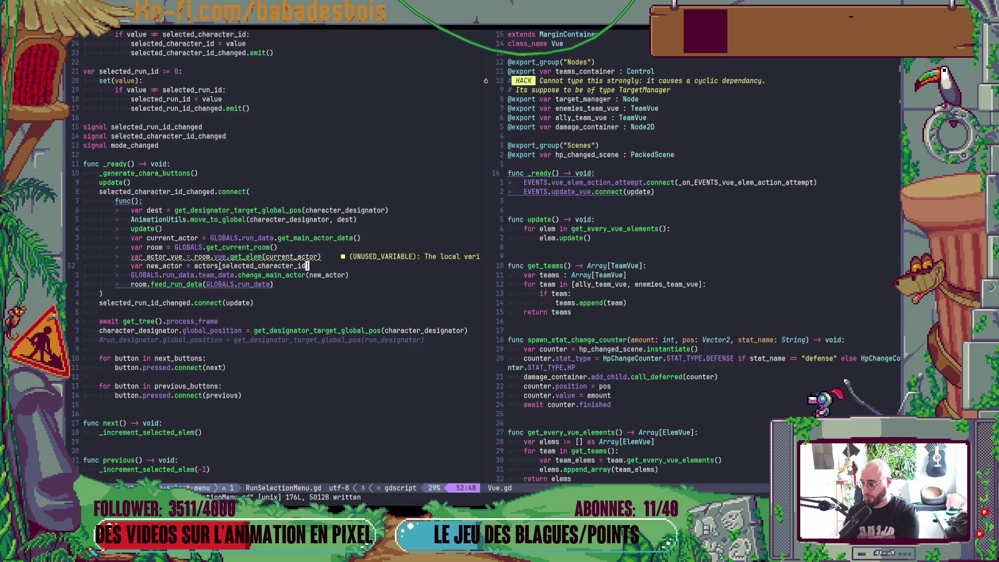
Step: Delete the change_main_actor and feed_run_data lines, then undo to restore them
key(j)
key(shift+v)
key(j)
key(d)
key(k)
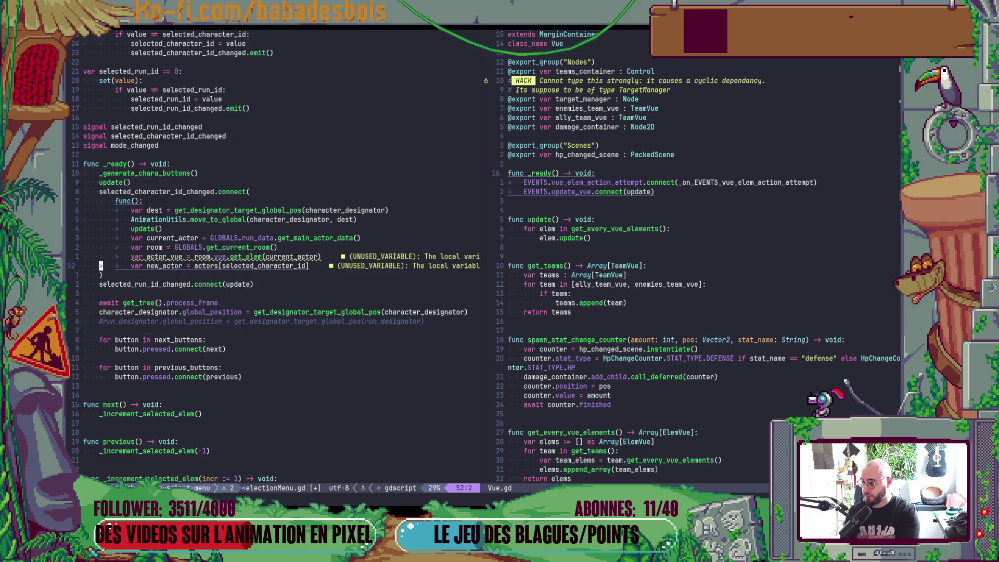
key(u)
key(j)
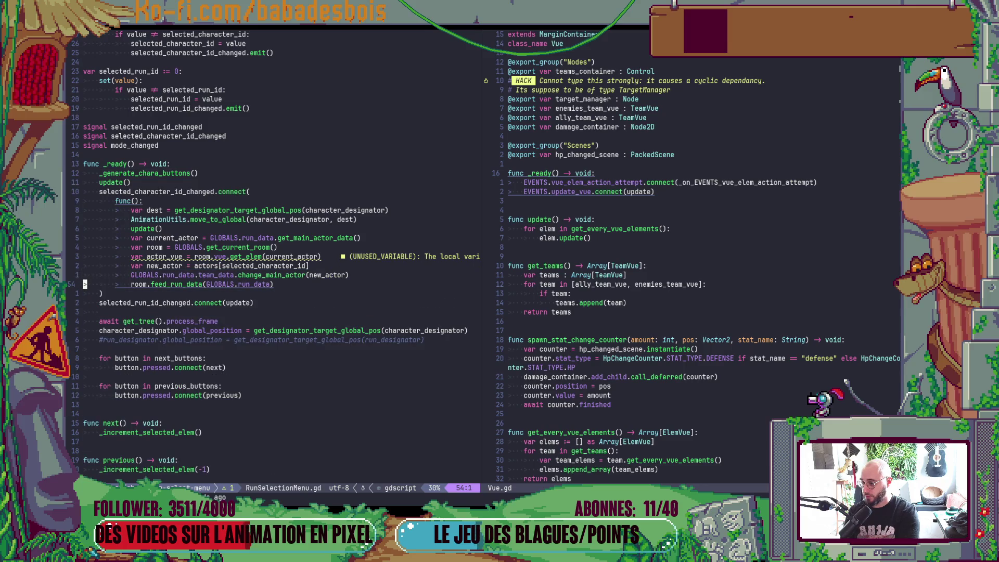
Step: Replace the feed_run_data line with actor_vue.actor_data = new_actor, then switch to Godot
key(d)
key(d)
key(O)
key(Tab)
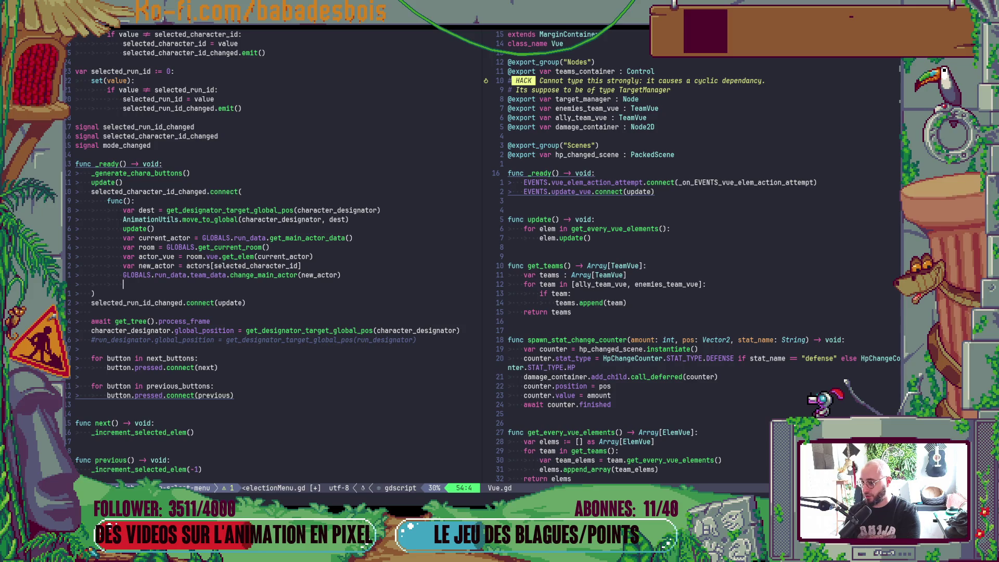
text(actor_vue.)
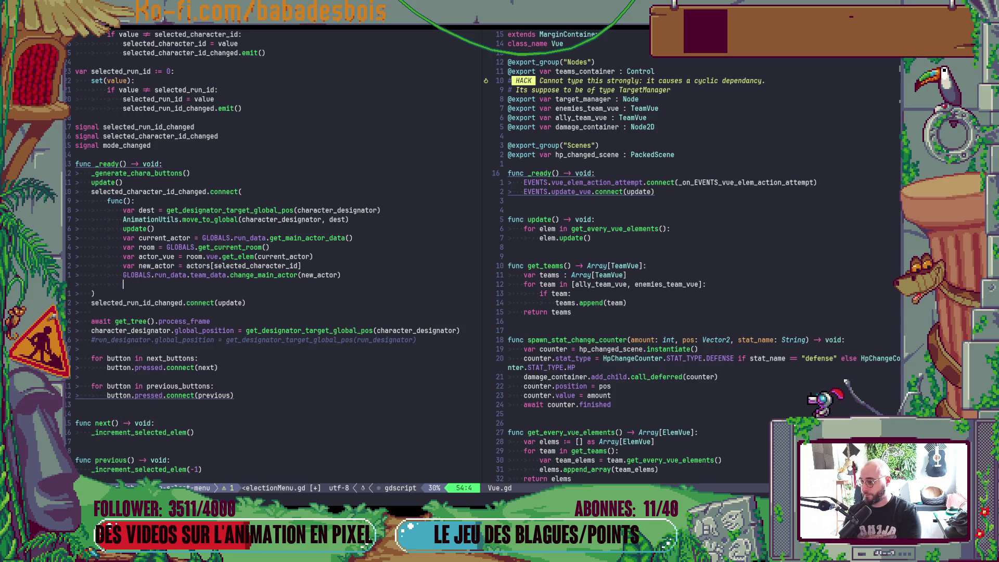
text(ac)
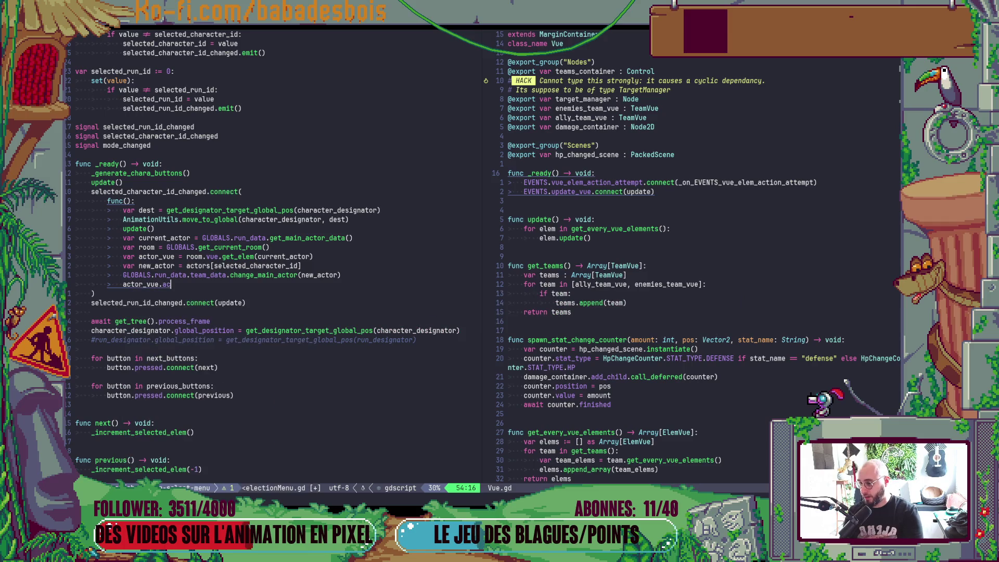
text(tor_data )
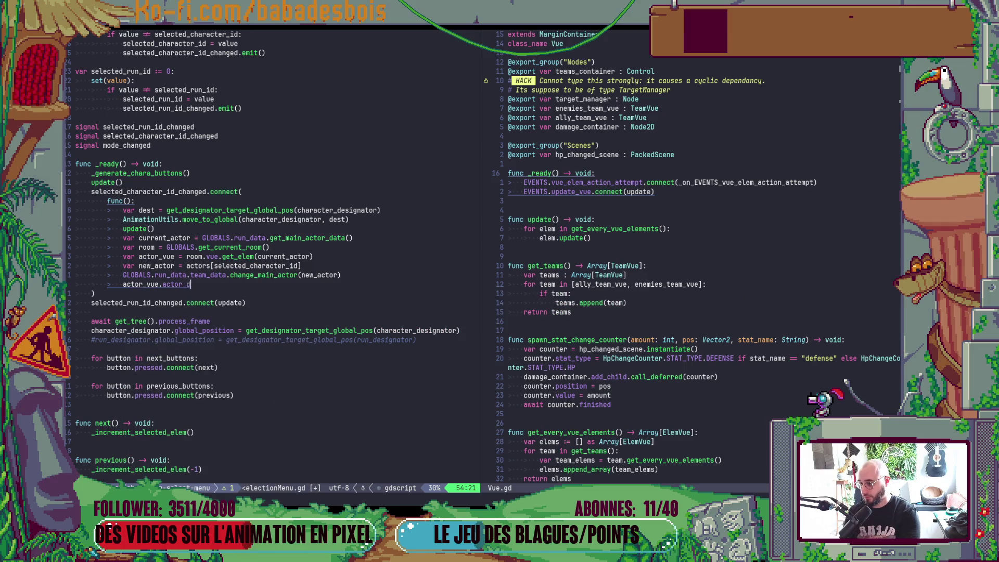
text(= new_actor)
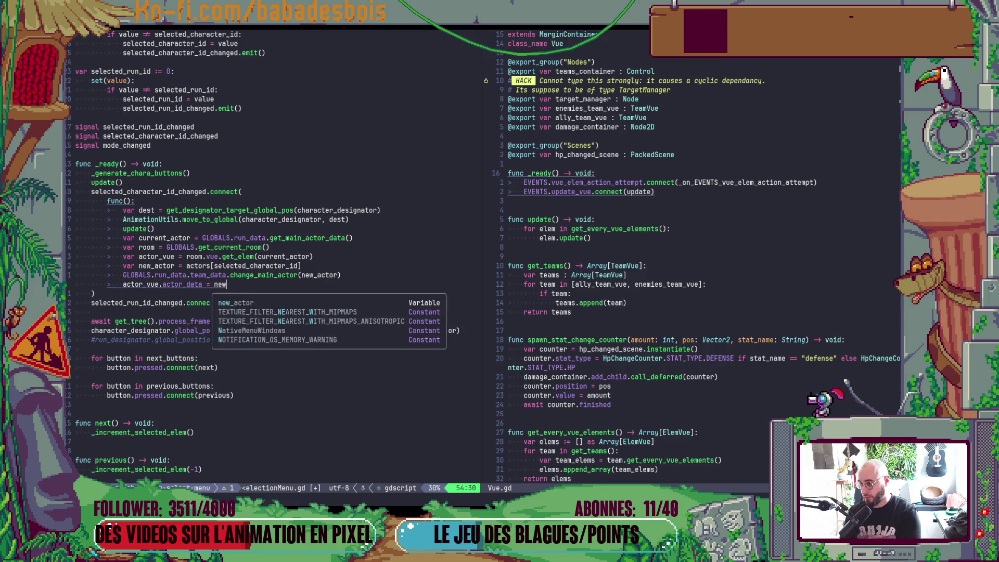
key(Escape)
key(alt+Tab)
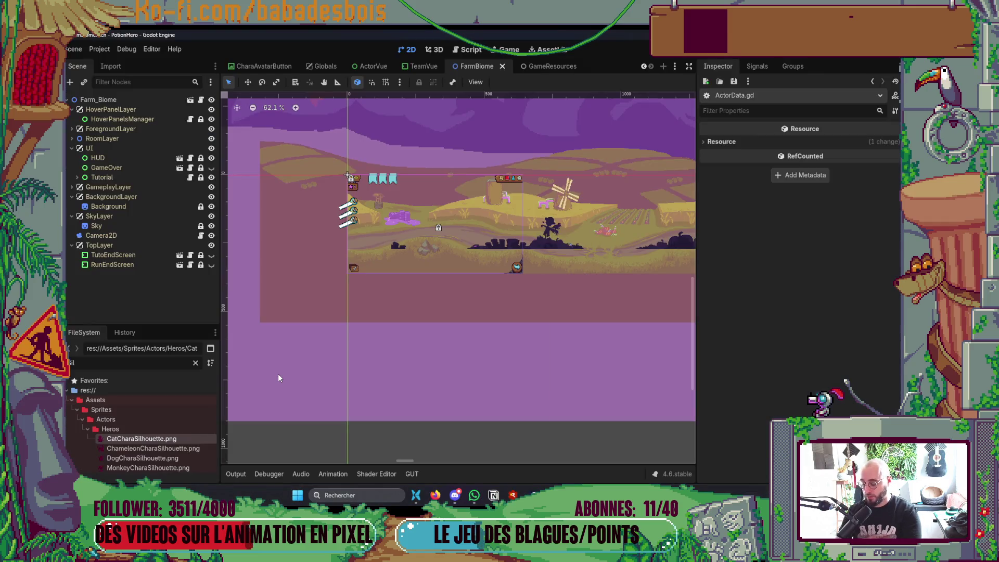
Step: Run the game with F5 and click through the hero slots, including a locked one
key(F5)
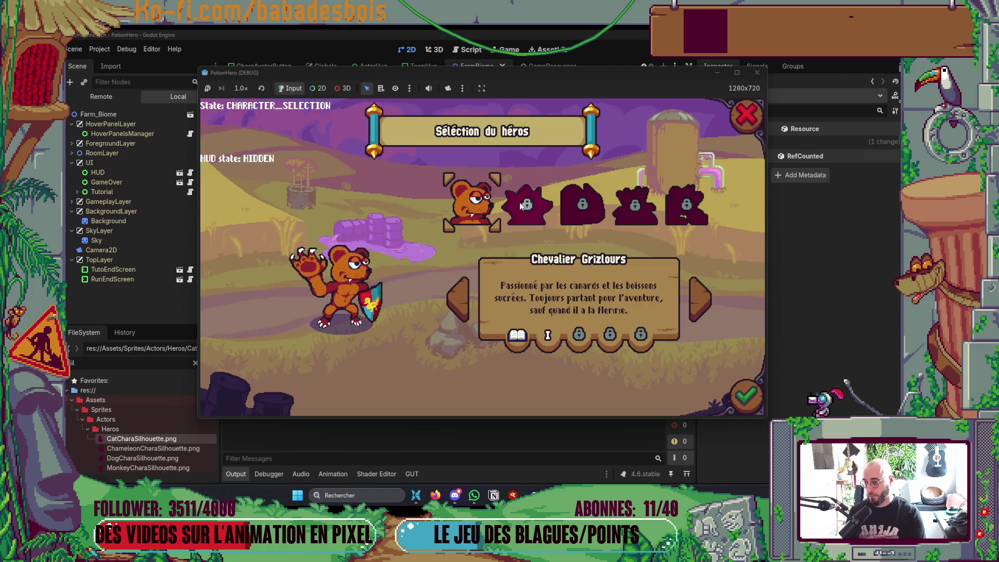
click(520, 205)
click(580, 208)
click(635, 208)
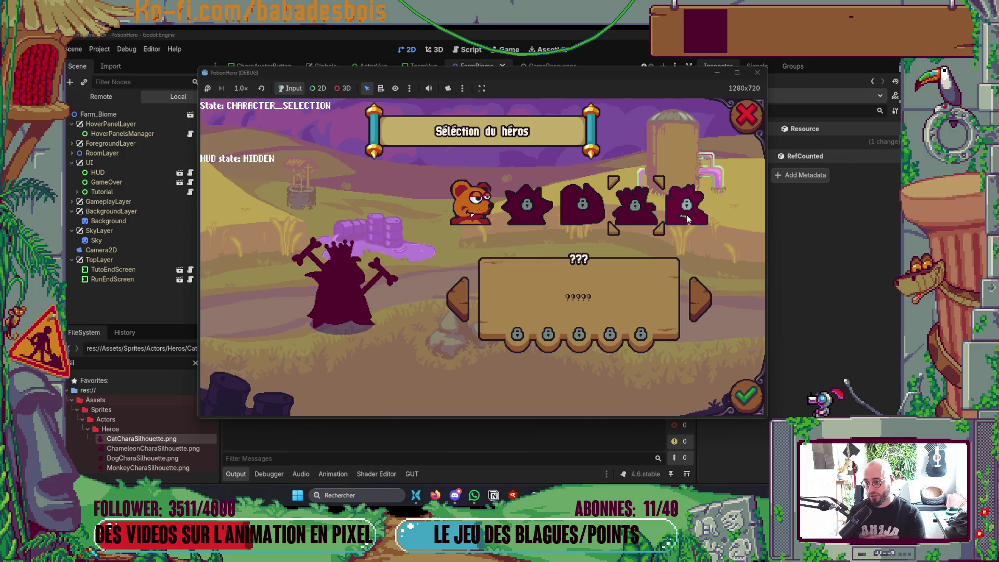
click(687, 218)
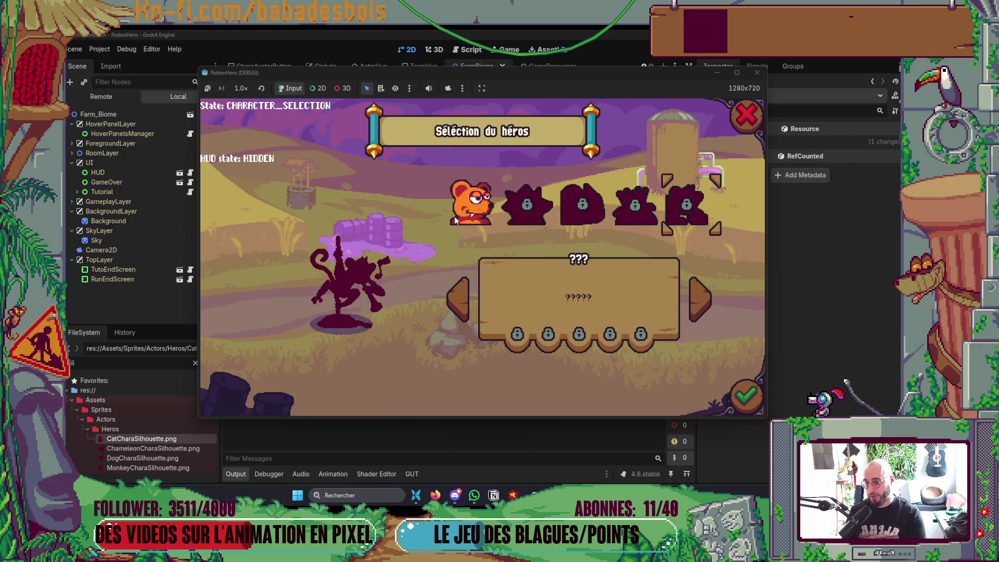
click(680, 209)
click(580, 207)
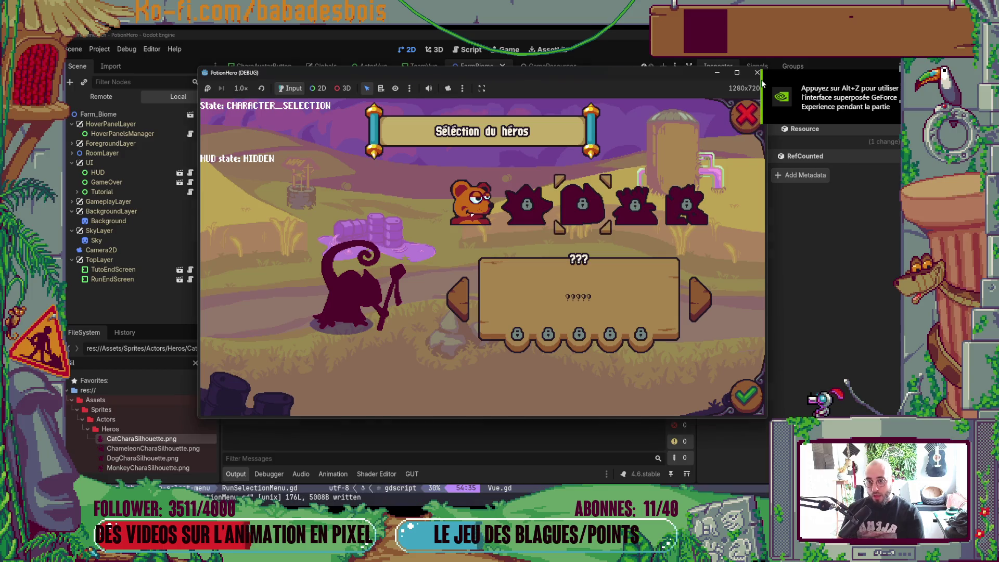
key(alt+Tab)
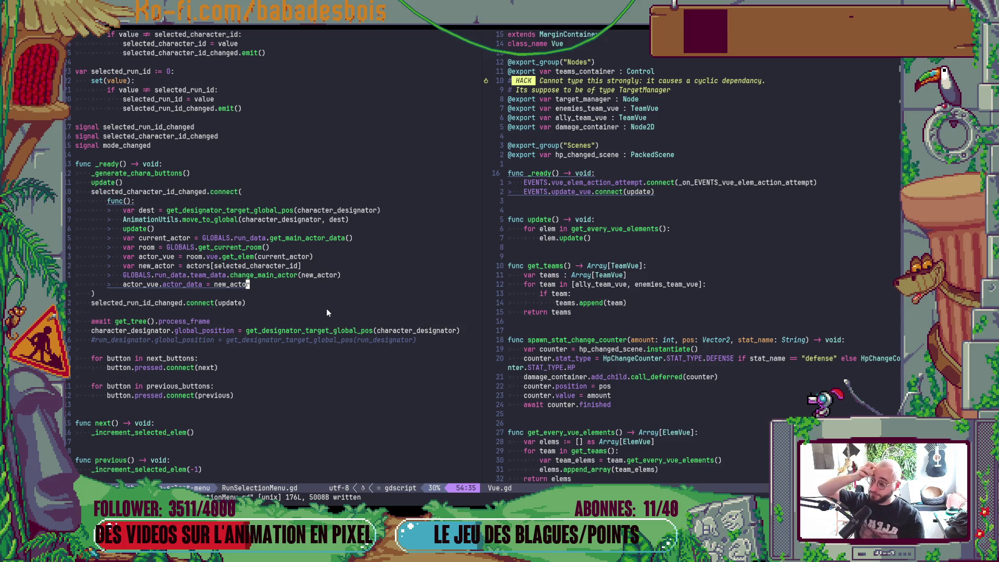
Step: Open CombatActorVue.gd in the right pane via a file search for ActorVue
scroll(604, 331, down, 1)
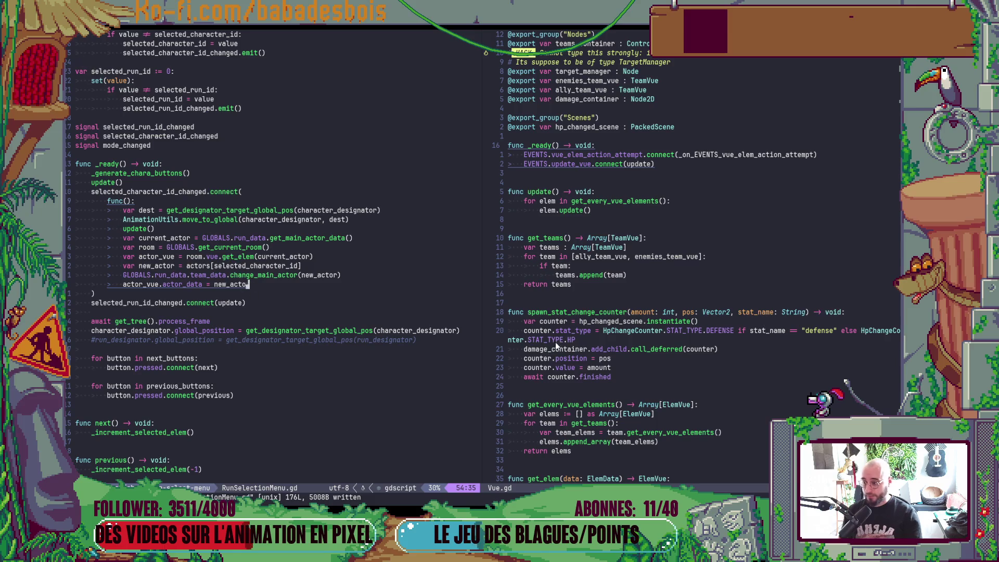
click(604, 330)
key(space)
key(f)
key(f)
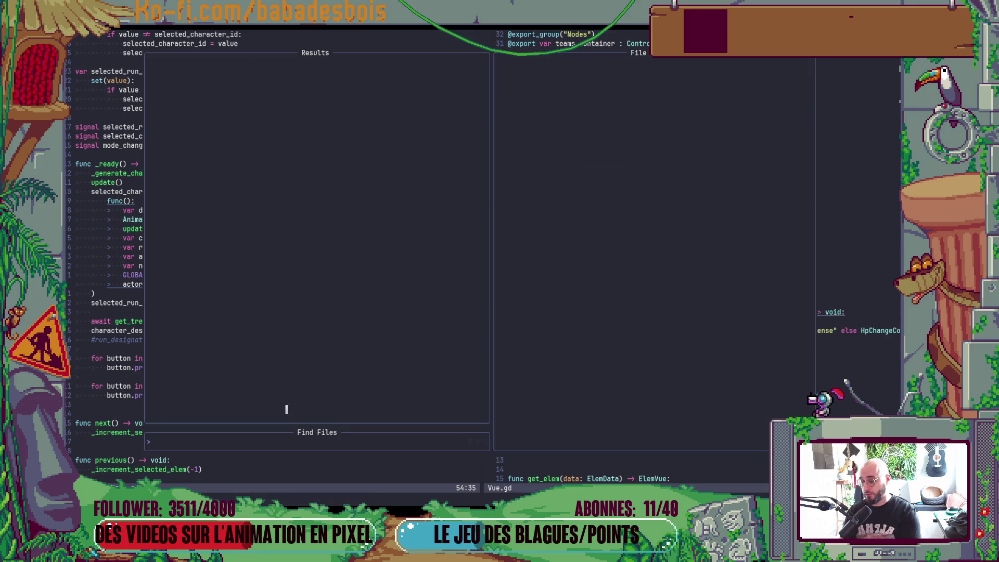
text(Actor)
text(Vue)
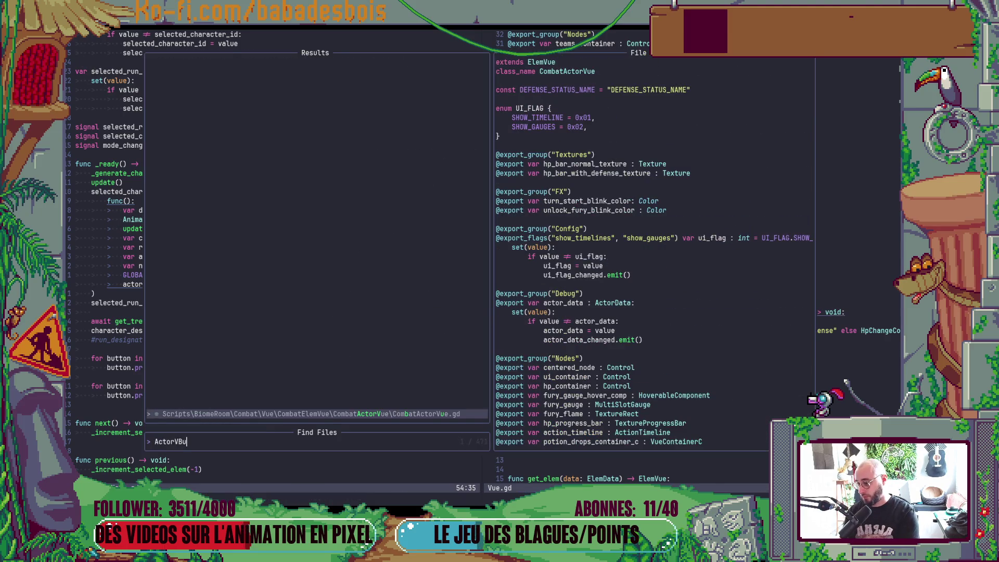
key(Return)
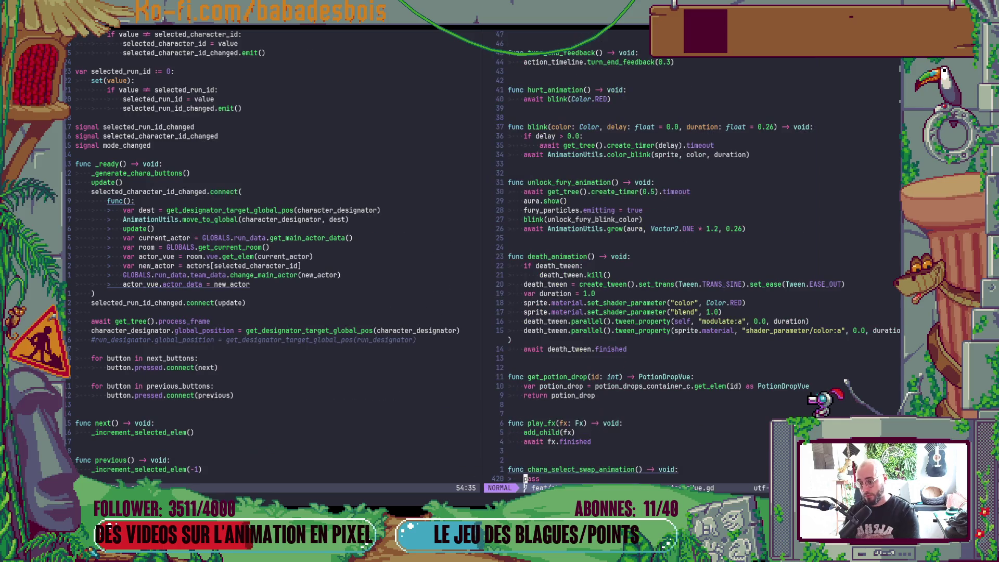
Step: Replace the placeholder pass with var teween = create_tween()
key(z)
key(z)
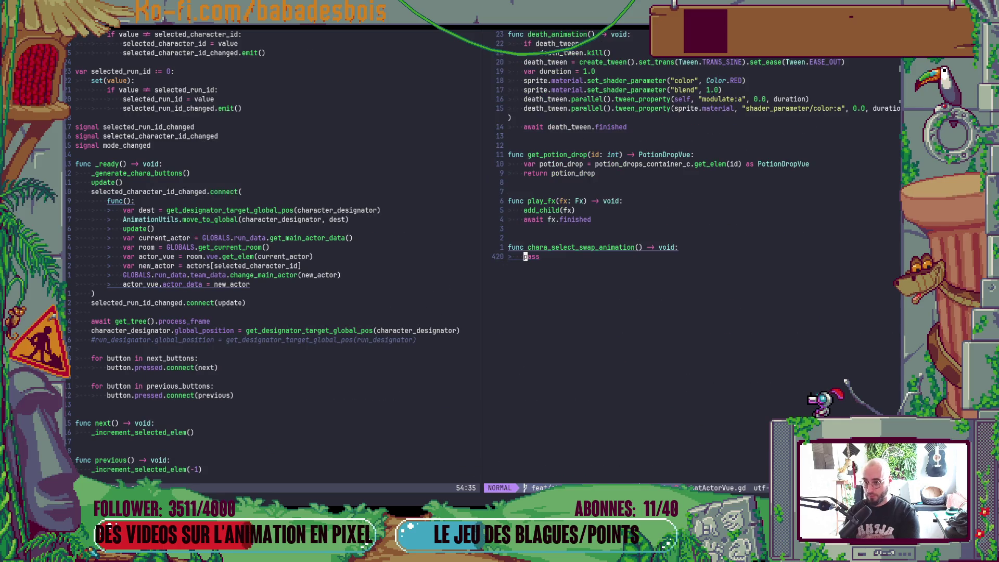
key(c)
key(c)
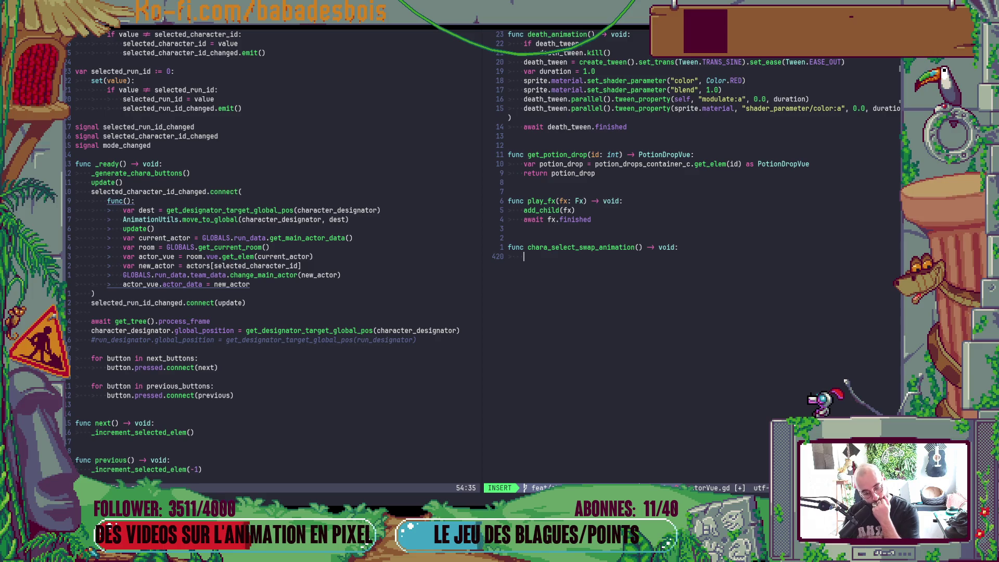
text(var te)
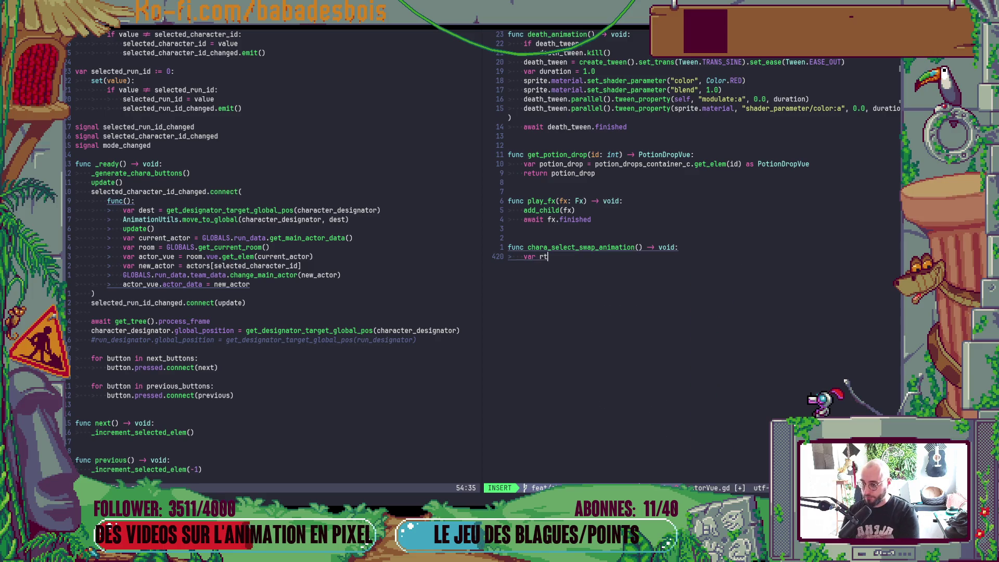
text(ween = cre)
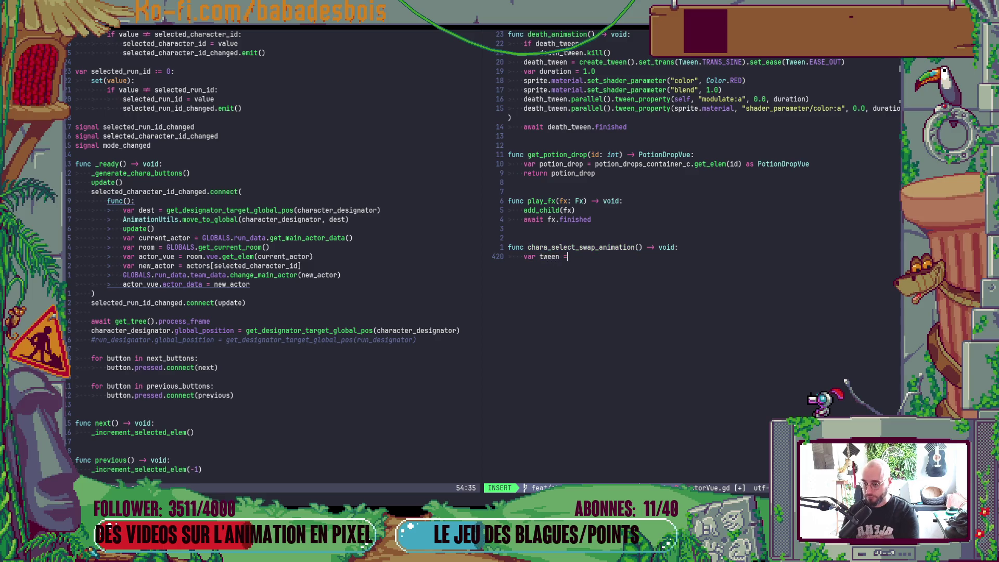
key(Tab)
key(Return)
key(Return)
key(Return)
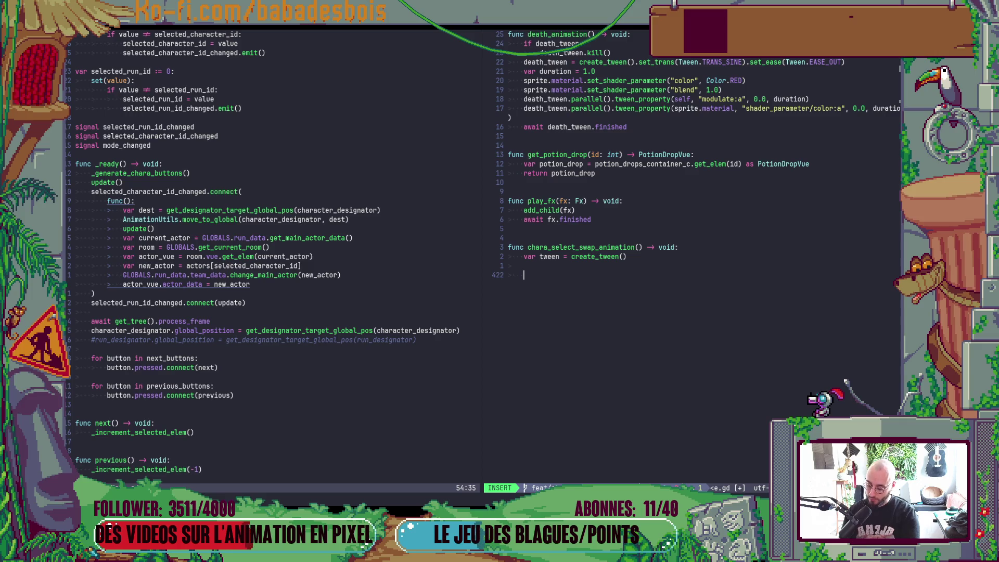
Step: Begin a tween. call on the next line, then switch to Godot
text(tween.)
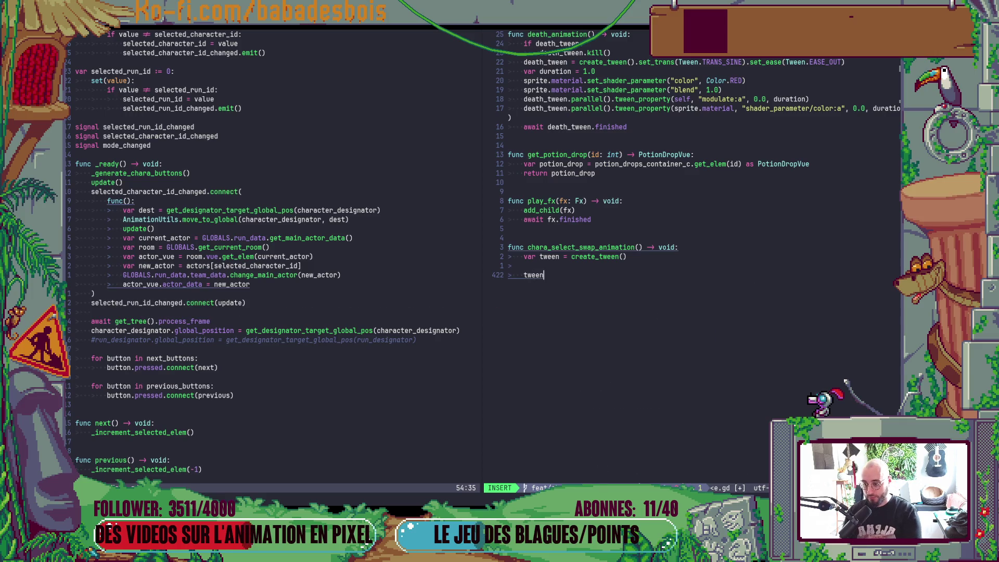
text(tex)
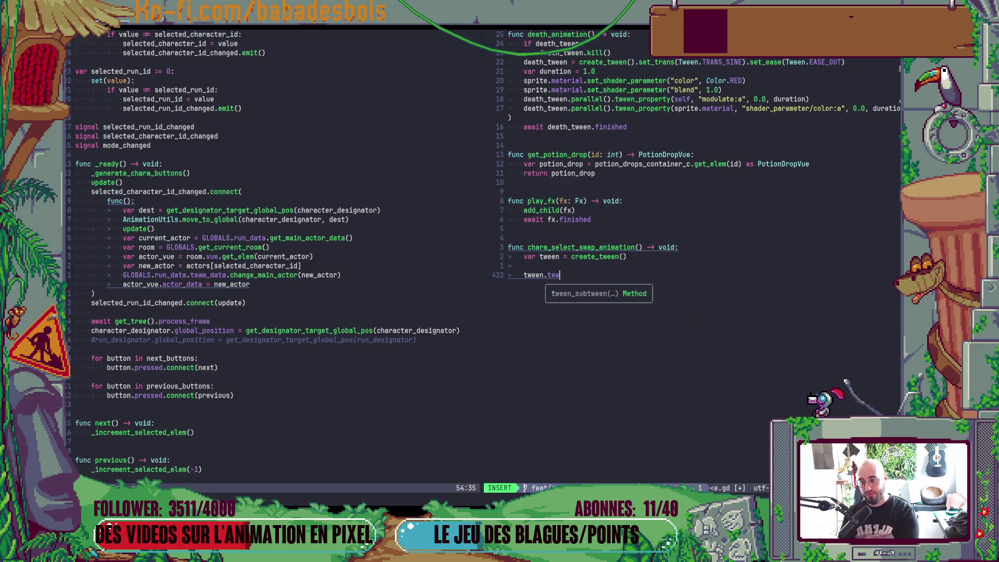
key(BackSpace)
key(BackSpace)
key(Escape)
key(alt+Tab)
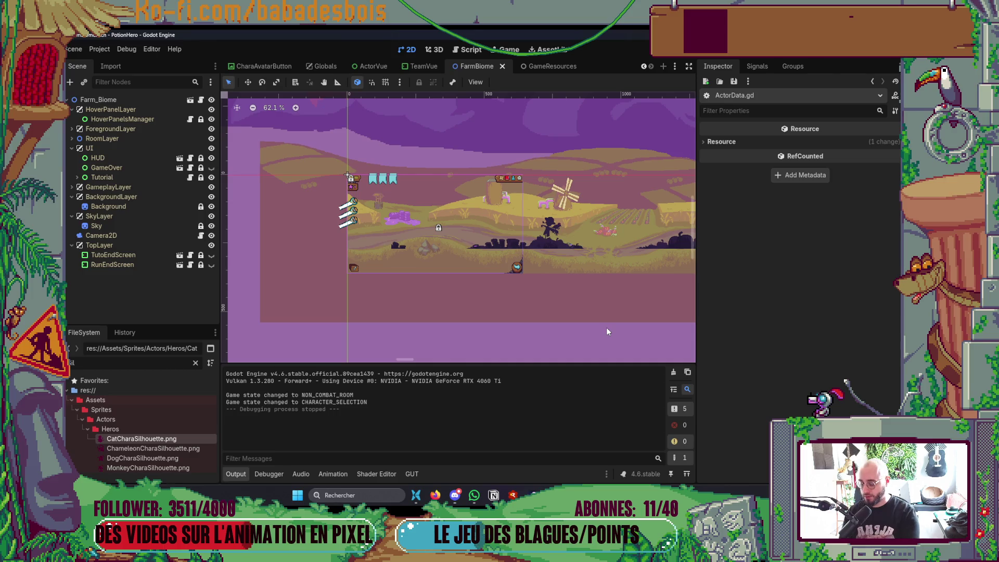
Step: Look up the ActorVue scene in Godot's quick-open, then return to the tween line in Neovim
key(ctrl+shift+o)
text(Acto)
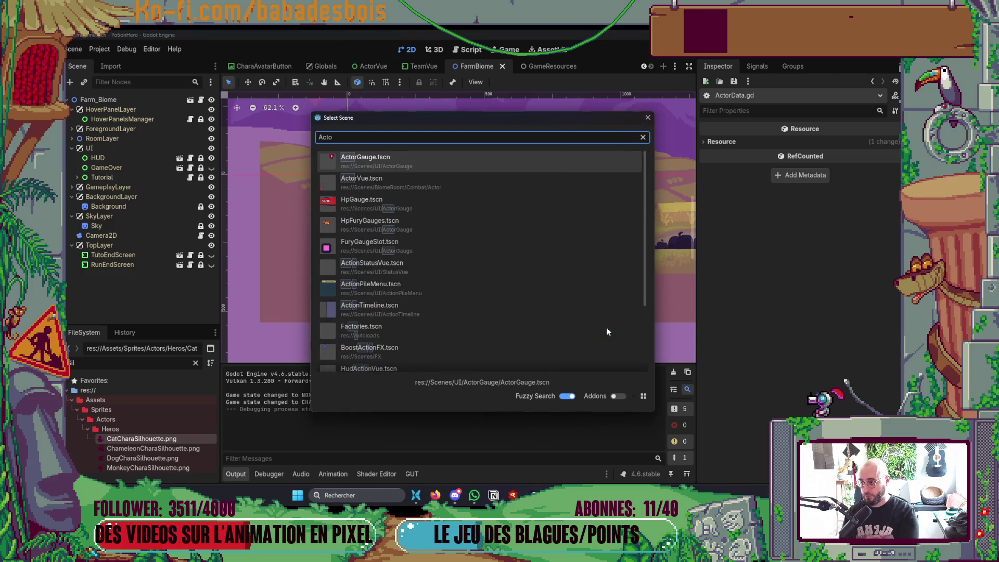
text(rVu)
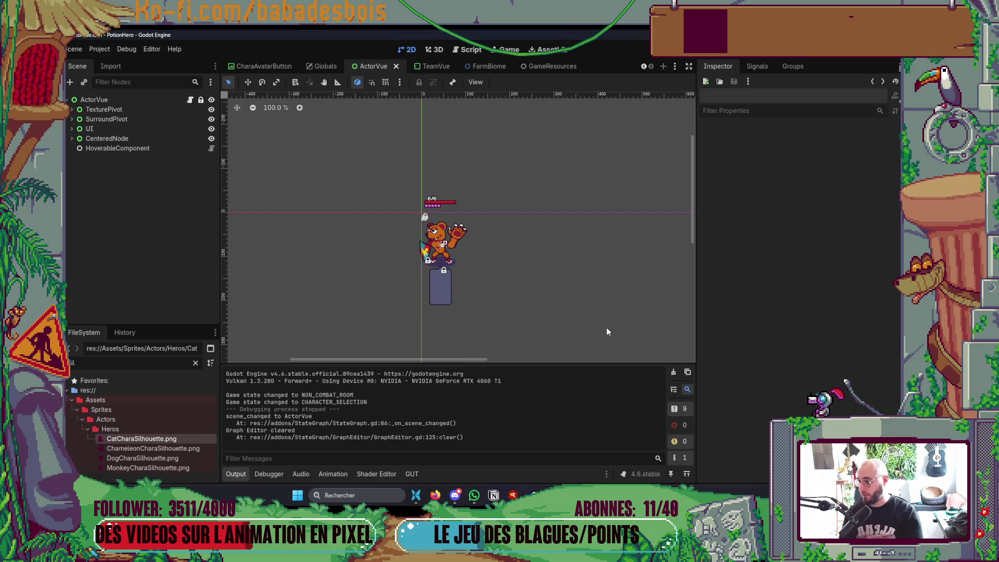
key(alt+Tab)
text(atex)
key(BackSpace)
key(BackSpace)
key(BackSpace)
Step: Start the call as tween.tween_property(texture_pivot using completions
text(Twe)
key(BackSpace)
key(BackSpace)
key(BackSpace)
text(twe)
key(Down)
key(Return)
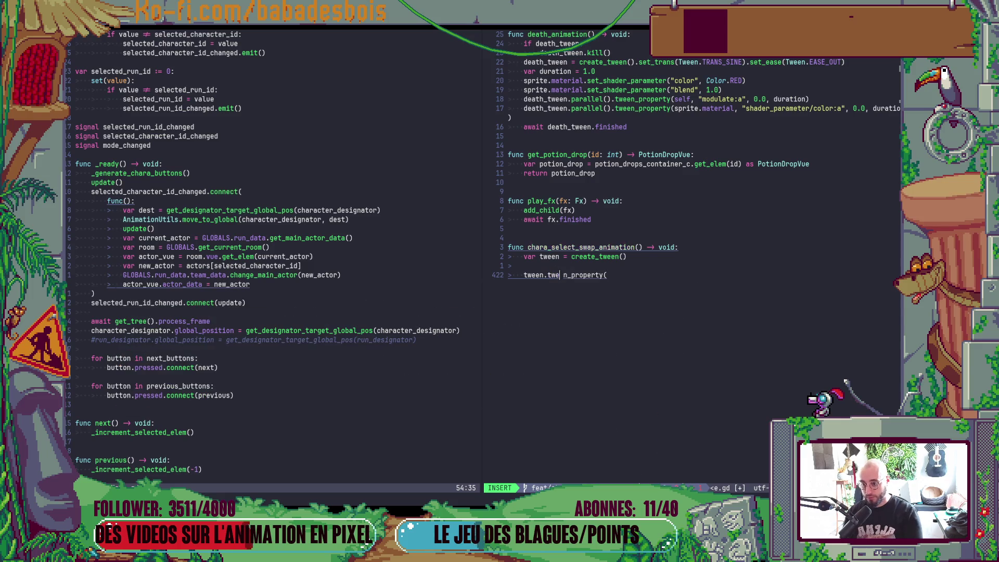
text(twe)
key(BackSpace)
key(BackSpace)
text(ex)
key(Return)
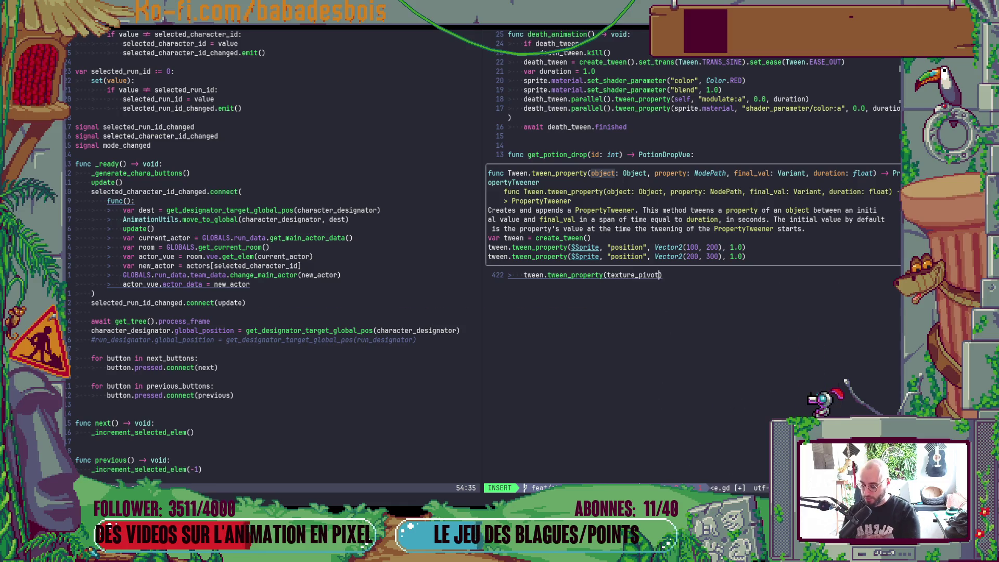
Step: Add "position:x", -400.0 with a 0.5 second duration and save the script
text(, "position:x", -)
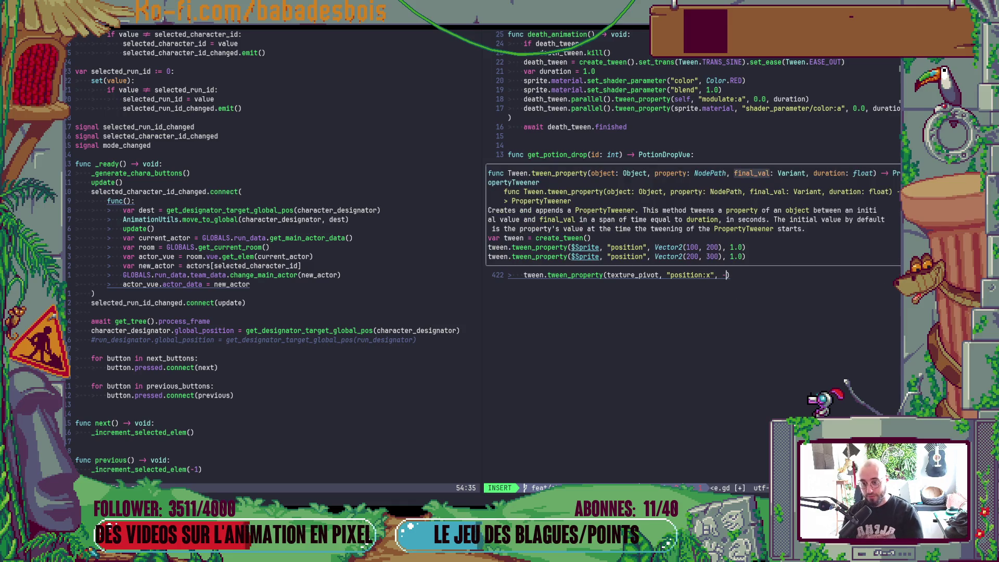
text(400.0)
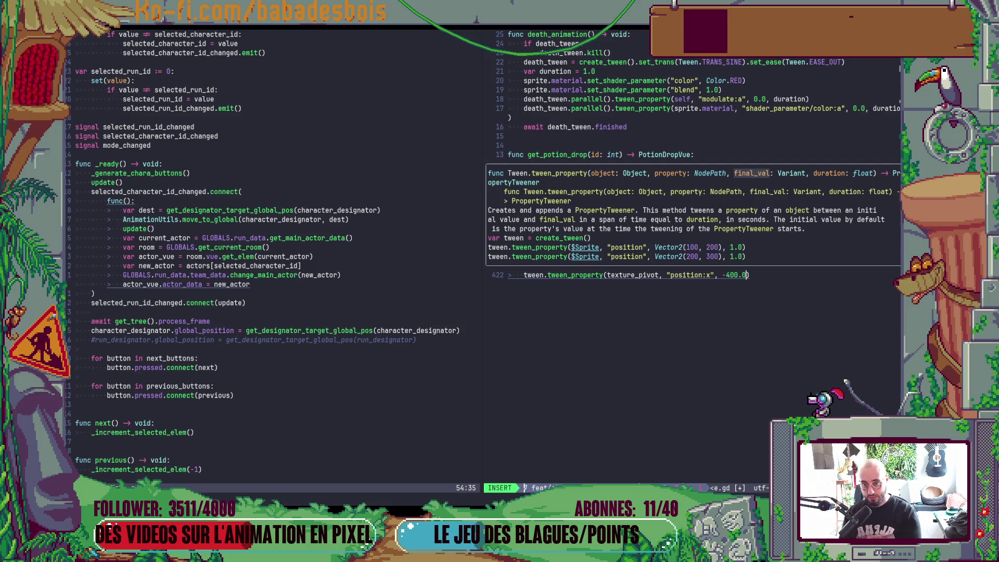
text(,)
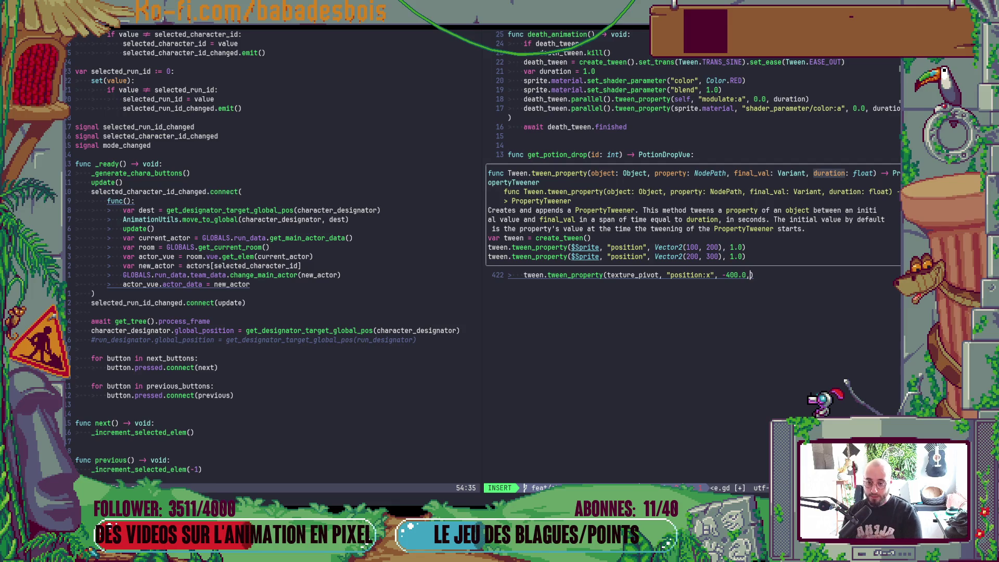
text( 1.0)
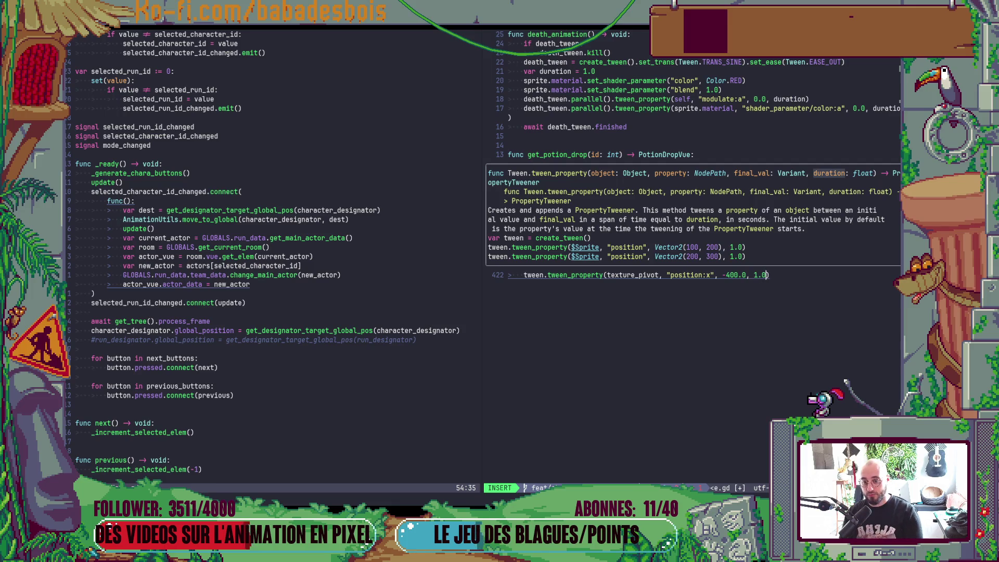
key(BackSpace)
text(0.)
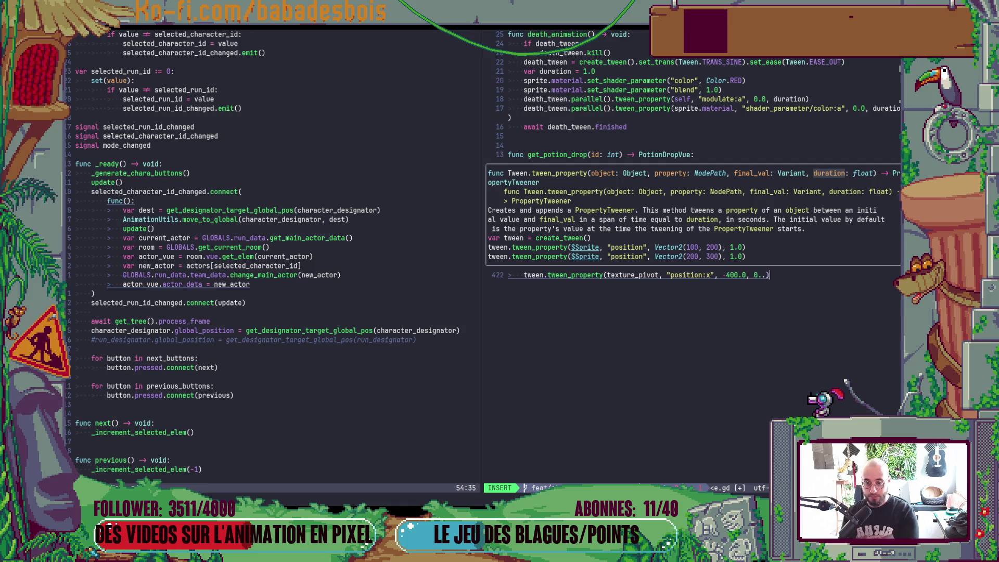
text(5)
key(Escape)
key(Return)
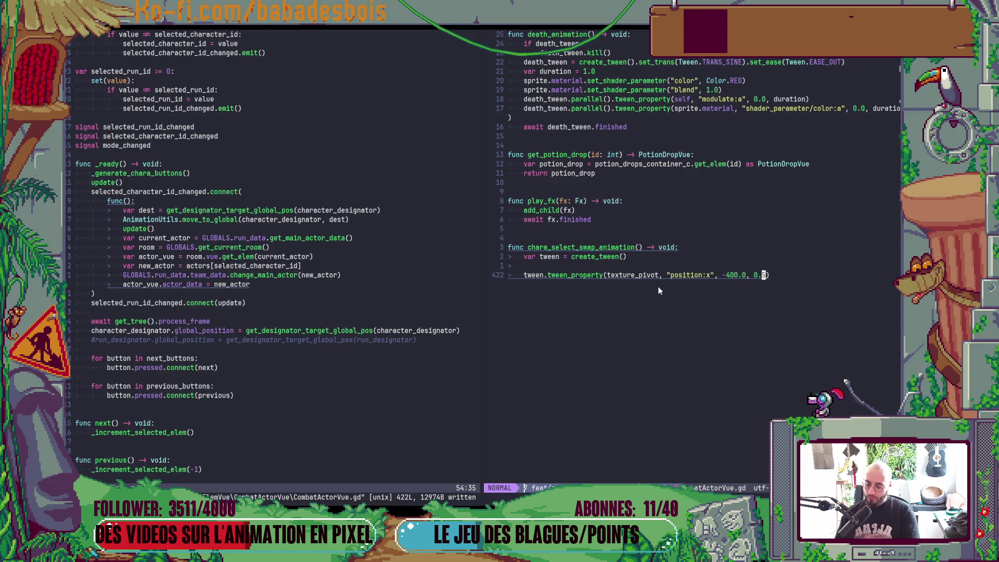
Step: Duplicate the texture_pivot tween_property line, change the copy's -400.0 to 0.0, and save
key(o)
key(Escape)
key(k)
key(k)
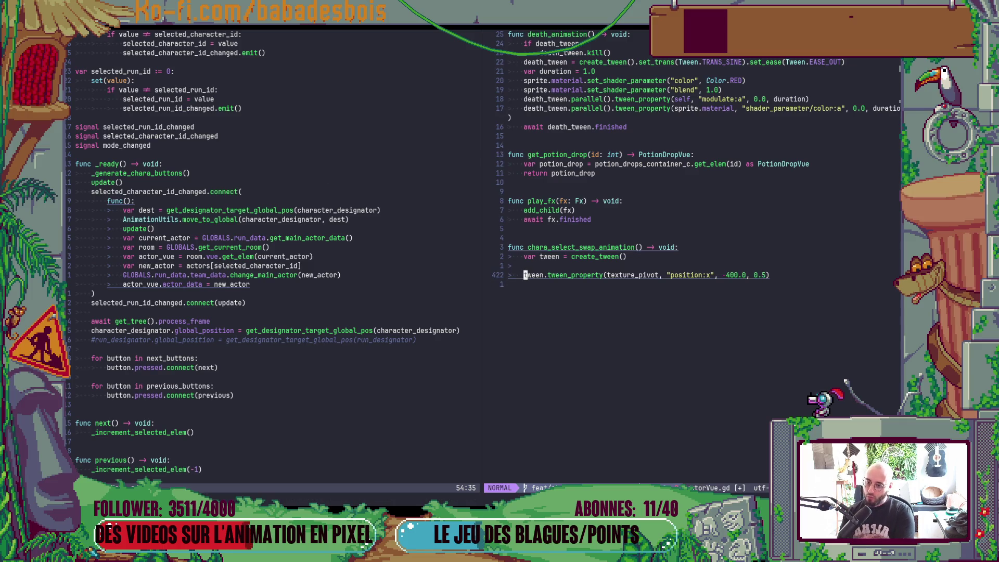
key(j)
key(y)
key(y)
key(p)
key($)
key(h)
key(h)
key(h)
key(h)
key(h)
key(h)
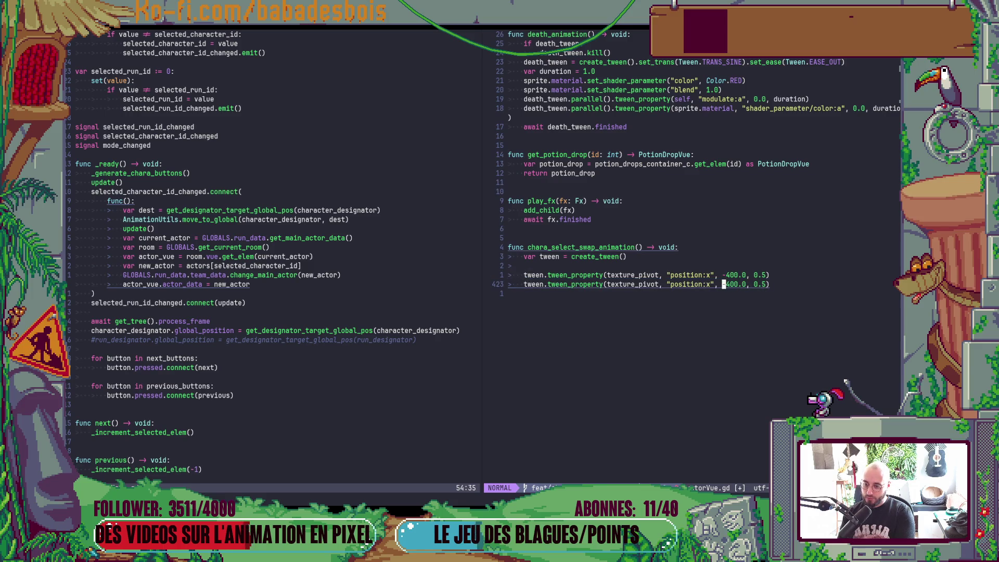
key(v)
text(ld:w)
key(Return)
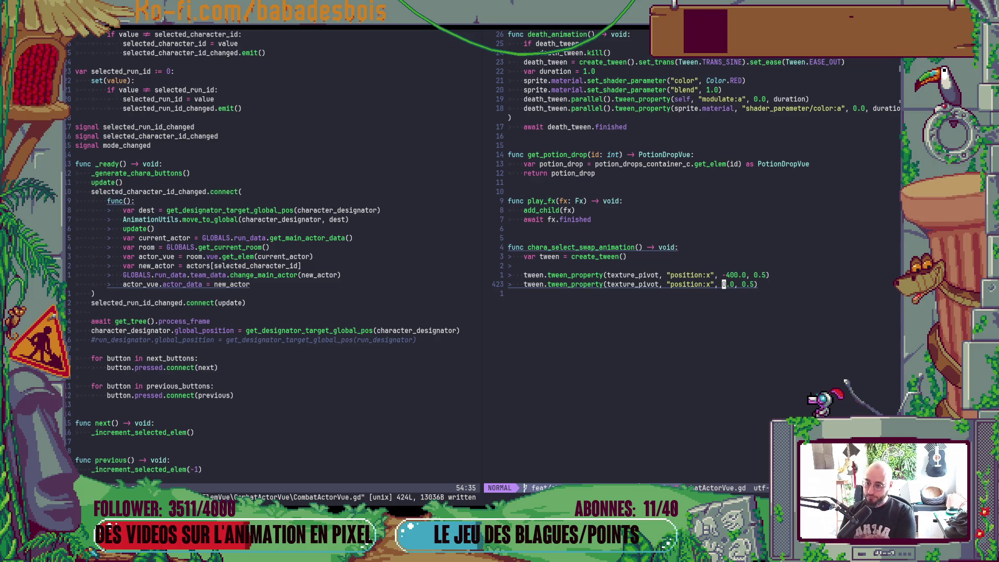
key(k)
key(k)
key(k)
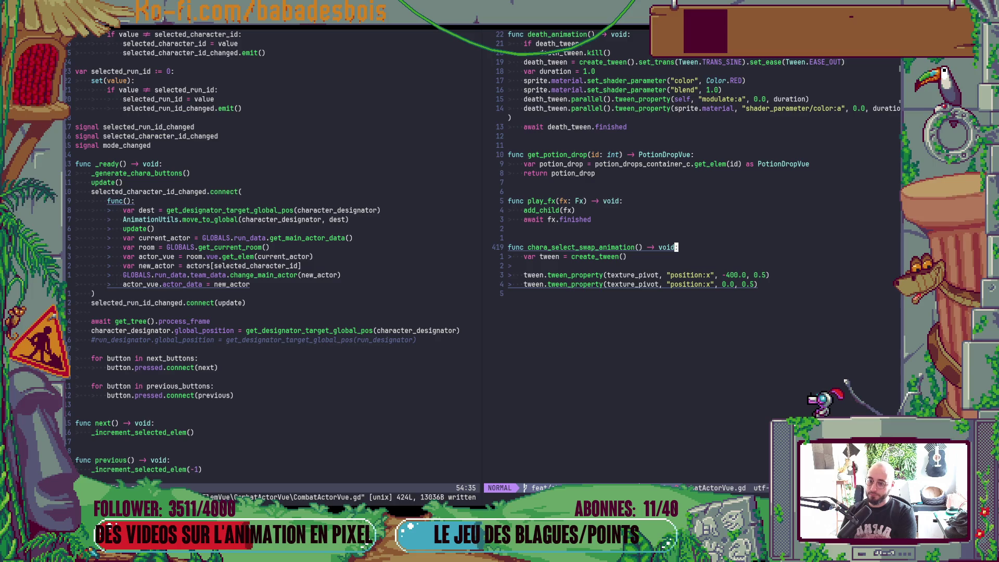
Step: Add a duration: float = 1.0 parameter to chara_select_swap_animation's signature
key(h)
key(h)
key(h)
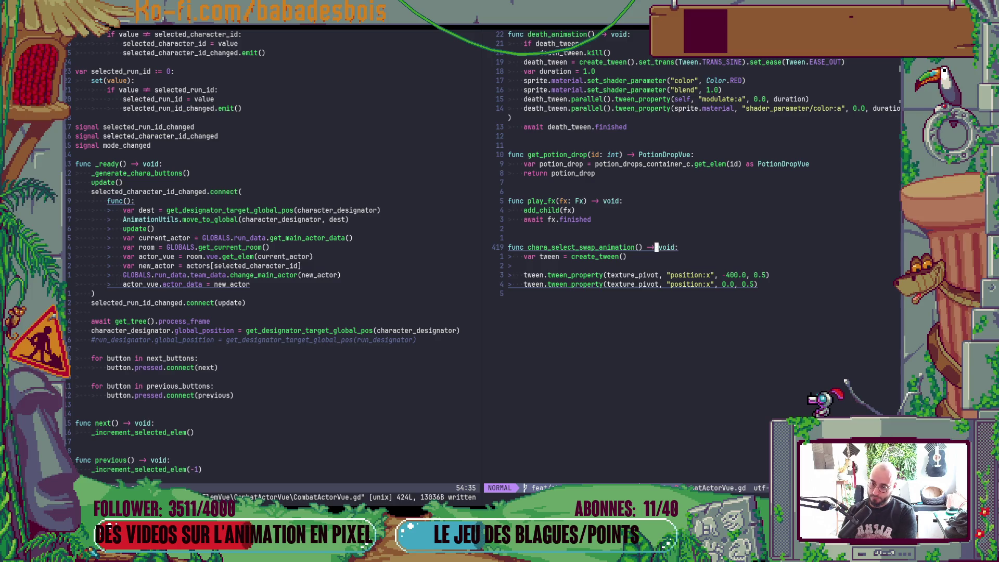
text(ion(d)
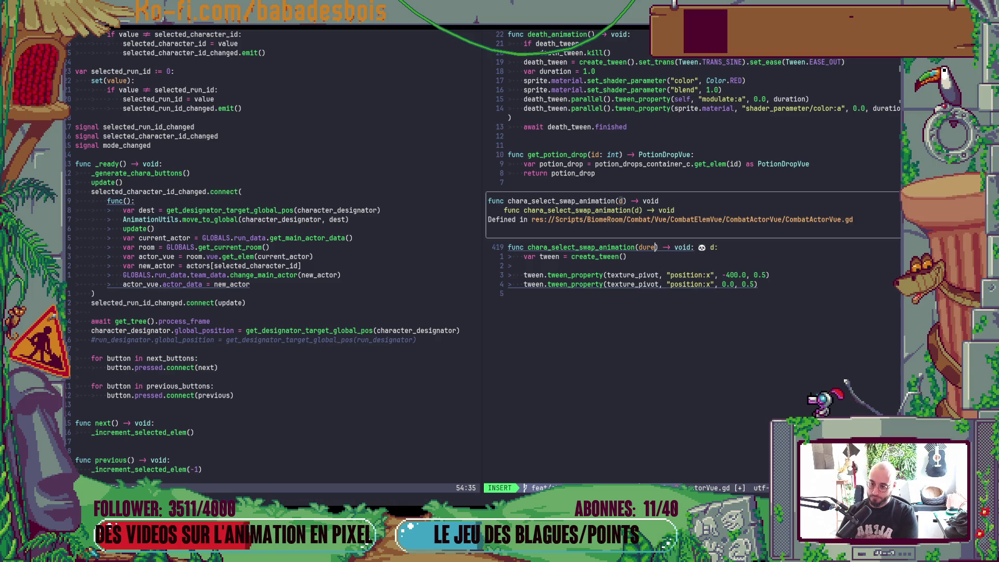
text(uraio)
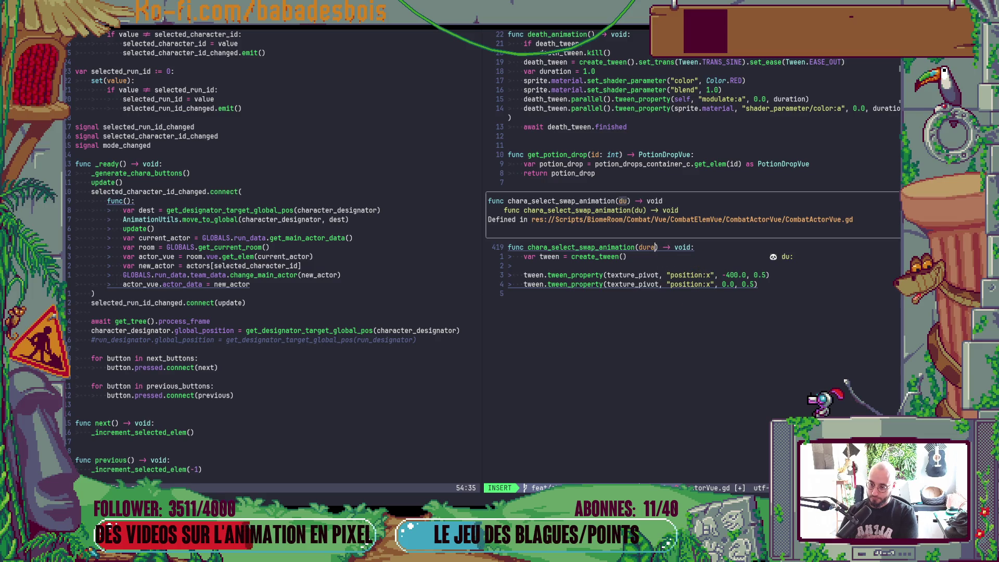
key(Left)
key(BackSpace)
text(ti)
key(Right)
text(n : )
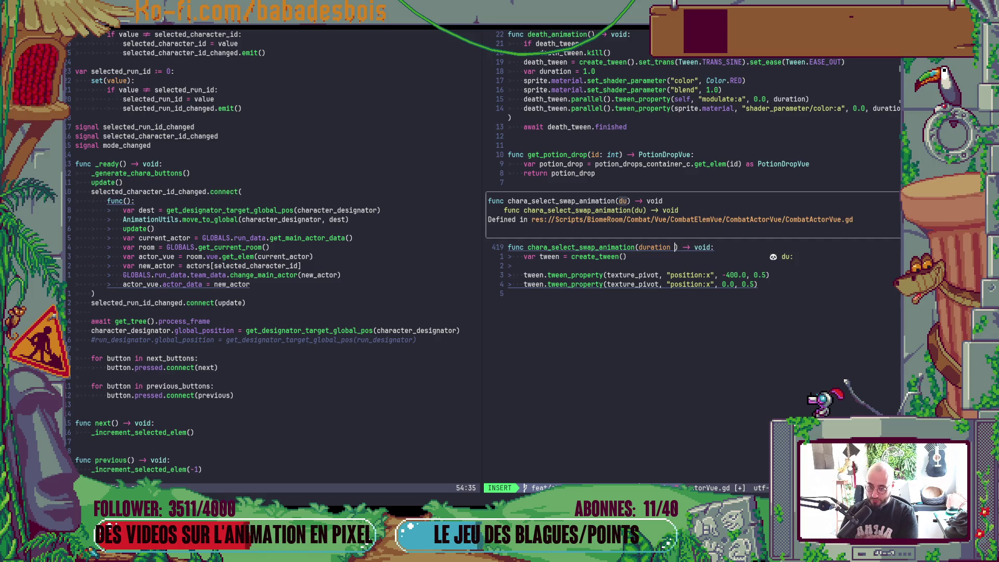
text(float =)
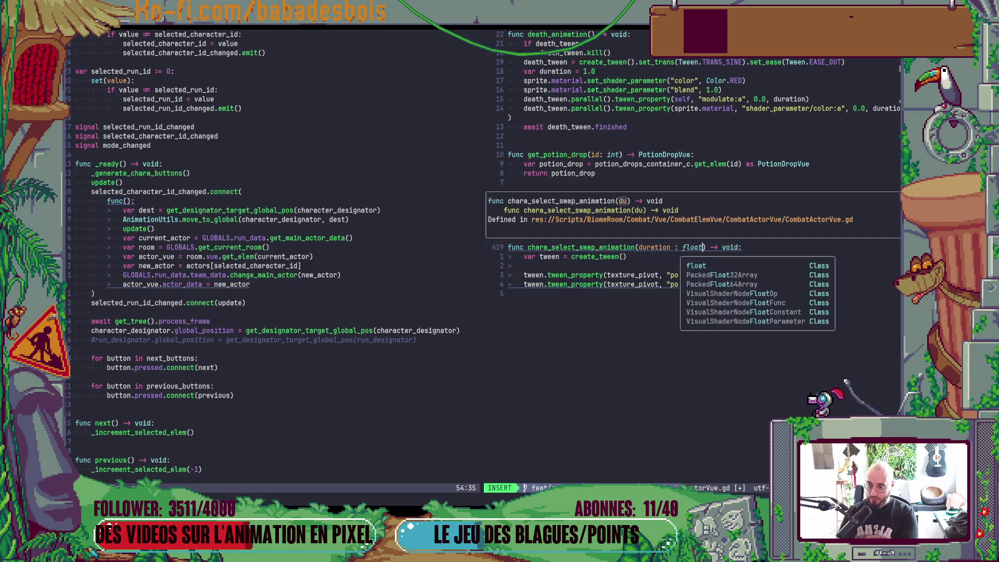
key(Escape)
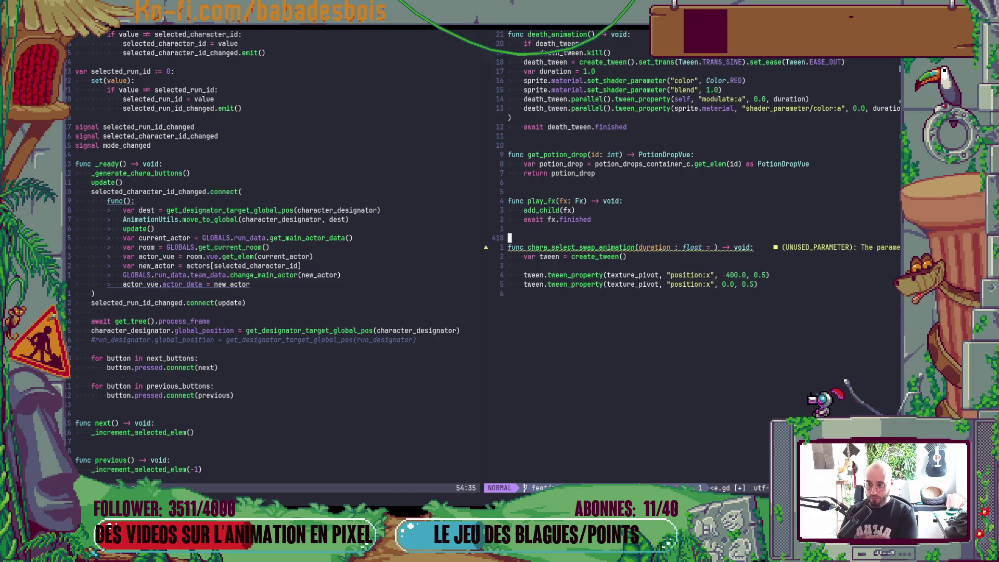
text(ha1.0)
key(Escape)
Step: Make the first texture_pivot tween last duration * 0.5
key(j)
key(j)
key(j)
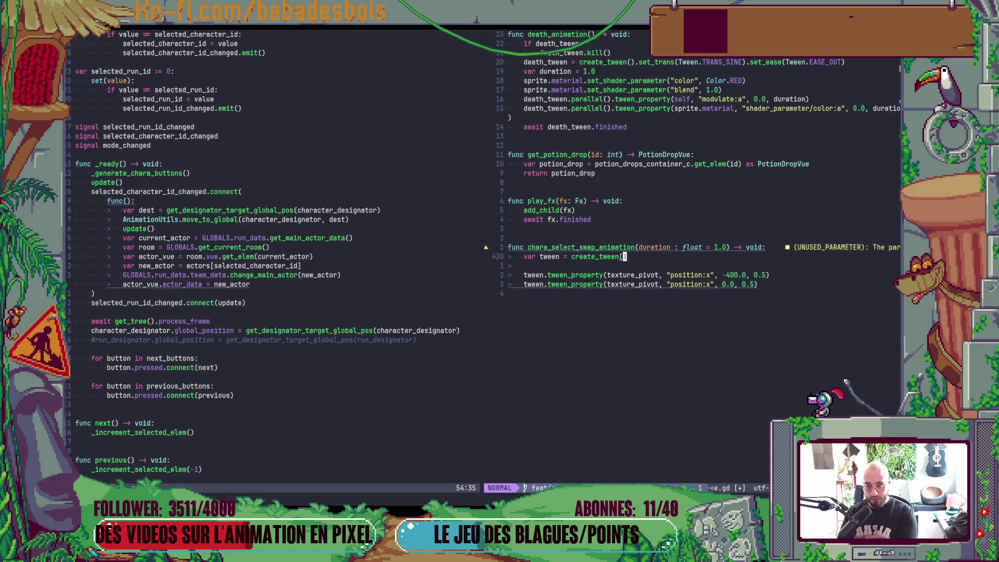
key(v)
key(e)
key(Escape)
key($)
key(h)
key(h)
key(h)
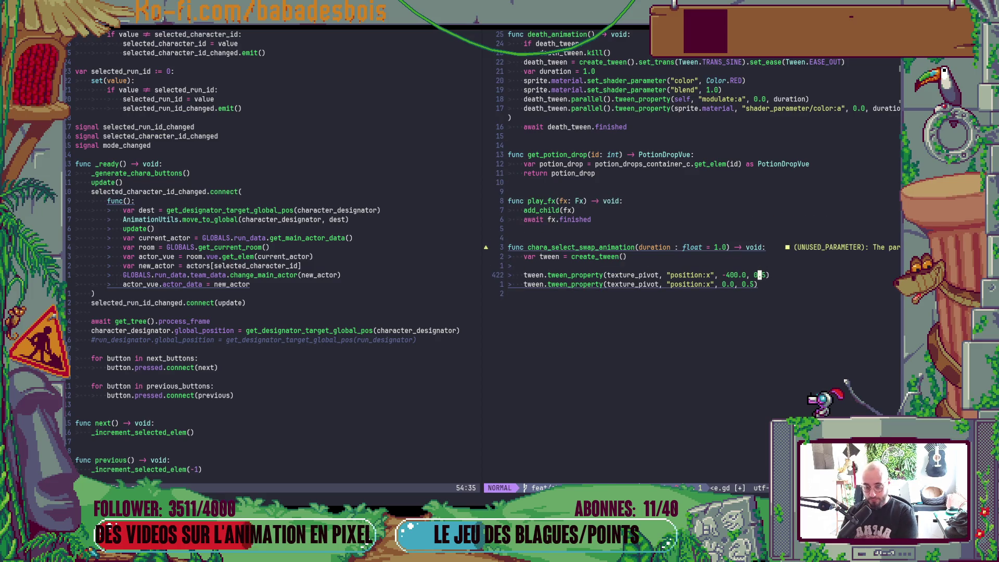
text(iduration *)
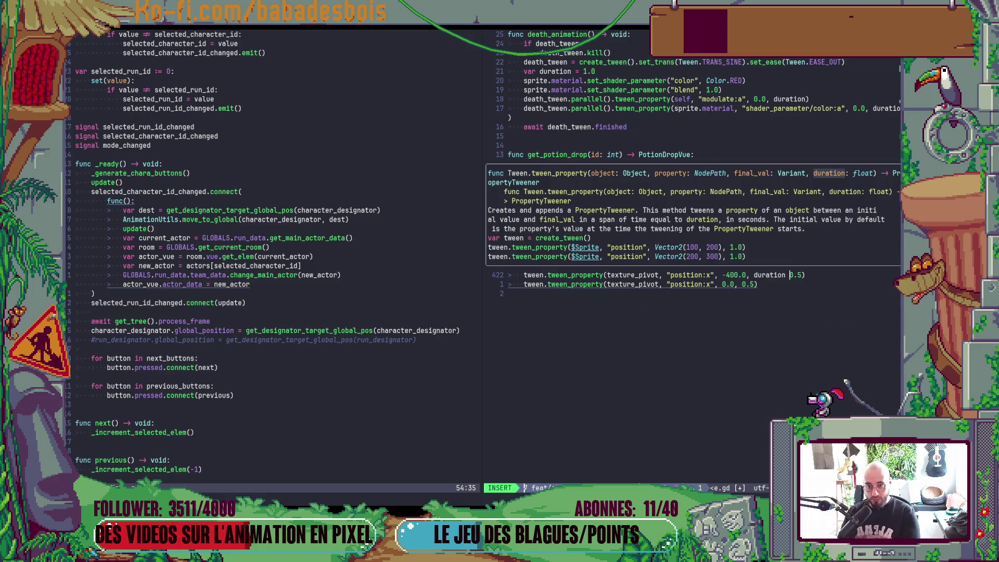
key(Escape)
Step: Make the second tween last duration * 0.5 as well, and save CombatActorVue.gd
key(j)
key(h)
key(h)
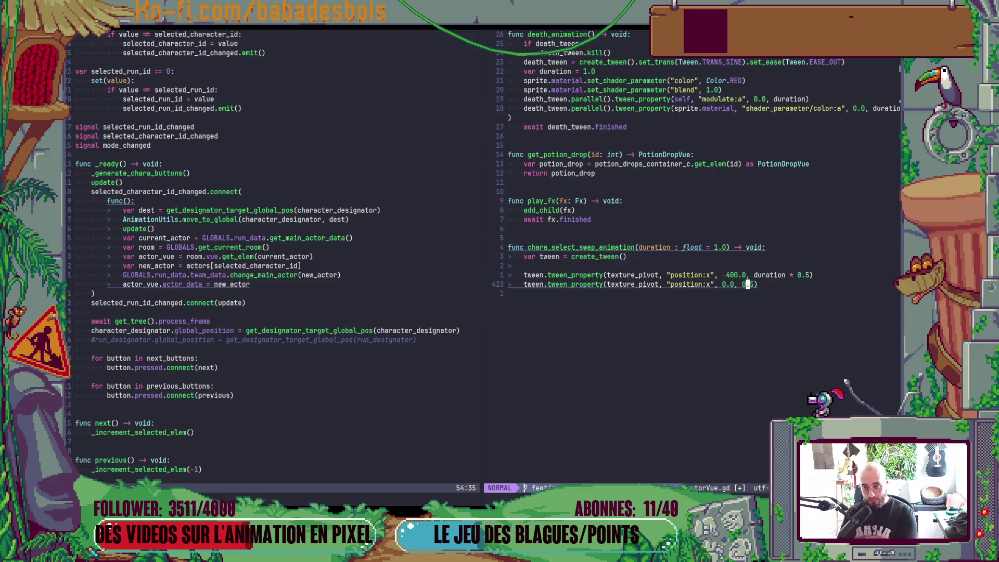
text(hiduratub)
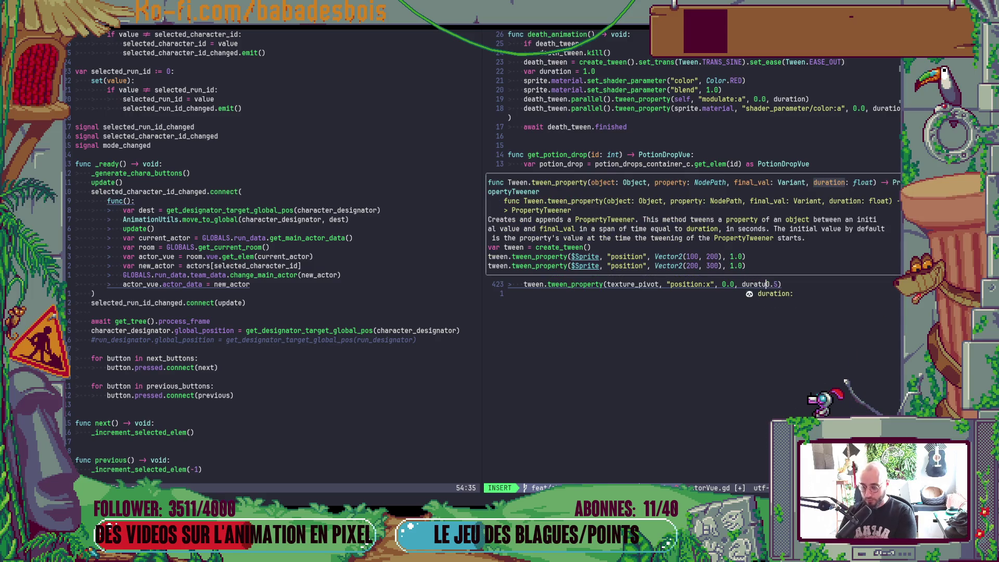
key(BackSpace)
key(BackSpace)
key(BackSpace)
text(ion *)
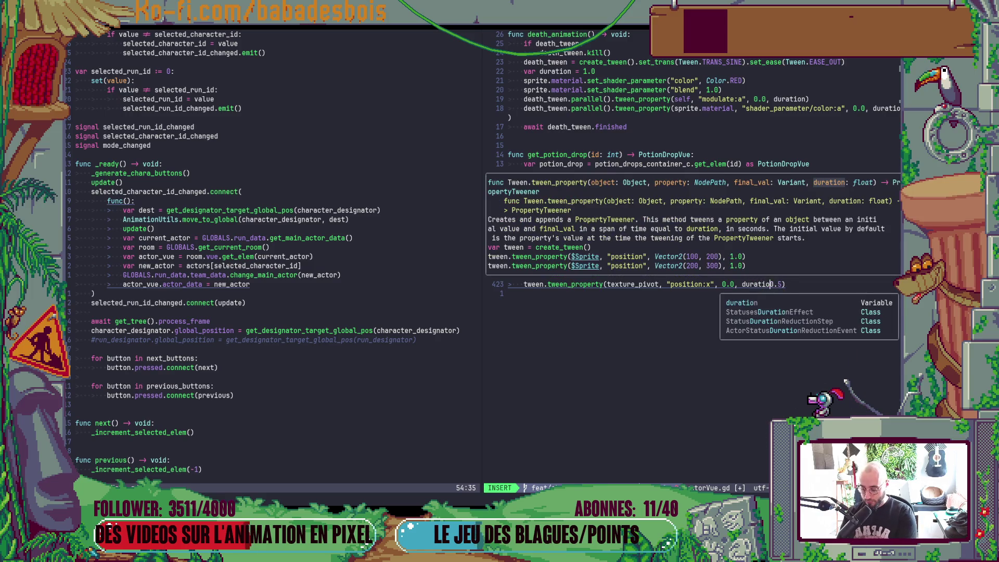
key(Escape)
text(:w)
key(Return)
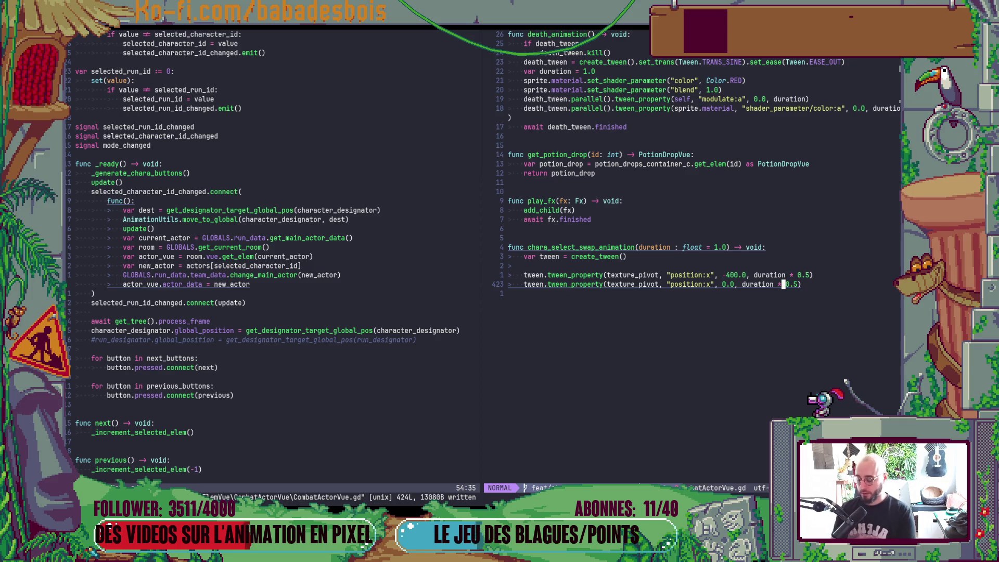
key(ctrl+w)
Step: Insert actor_vue.chara_select_swap_animation(1.0) above the actor_data assignment
key(h)
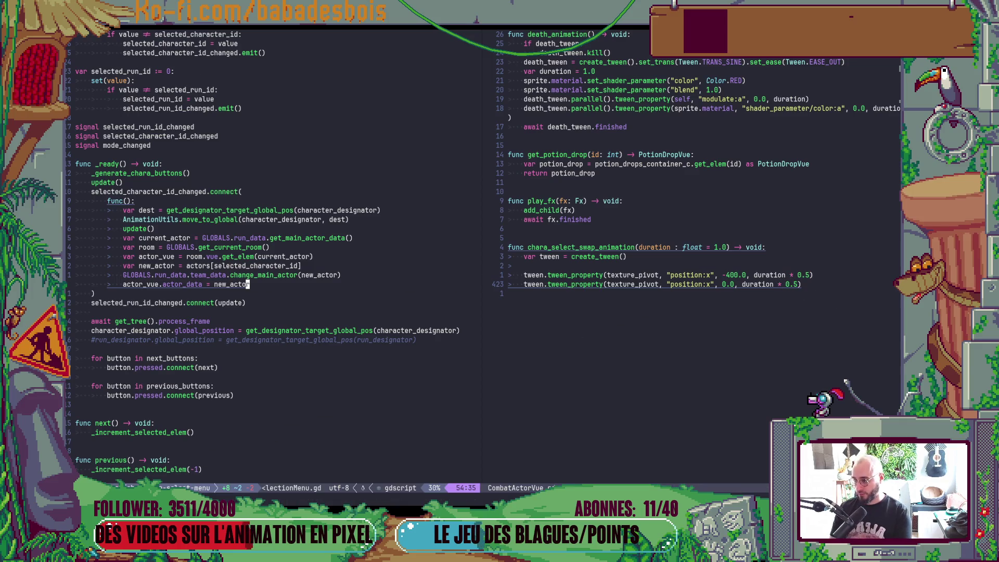
key(shift+o)
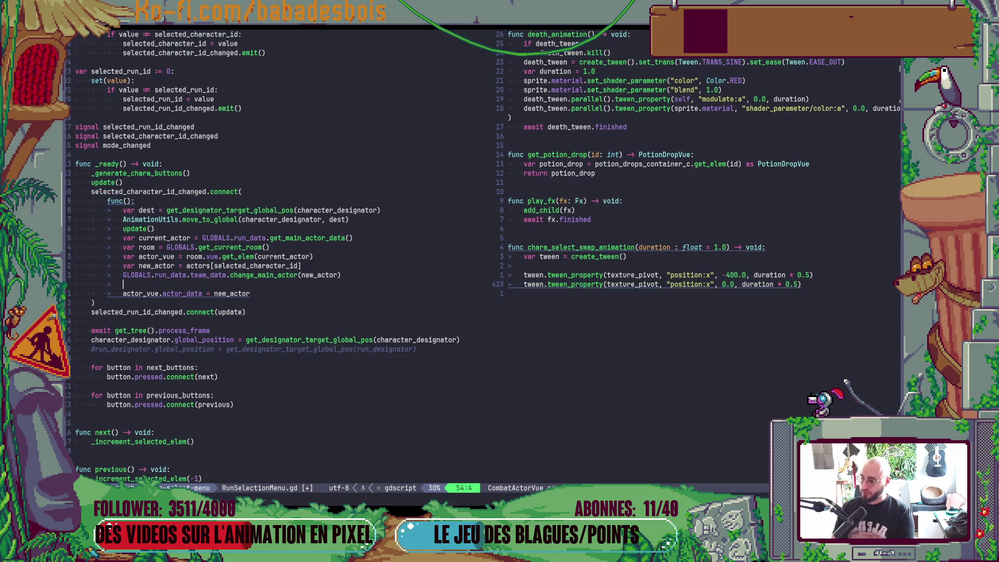
text(actor_vue)
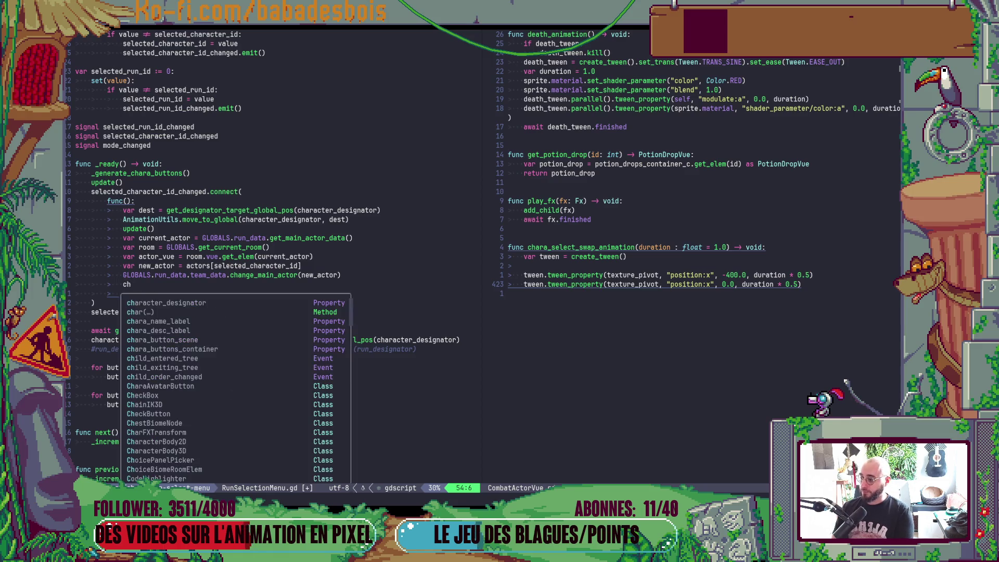
text(.chara)
key(Escape)
key(k)
key(k)
key(k)
key(B)
key(B)
key(B)
key(B)
key(B)
key(ctrl+w)
key(h)
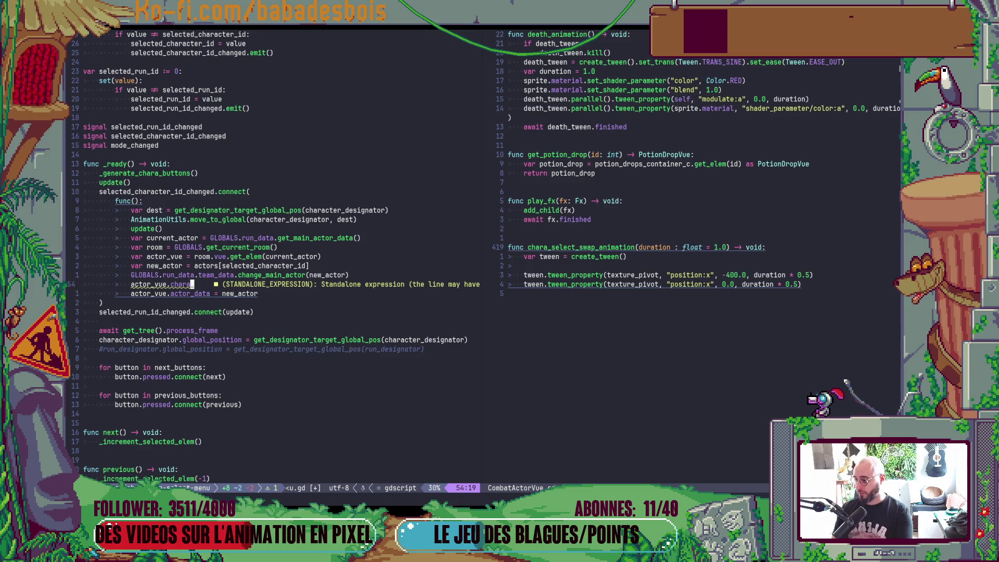
key(v)
key(i)
key(w)
text(pa()
text(()
text(1.0)
key(Escape)
Step: Add await get_tree().create_timer(0.5).timeout below it and save RunSelectionMenu.gd
text(o)
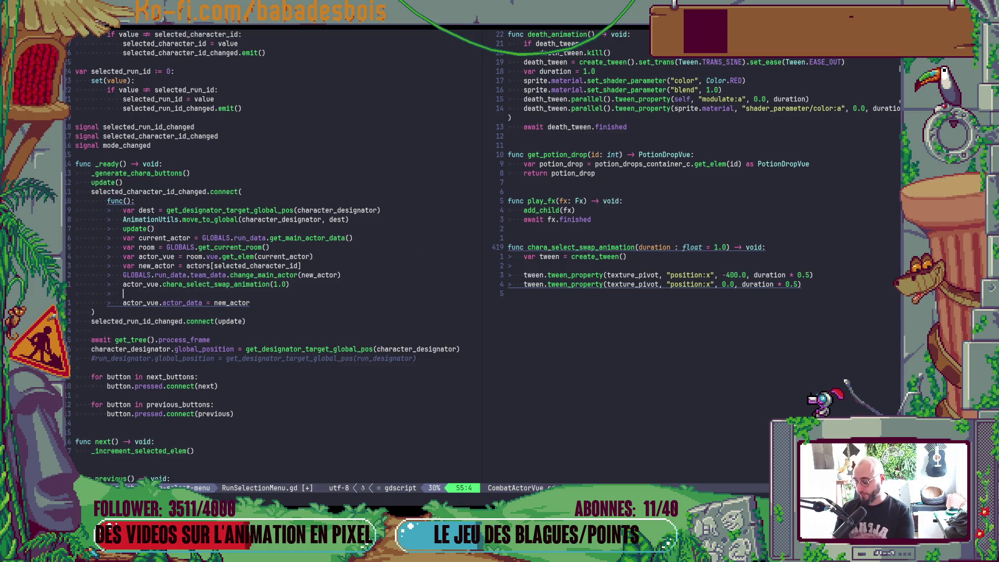
text(await)
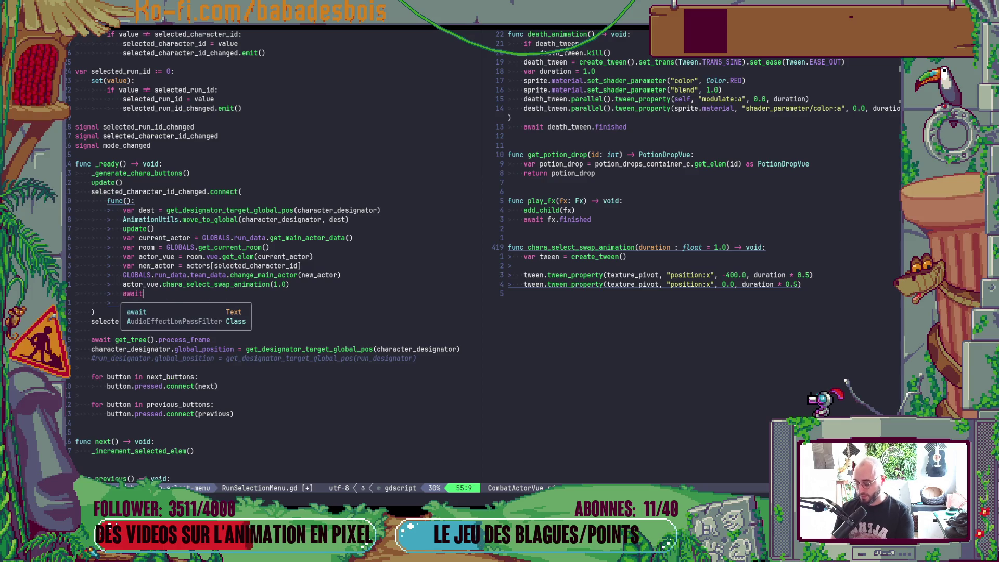
text( get_tree().create_timer(0.5).timeout)
key(Escape)
text(:w)
key(Return)
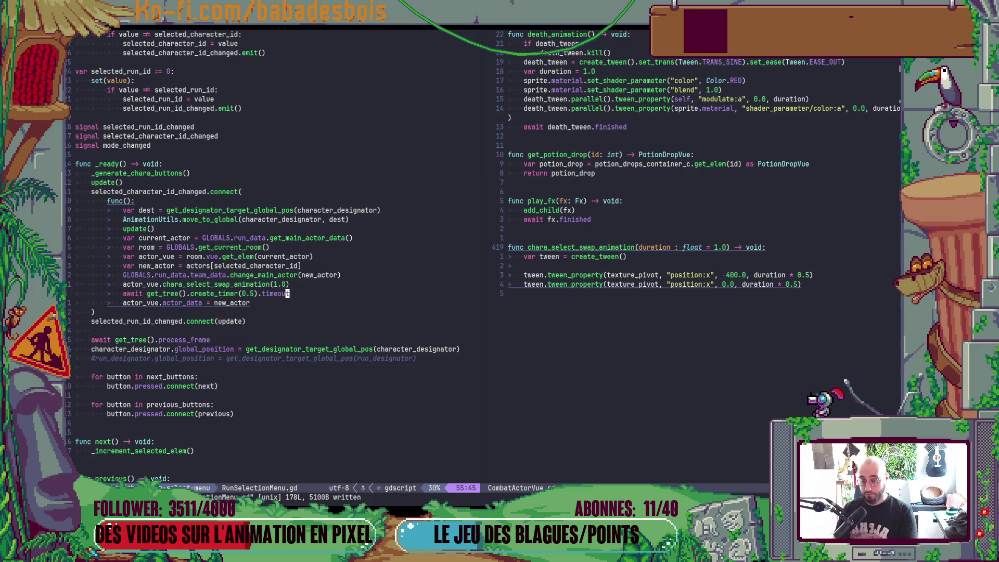
key(ctrl+w)
key(l)
key(j)
key(j)
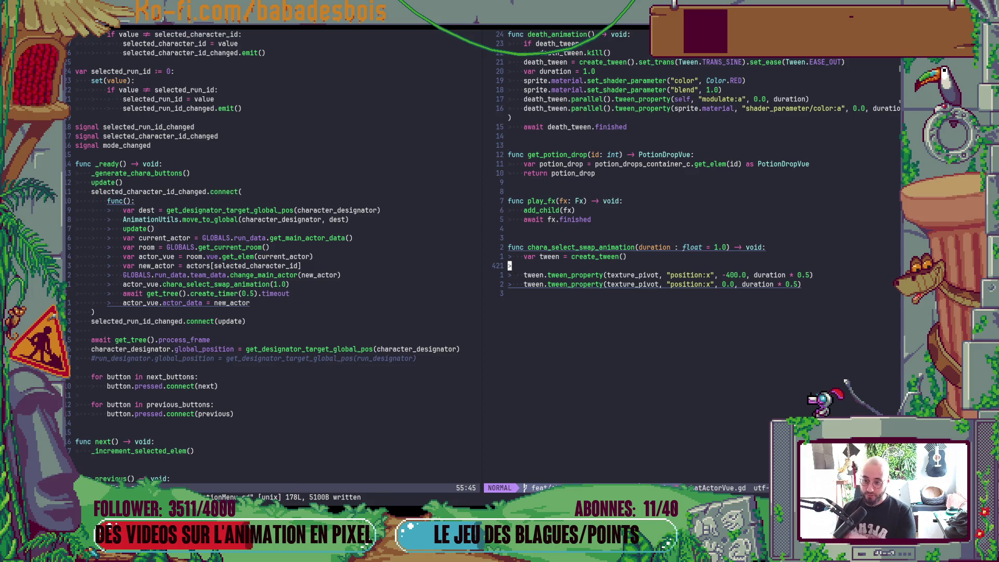
Step: Write sprite.flip_h = false on the empty line in the swap animation
key(S)
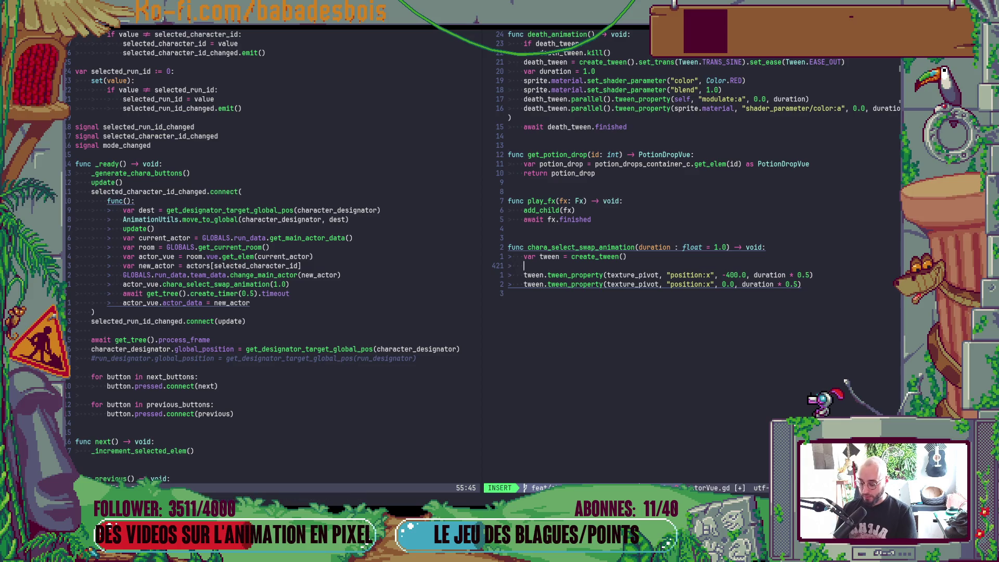
text(text)
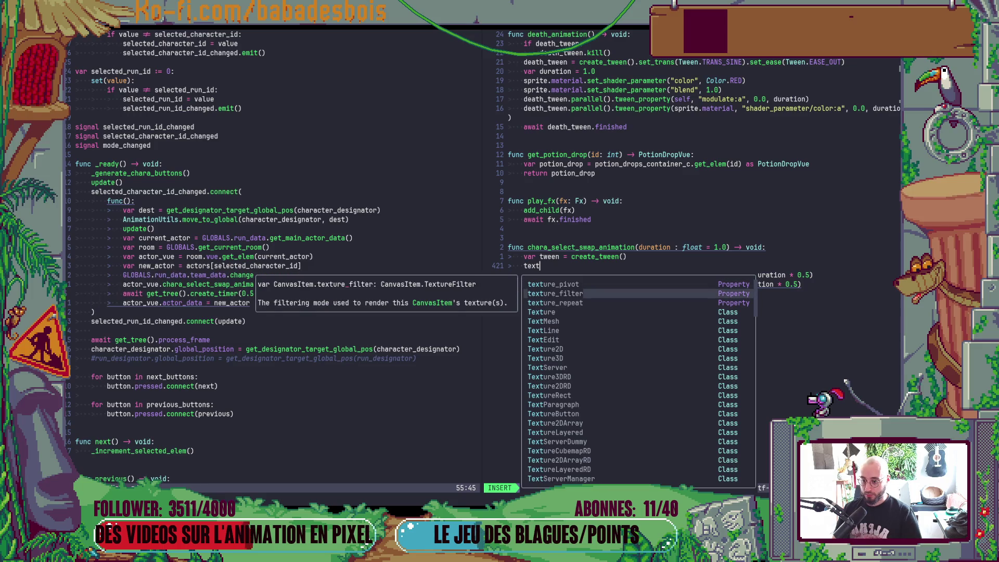
key(BackSpace)
key(BackSpace)
key(BackSpace)
key(BackSpace)
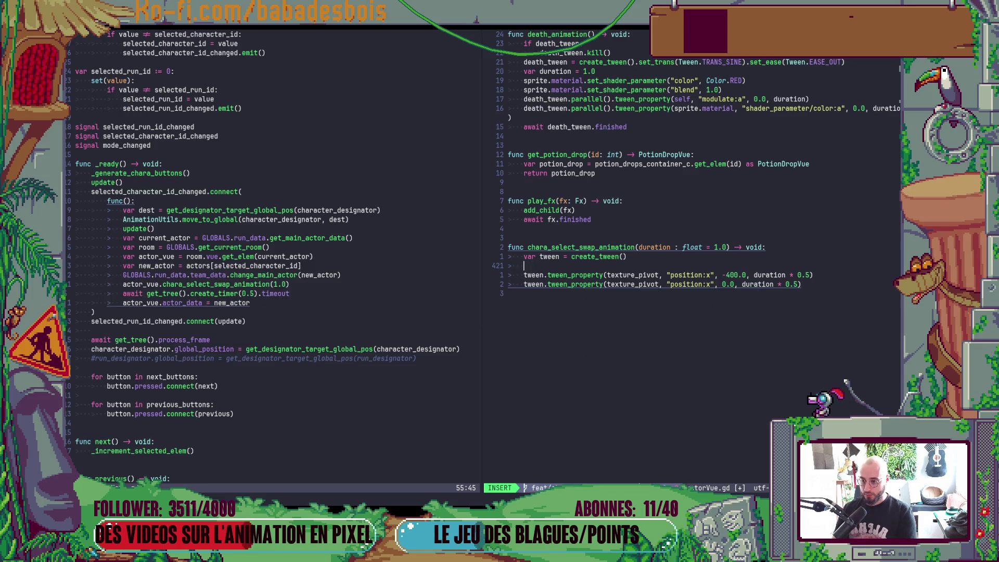
text(sprite.)
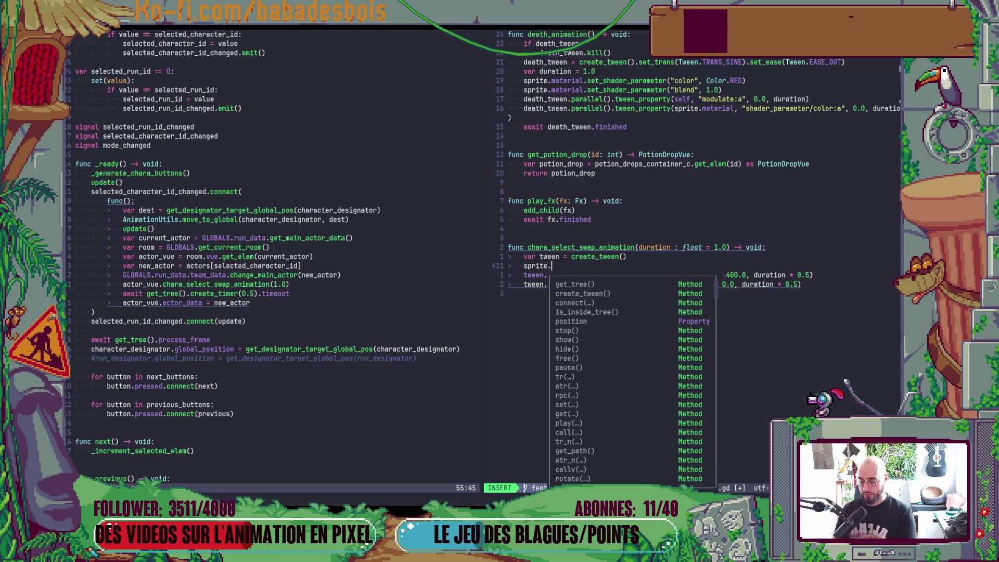
text(fl)
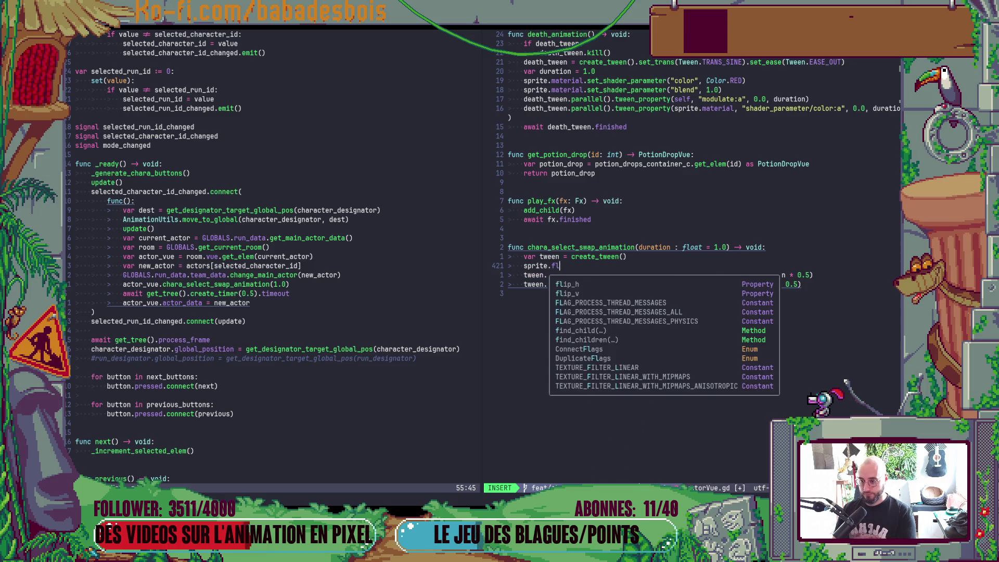
key(Tab)
key(Return)
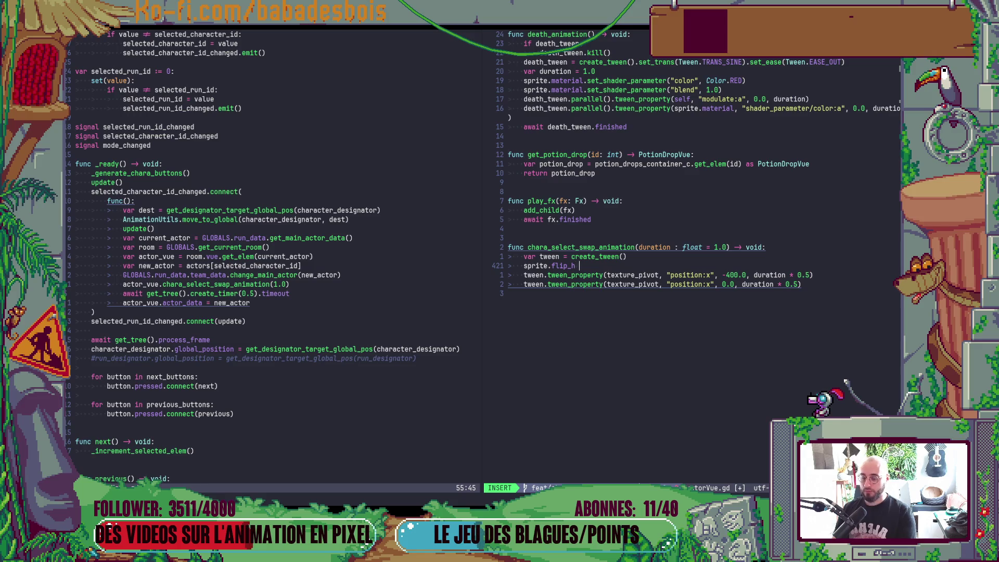
text(flase)
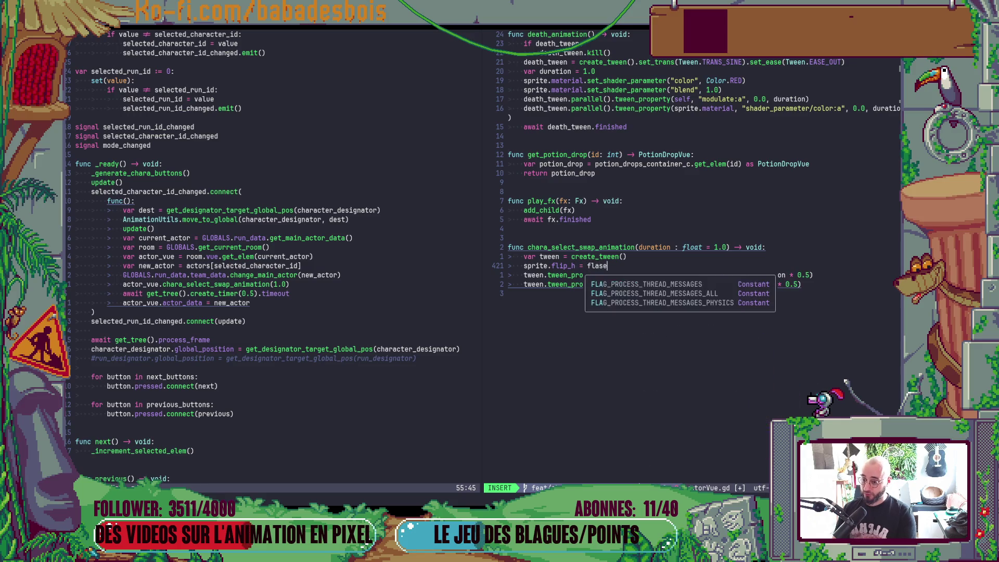
key(Escape)
key(h)
key(h)
key(h)
key(x)
key(p)
key(j)
key(k)
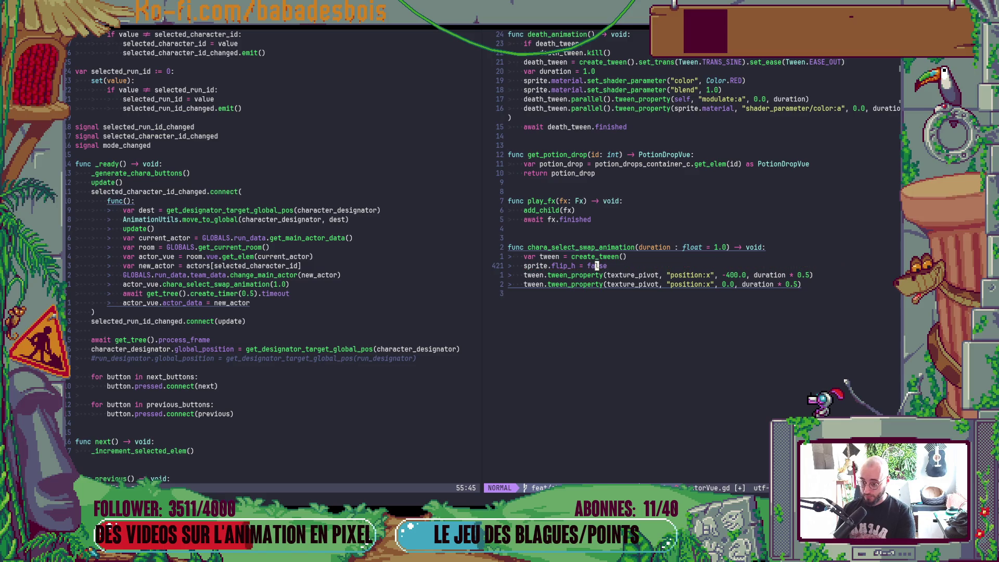
Step: After the first tween, add tween_callback(sprite.set.bind("flip_h", true))
text(j)
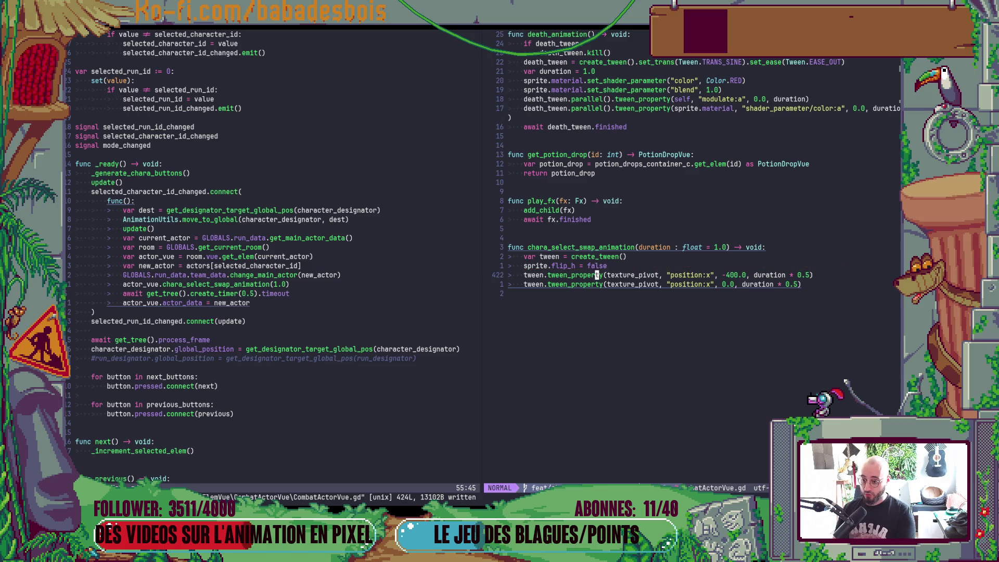
text(otween.)
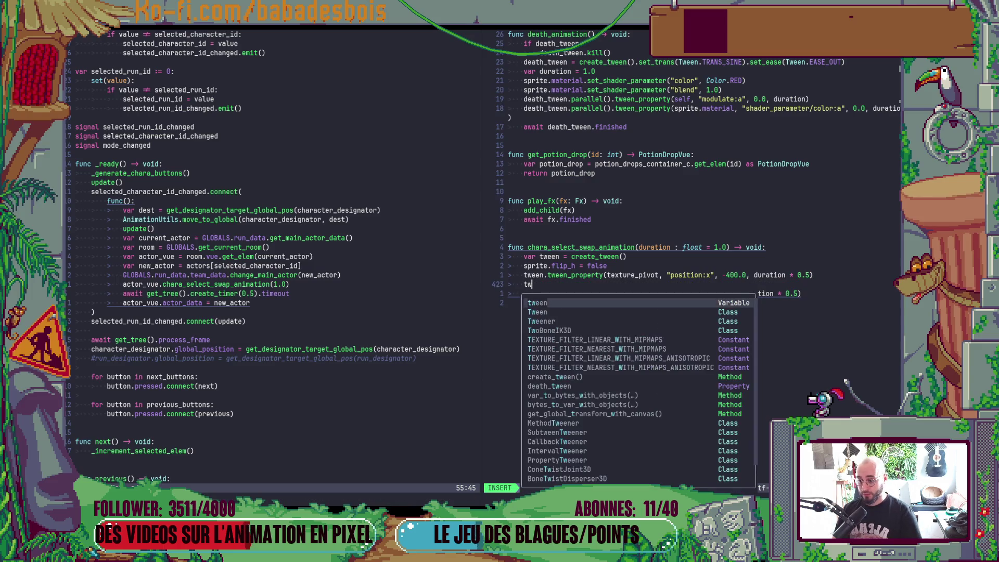
text(tween_callback(s)
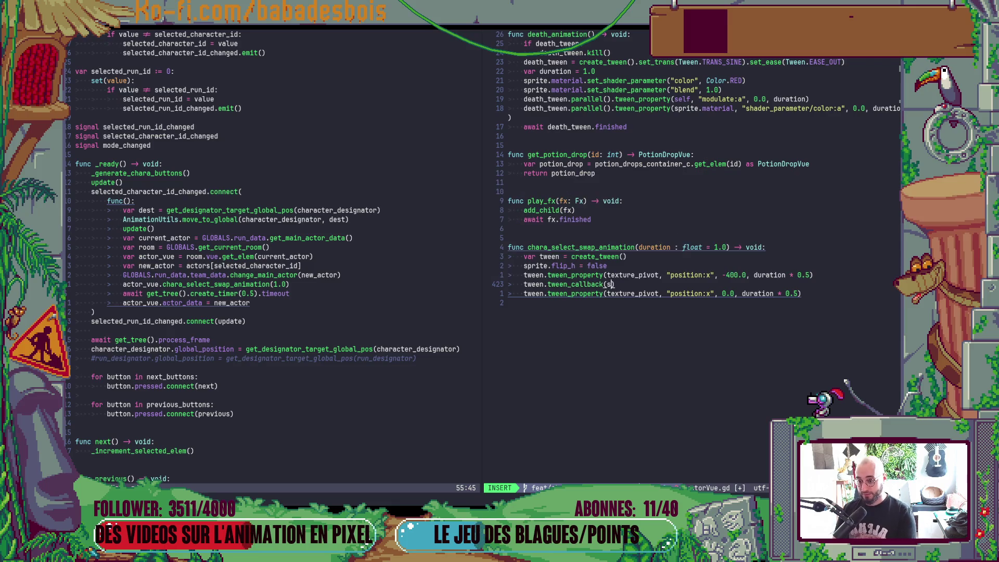
text(et)
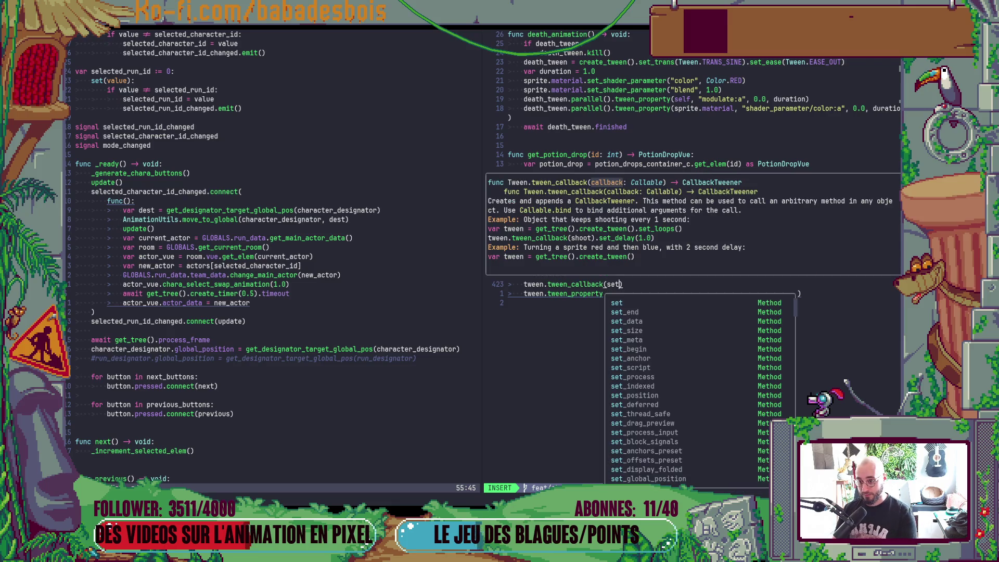
text(.bind)
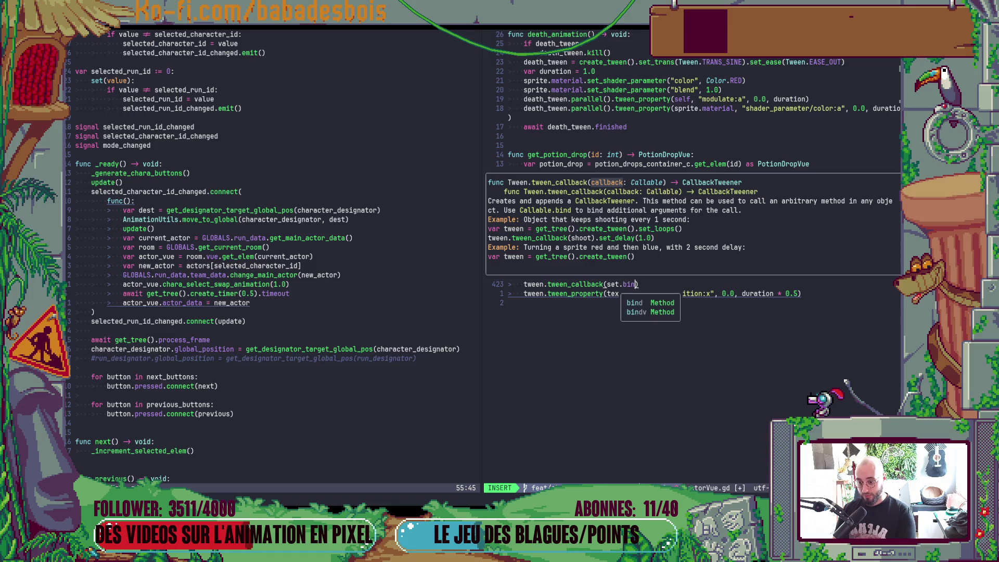
text(()
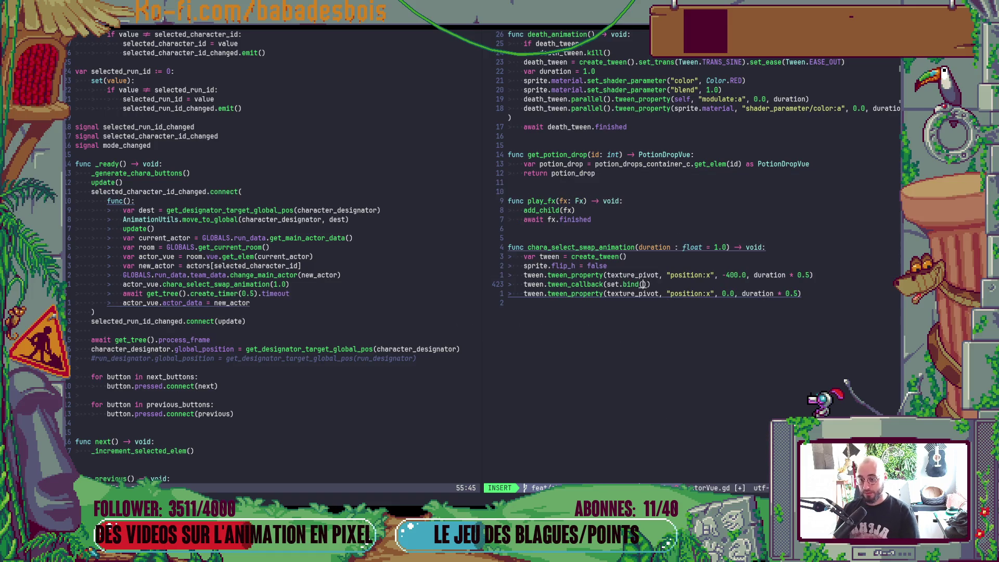
key(Left)
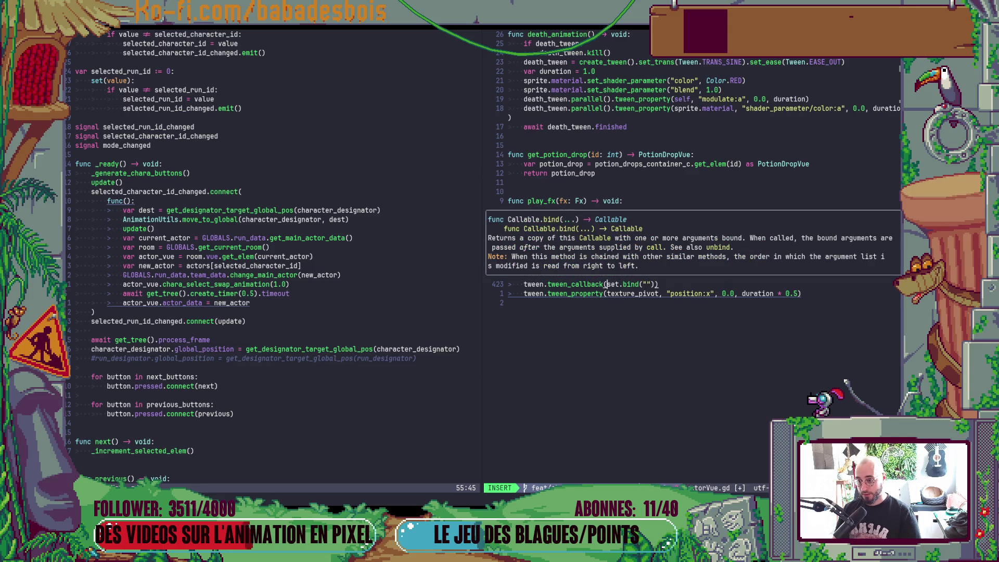
text(srpits)
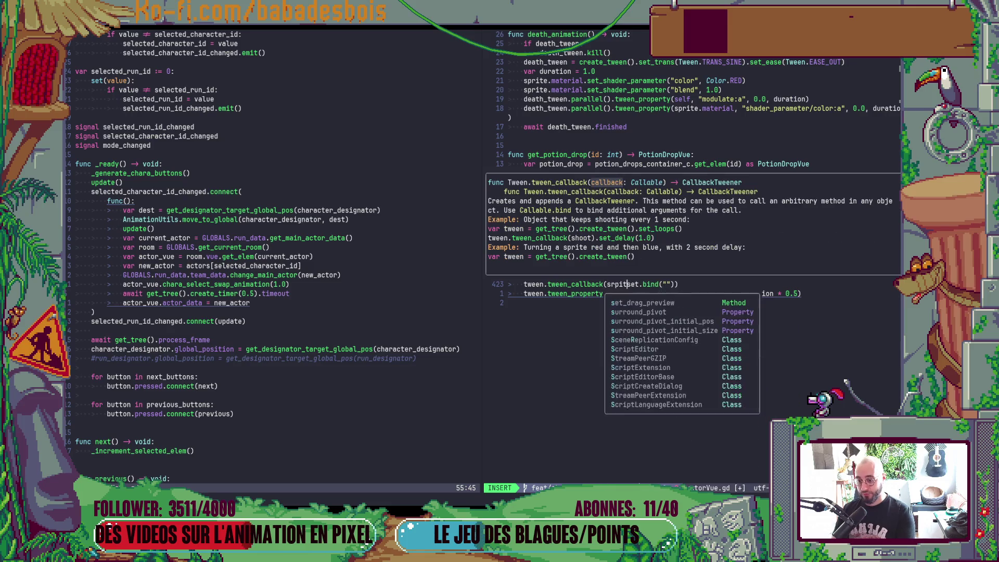
key(BackSpace)
key(BackSpace)
text(prite.)
key(Escape)
key(l)
key(l)
key(l)
key(a)
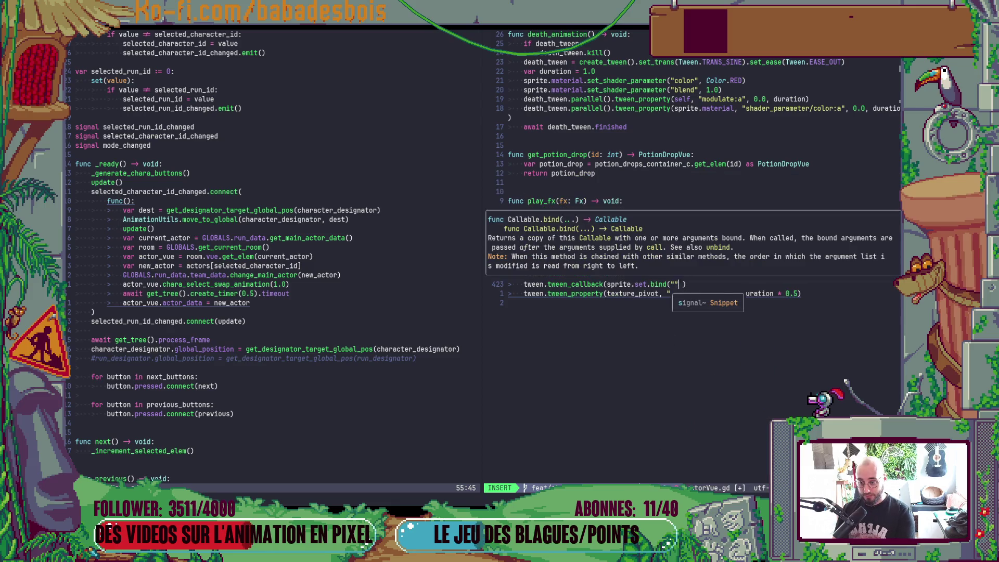
text(flig)
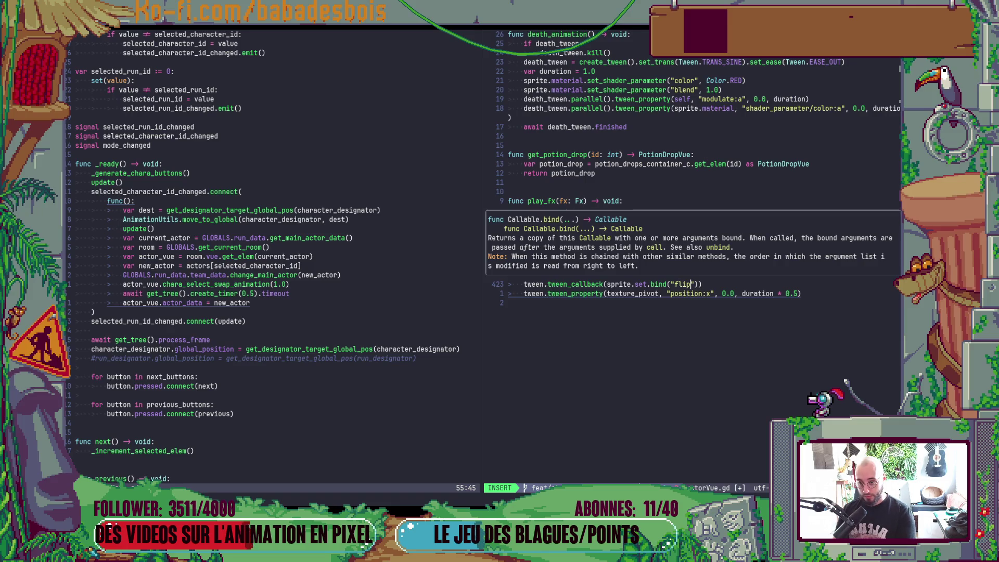
text(", )
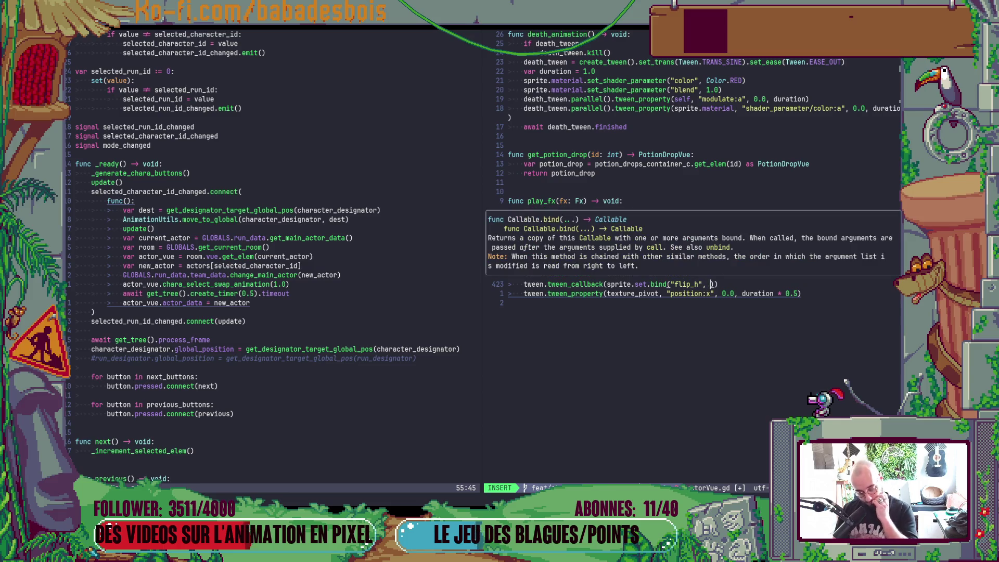
text(rue)
key(Escape)
Step: Save the script and switch to Godot to run the game
text(:w)
key(Return)
key(alt+Tab)
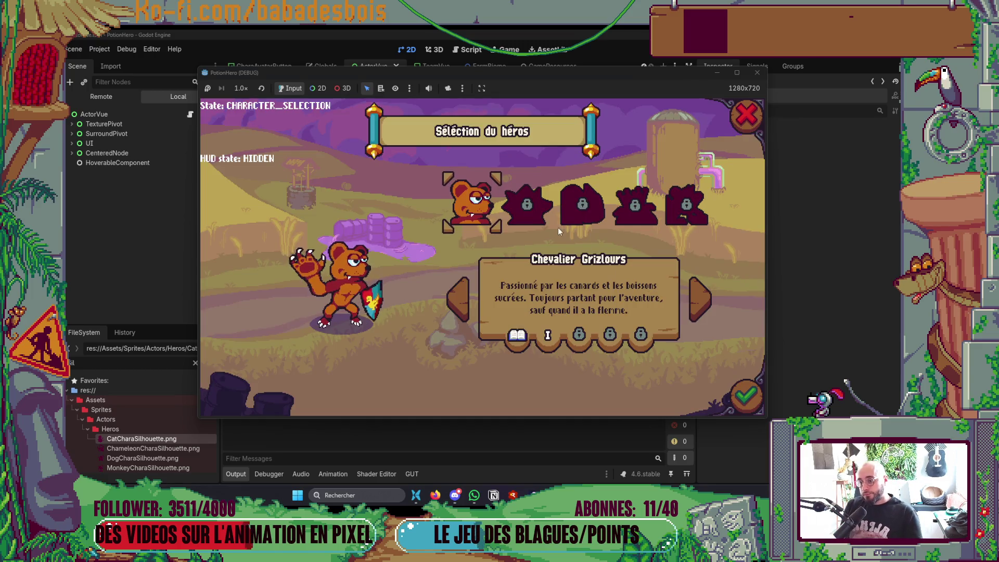
Step: Cycle through all five hero slots back to the bear to test the swap, then stop the game
click(554, 224)
click(694, 317)
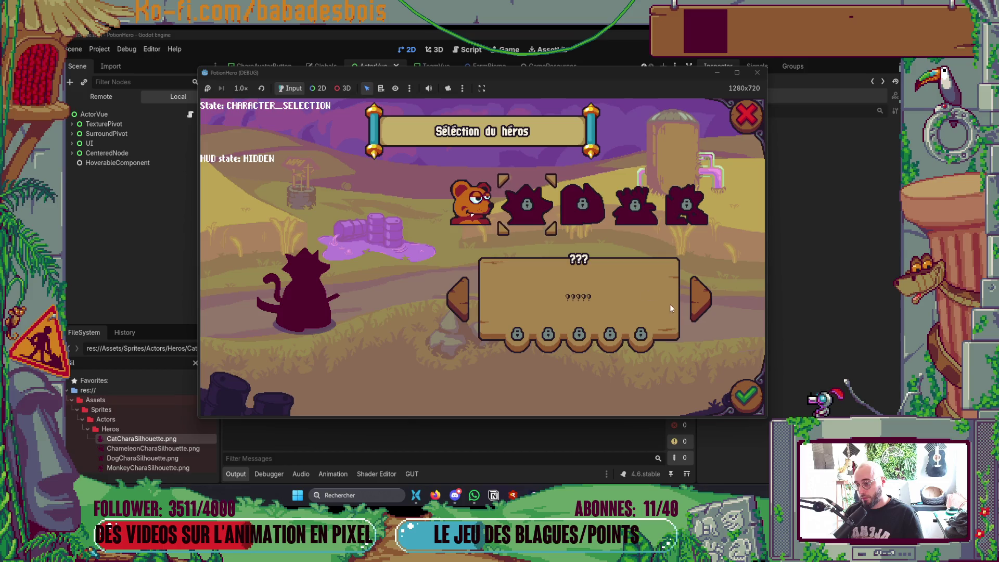
click(636, 214)
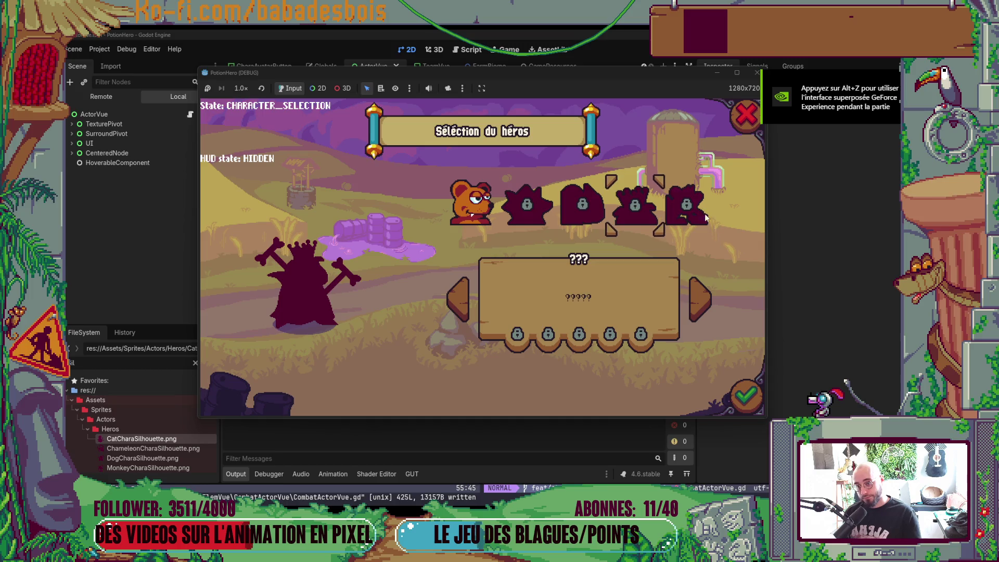
click(702, 307)
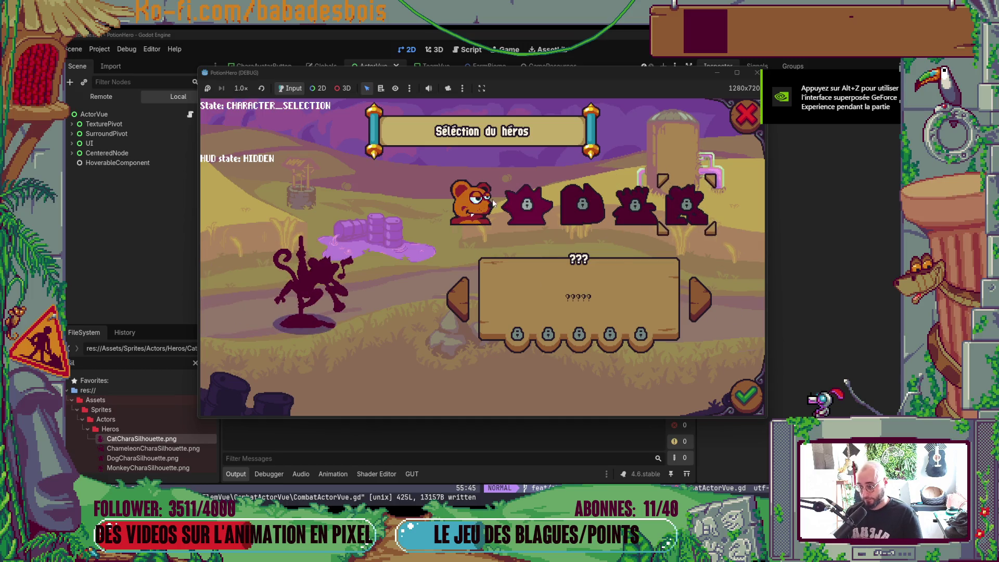
click(471, 206)
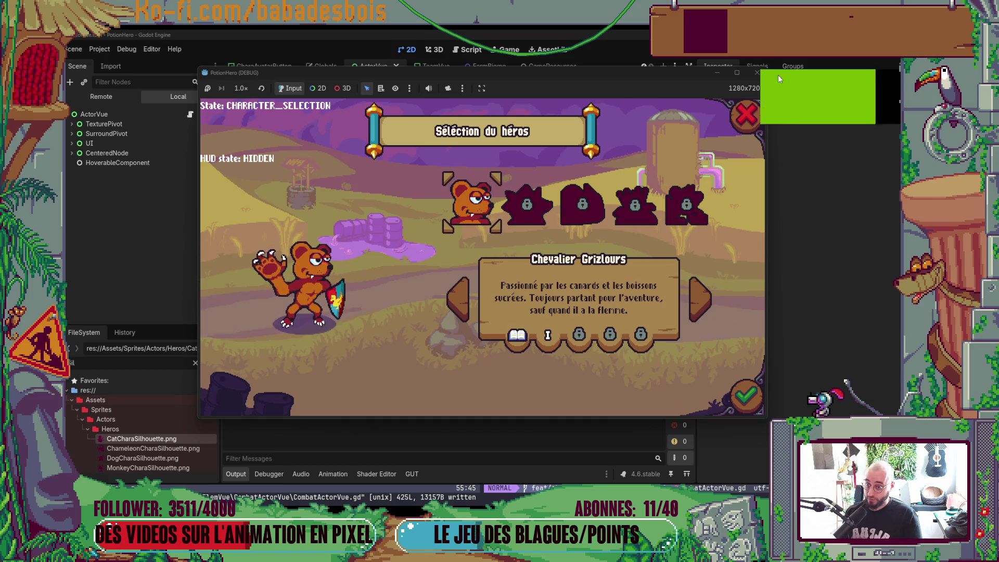
click(757, 73)
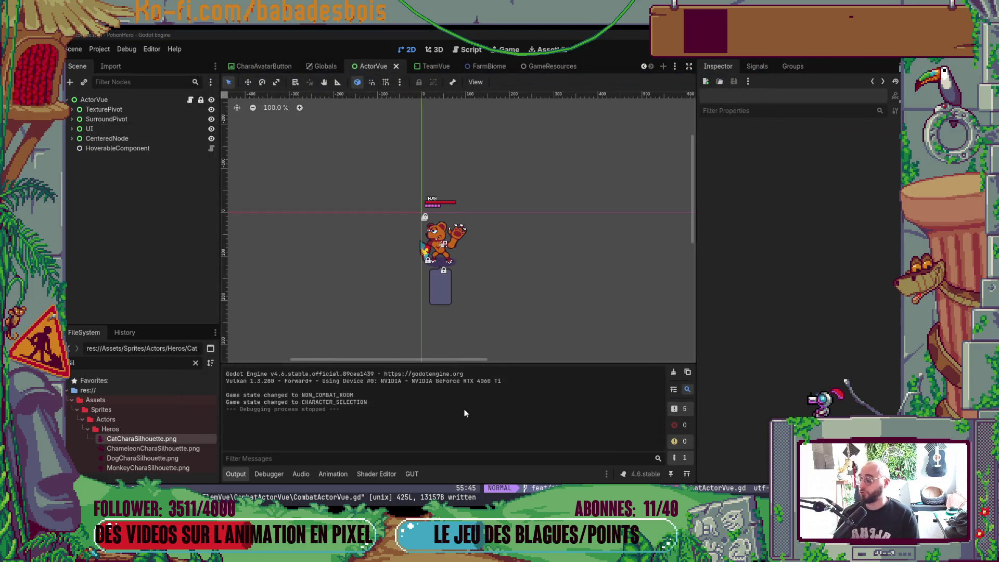
Step: Change the slide offset from -400.0 to -200.0 in Neovim and save
key(alt+Tab)
key(alt+Tab)
key(alt+Tab)
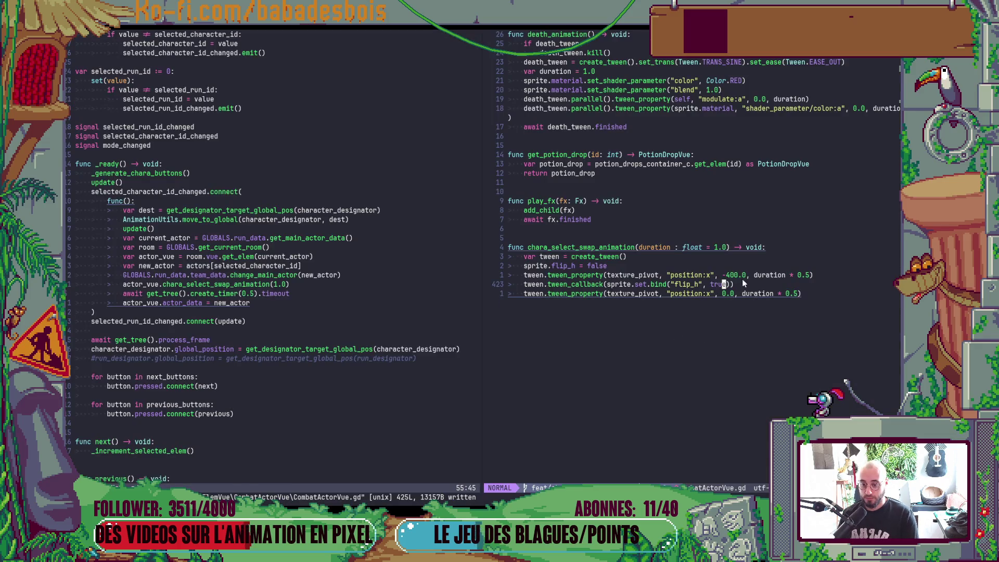
key(k)
key(r)
key(2)
key(ctrl+s)
Step: Rerun the game, cycle through the heroes again to check the shorter slide, then close it
key(alt+Tab)
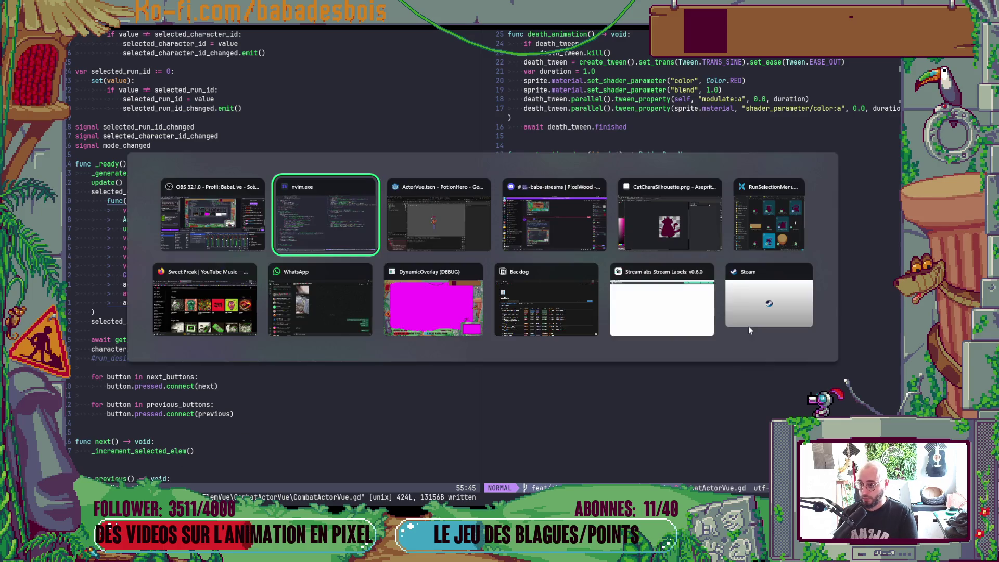
key(F5)
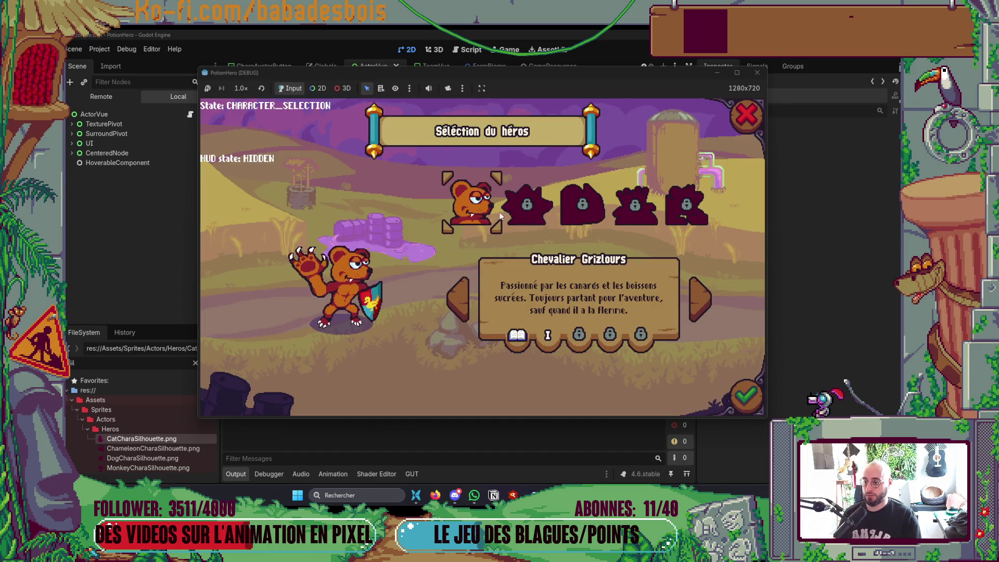
click(530, 215)
click(576, 215)
click(635, 208)
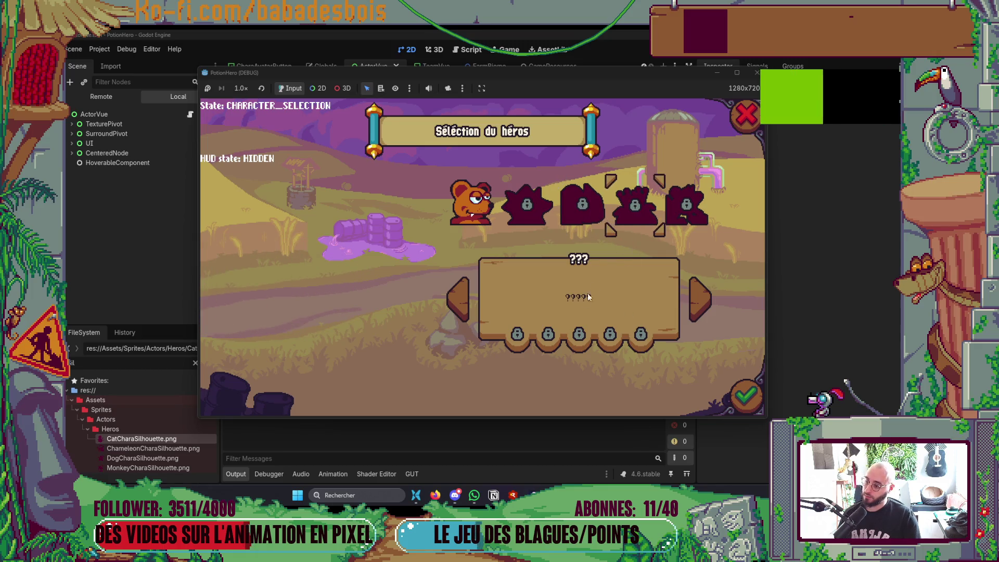
click(680, 221)
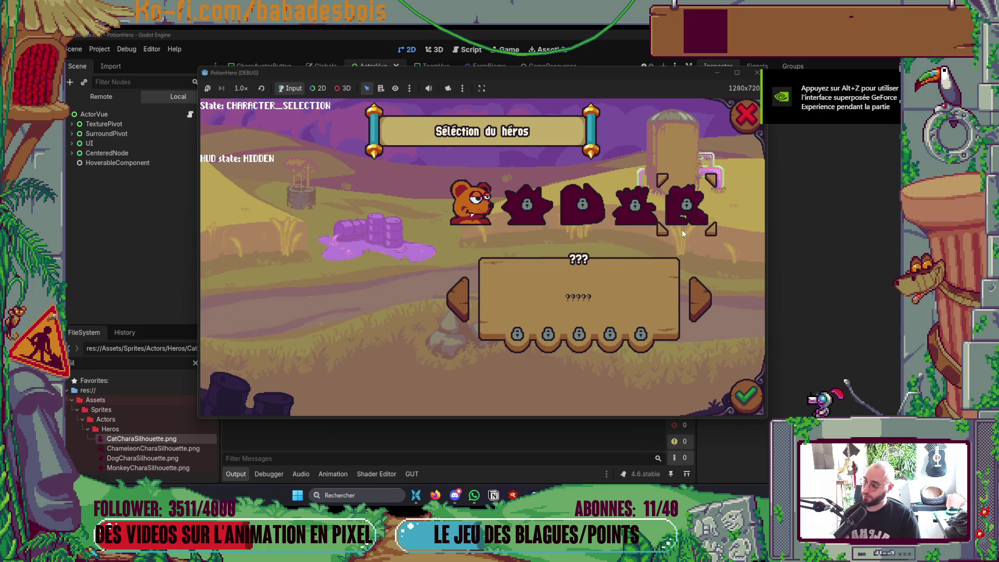
click(465, 209)
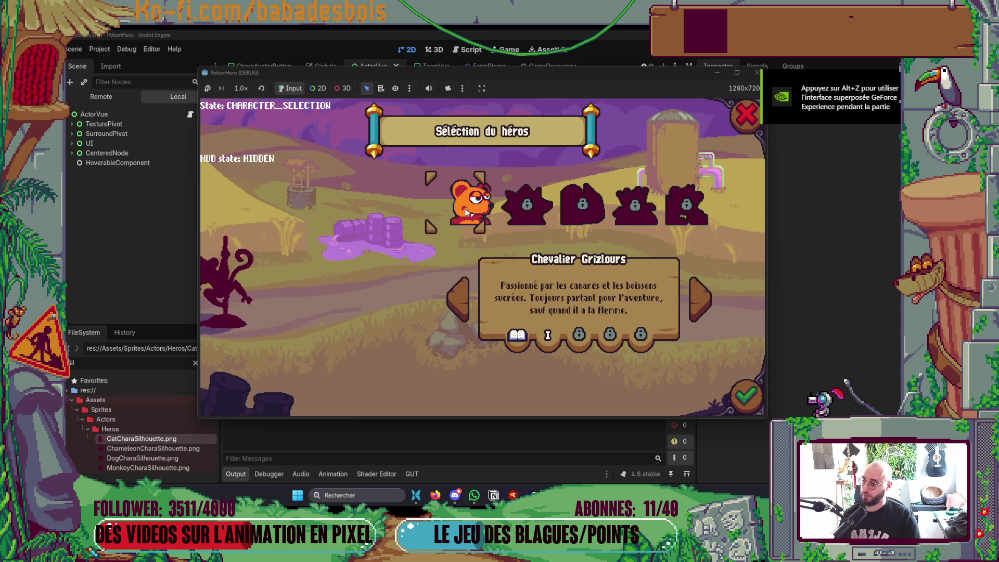
key(Right)
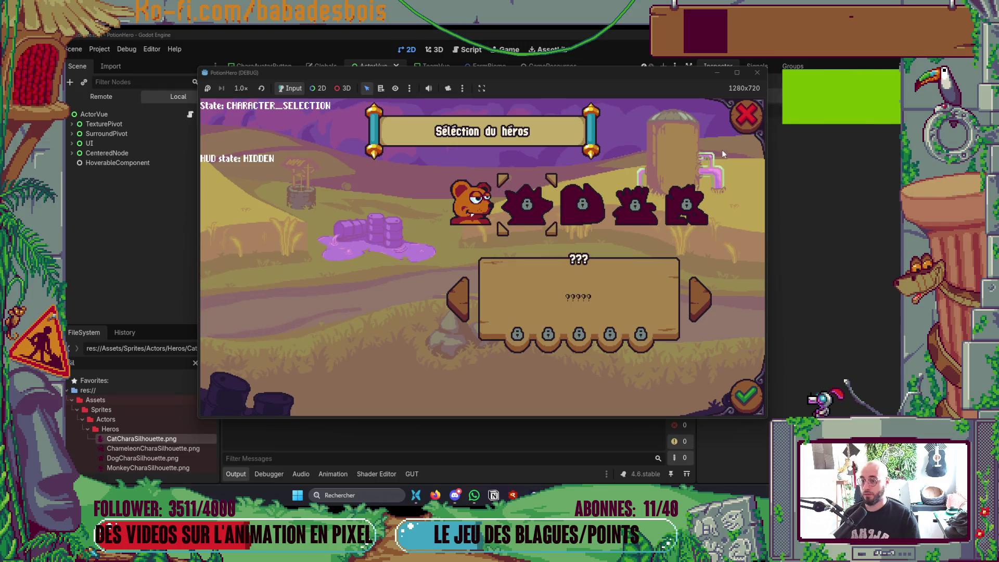
click(754, 111)
key(alt+Tab)
key(Tab)
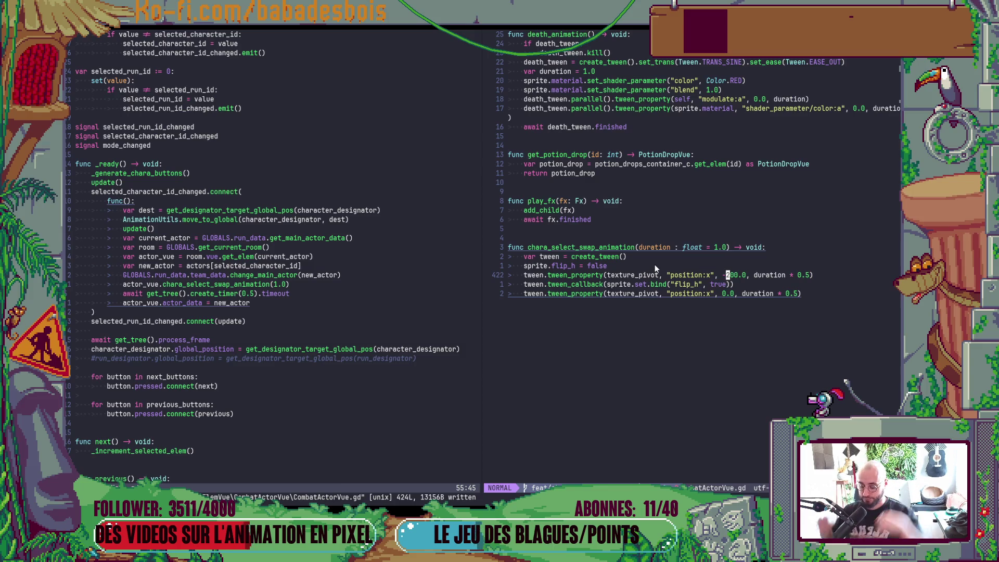
Step: Add signal mid_chara_select_swap at the end of the signal list in CombatActorVue.gd
key(ctrl+o)
key(ctrl+d)
key(ctrl+d)
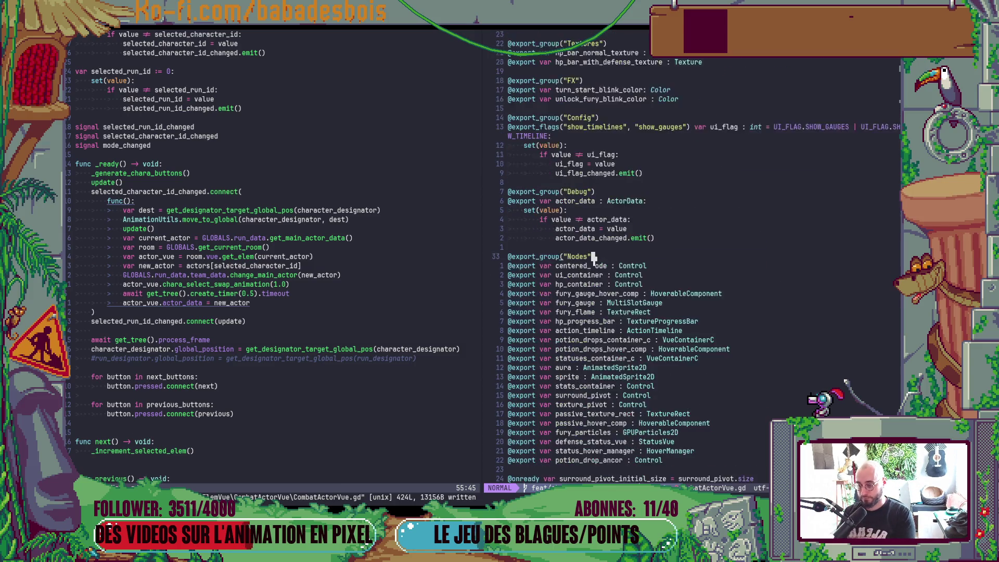
key(j)
key(j)
key(j)
key(k)
key(k)
key(k)
key(j)
key(j)
key(j)
key(j)
key(j)
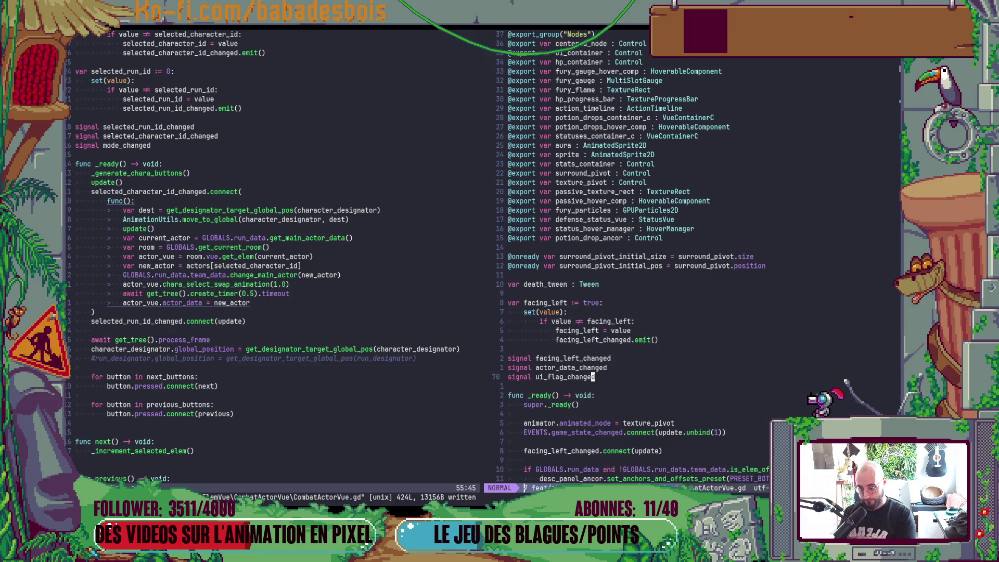
text(osgi)
key(BackSpace)
key(BackSpace)
text(igan l)
key(BackSpace)
key(BackSpace)
key(BackSpace)
text(nal mid_chara_select_)
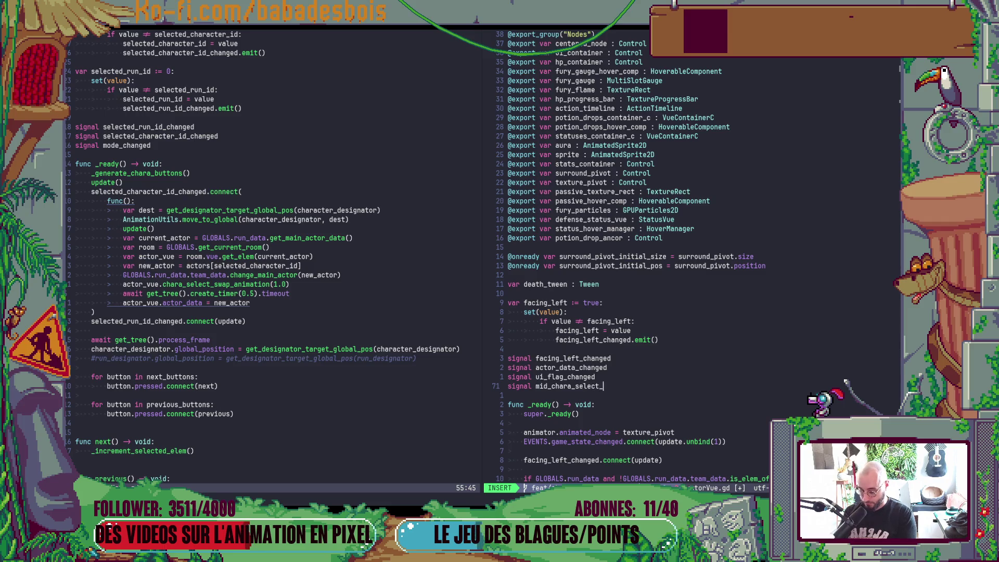
text(ap)
key(Escape)
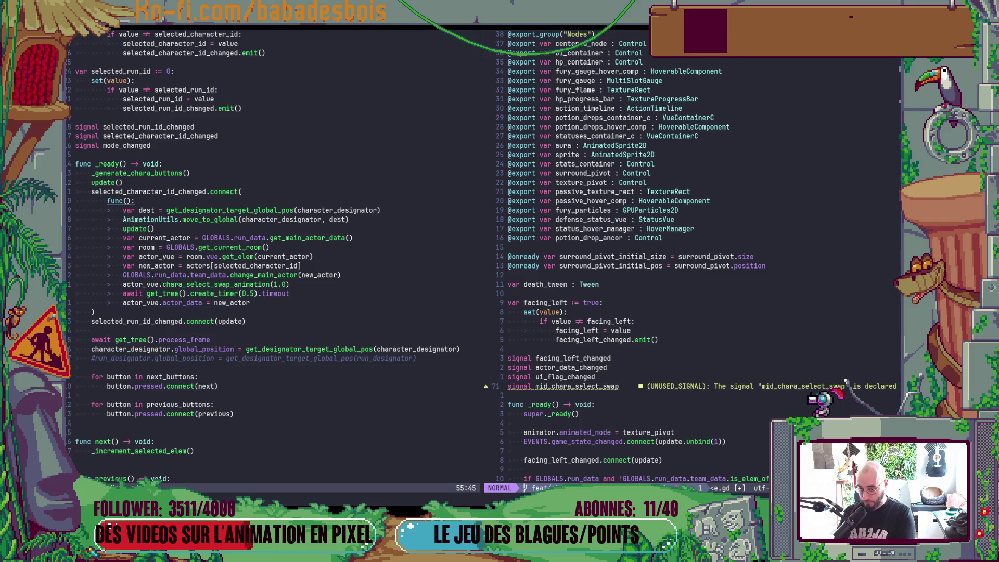
Step: In RunSelectionMenu, start changing the timer await line to await actor_vue instead
key(ctrl+w)
key(h)
key(k)
key(j)
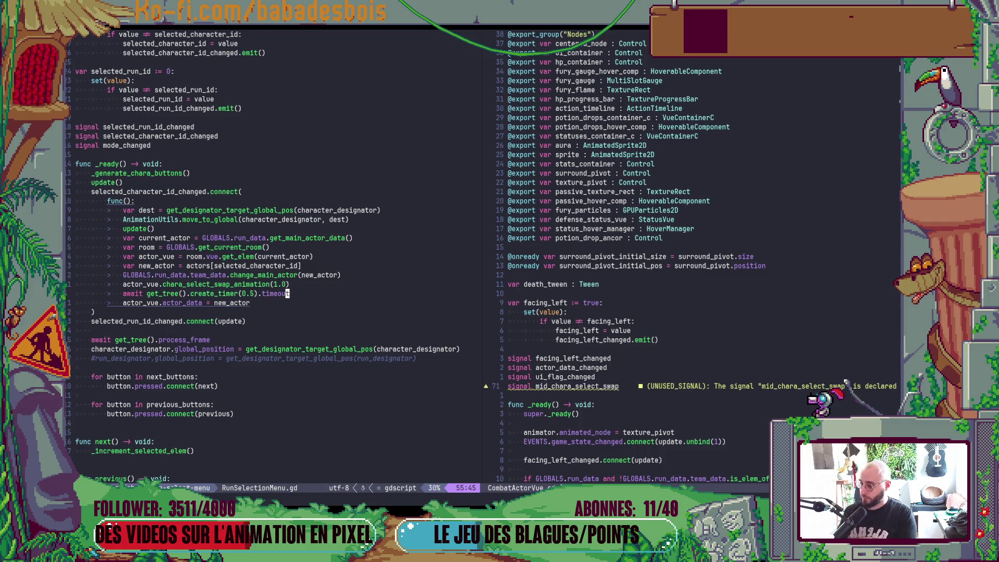
key(asciicircum)
Step: Make the await line wait on actor_vue.mid_chara_select_swap and save RunSelectionMenu
key(l)
key(l)
key(l)
key(shift+c)
text(actor_vue.)
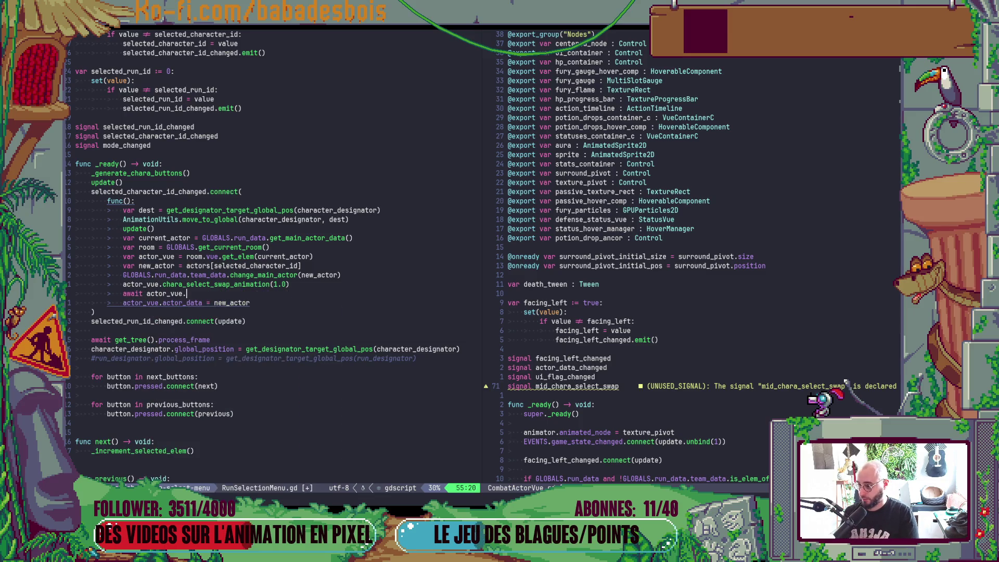
key(ctrl+r)
key(quotedbl)
key(Escape)
key(u)
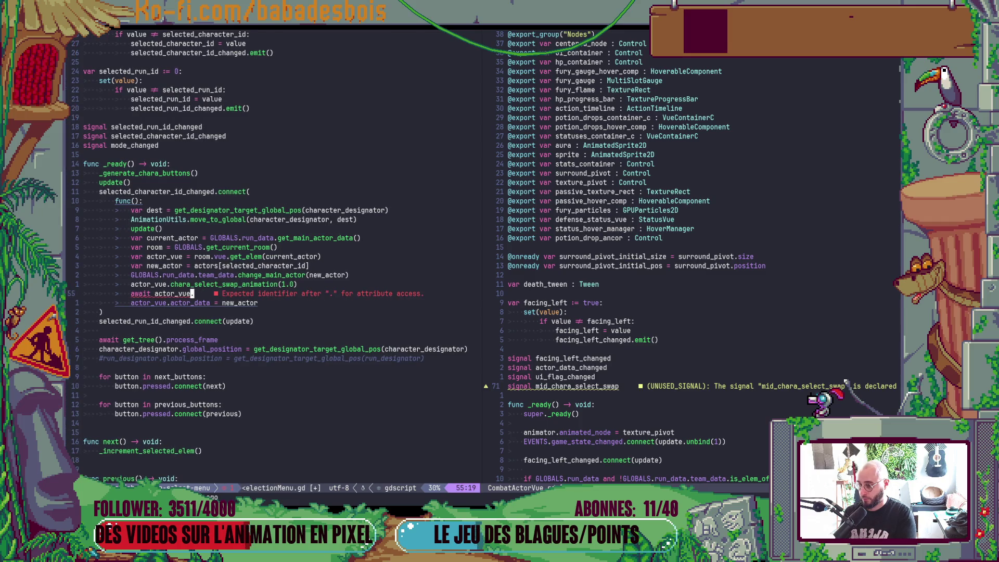
text(mid_chara_select_swap)
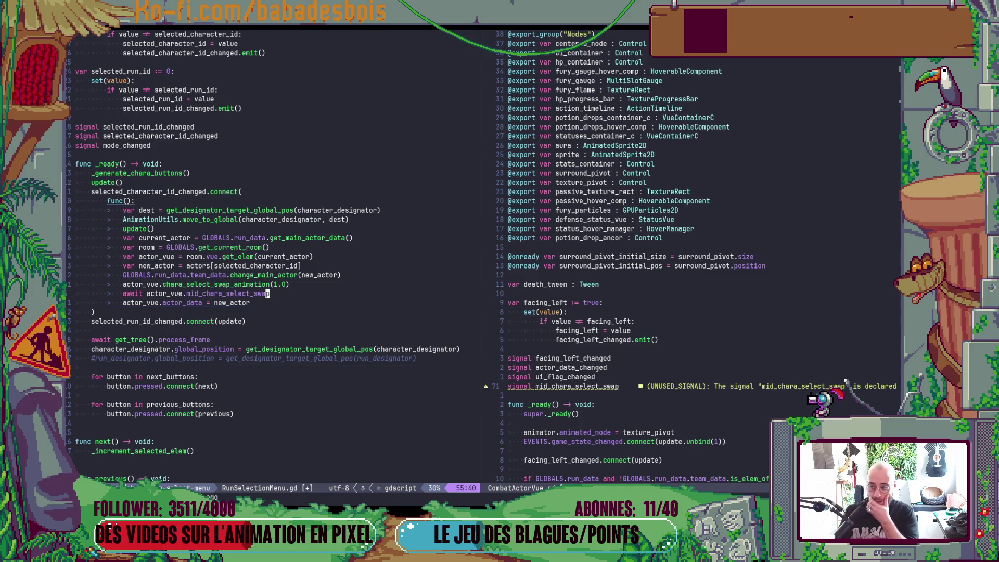
key(Escape)
key(ctrl+s)
Step: In the actor's swap function, add tween.tween_callback(mid_chara_select_swap.emit) before the last tween and save
key(ctrl+w)
key(l)
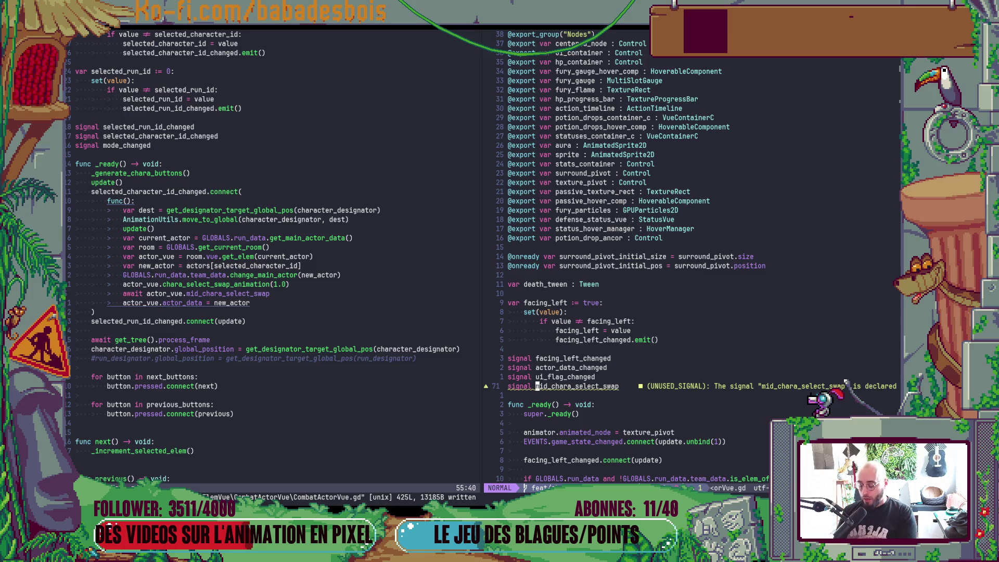
key(ctrl+o)
key(ctrl+o)
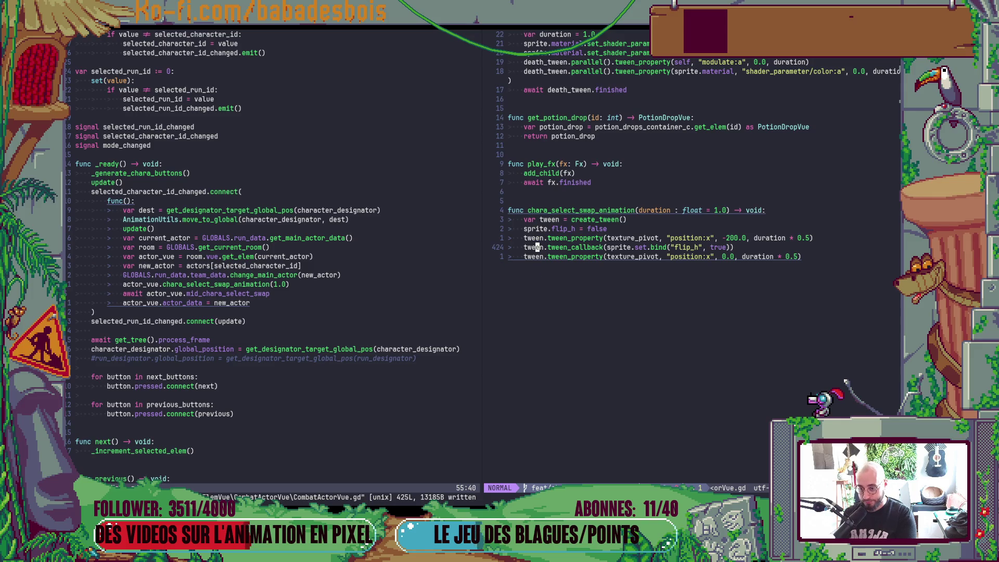
key(j)
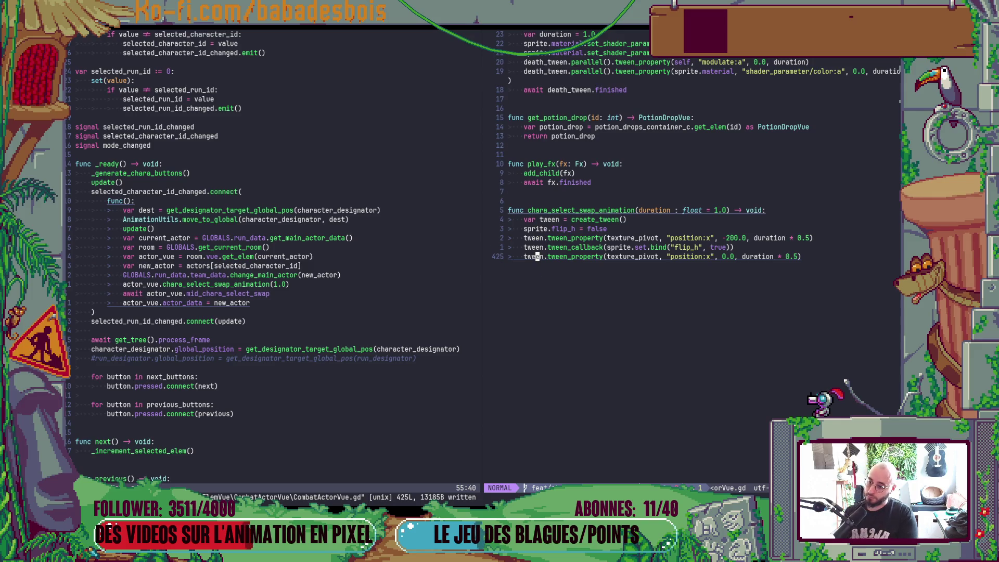
key(O)
key(BackSpace)
text(tween.)
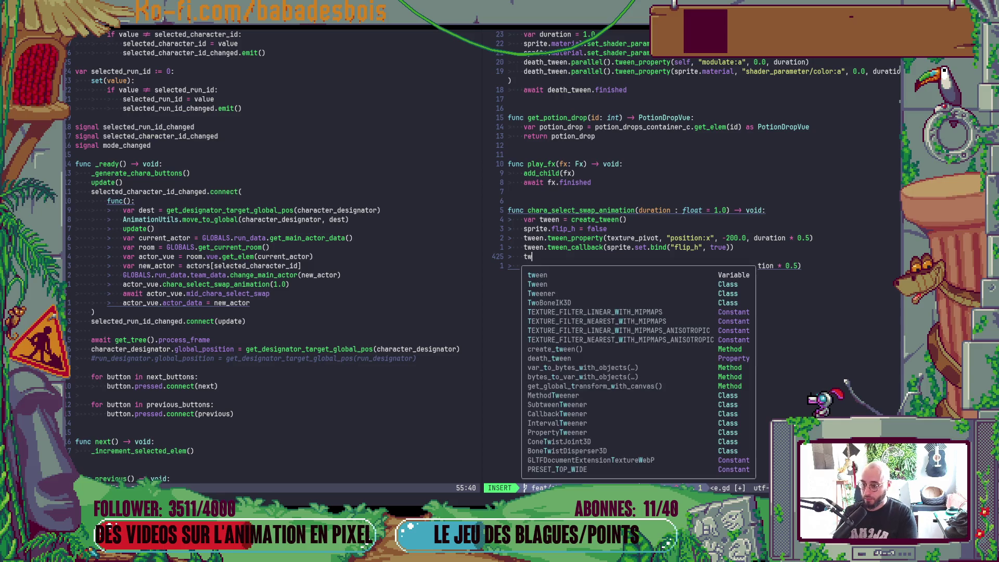
text(tween_callback(.)
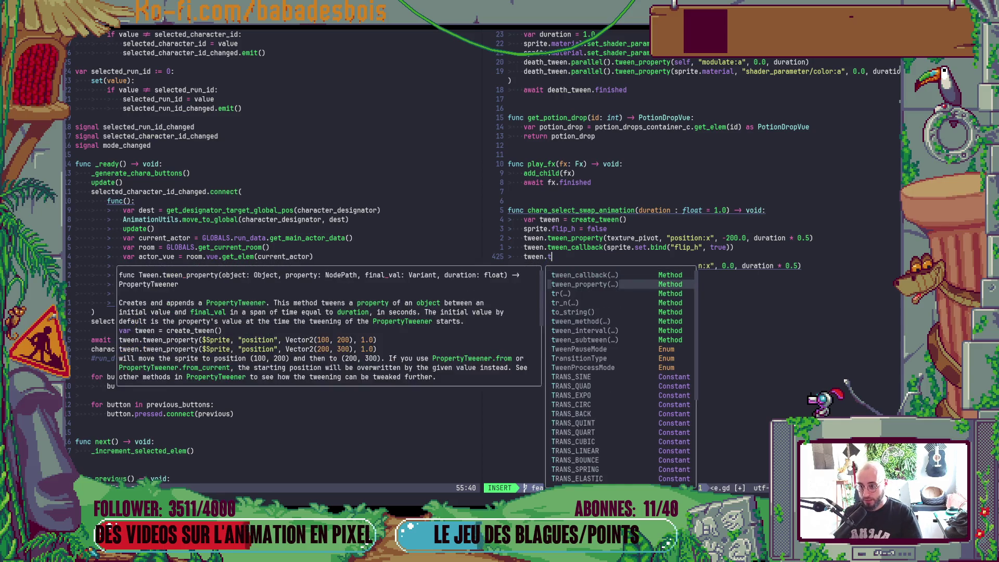
key(BackSpace)
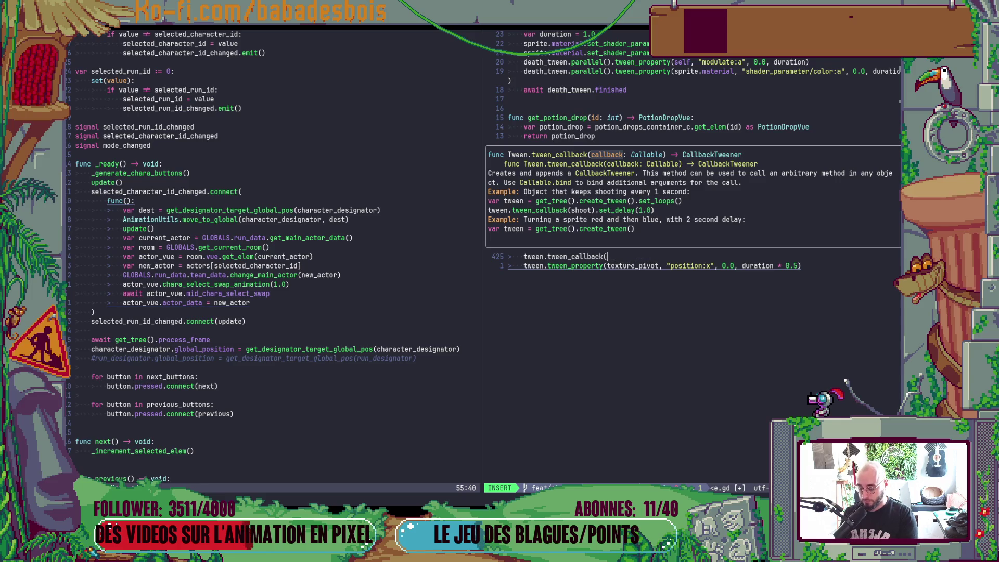
key(Return)
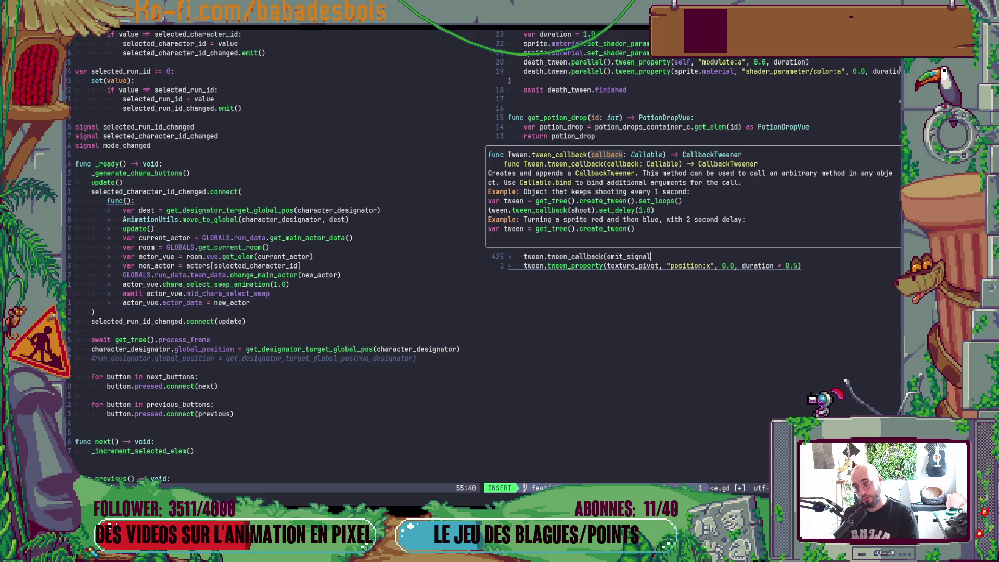
key(BackSpace)
key(BackSpace)
key(BackSpace)
text(mid_chara_select_swap)
key(Escape)
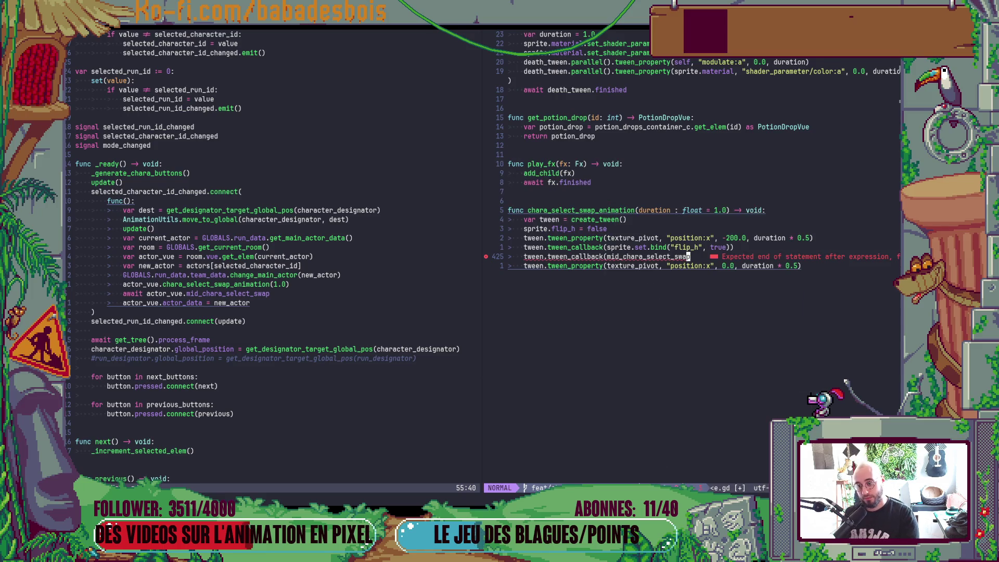
text(ap.em)
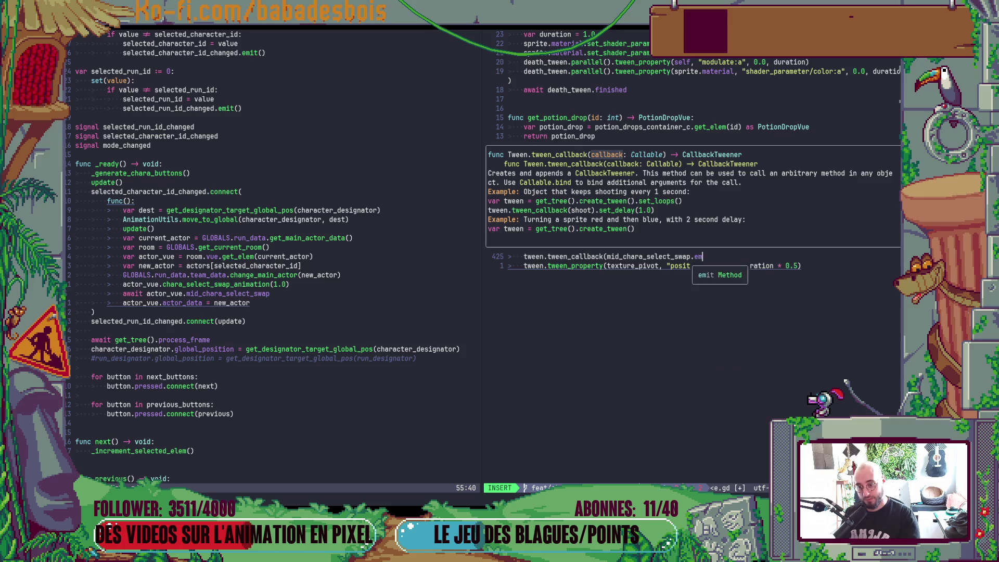
text(it)
key(Escape)
key(ctrl+s)
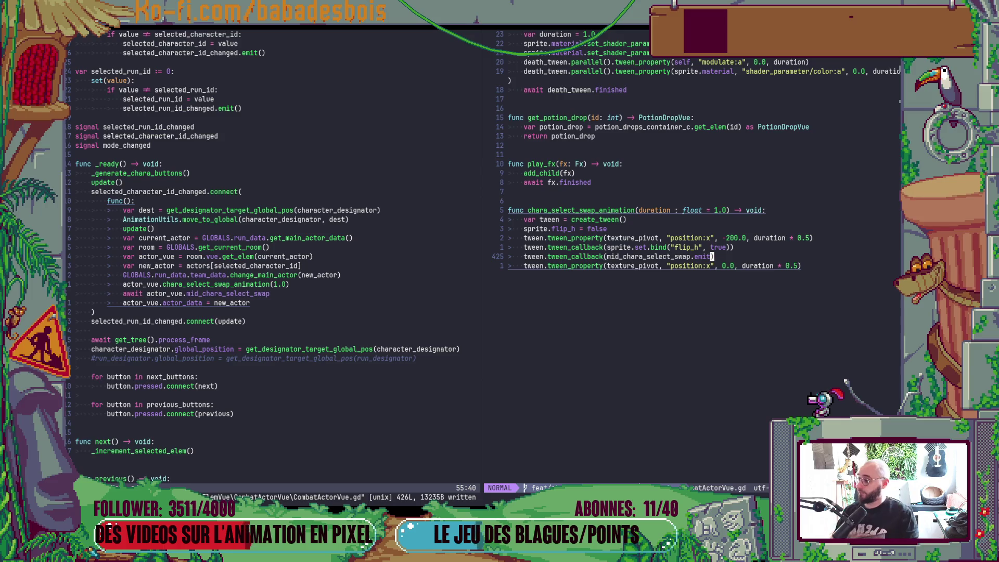
Step: Change the outward and return tween factors to 0.3 and 0.7, save, and launch the game
key(k)
key(k)
key(f)
key(5)
key(x)
text(i3)
key(Escape)
key(j)
key(j)
key(j)
key(h)
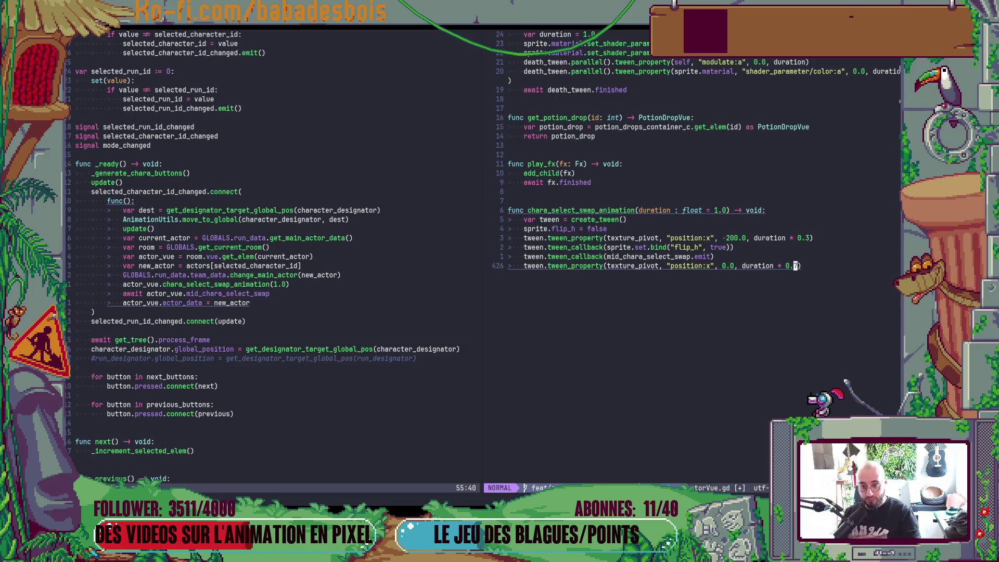
text(:w)
key(Return)
key(alt+Tab)
key(F5)
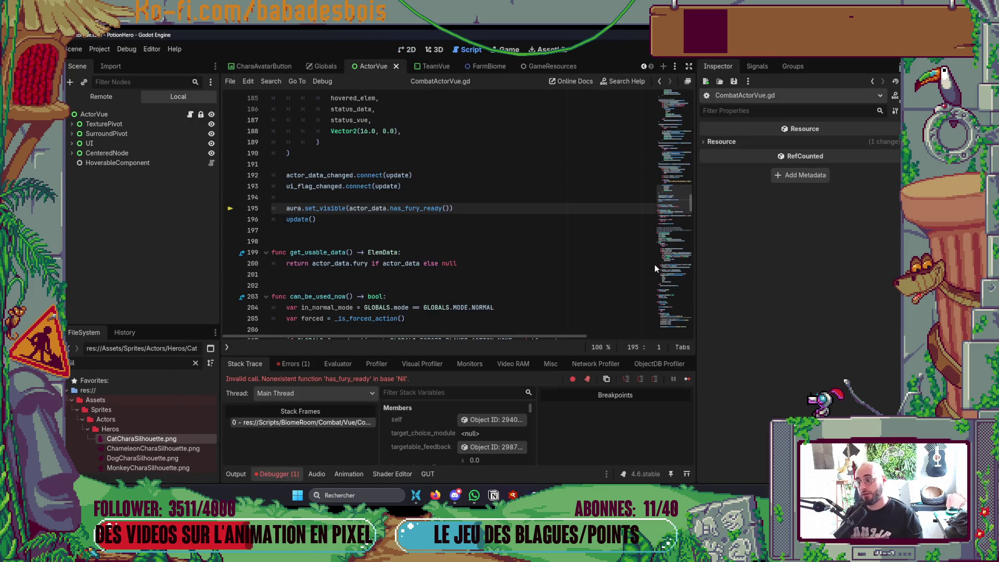
Step: Stop the crashed debug session, rerun the game to check hero selection, then close it
key(F8)
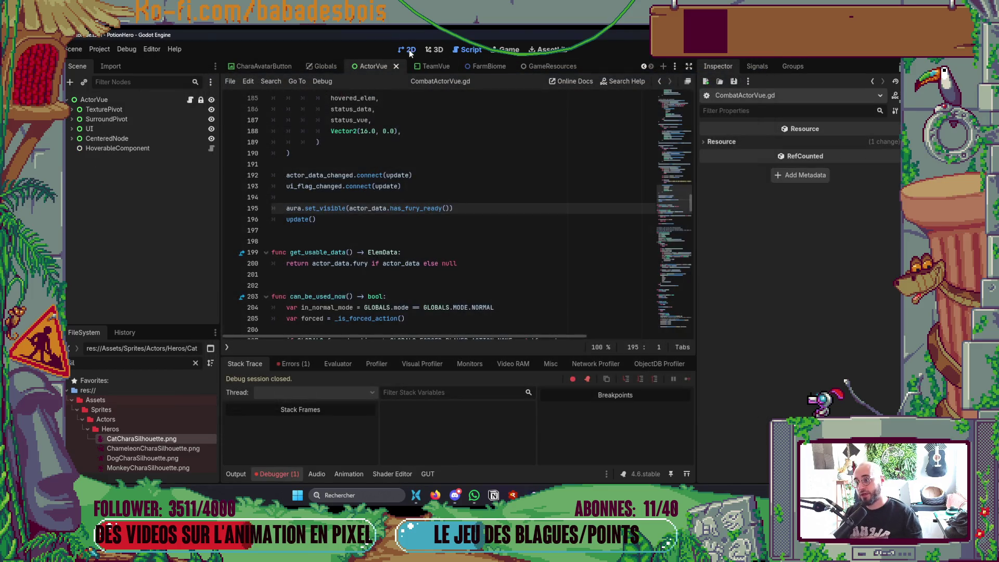
click(410, 50)
key(w)
key(F5)
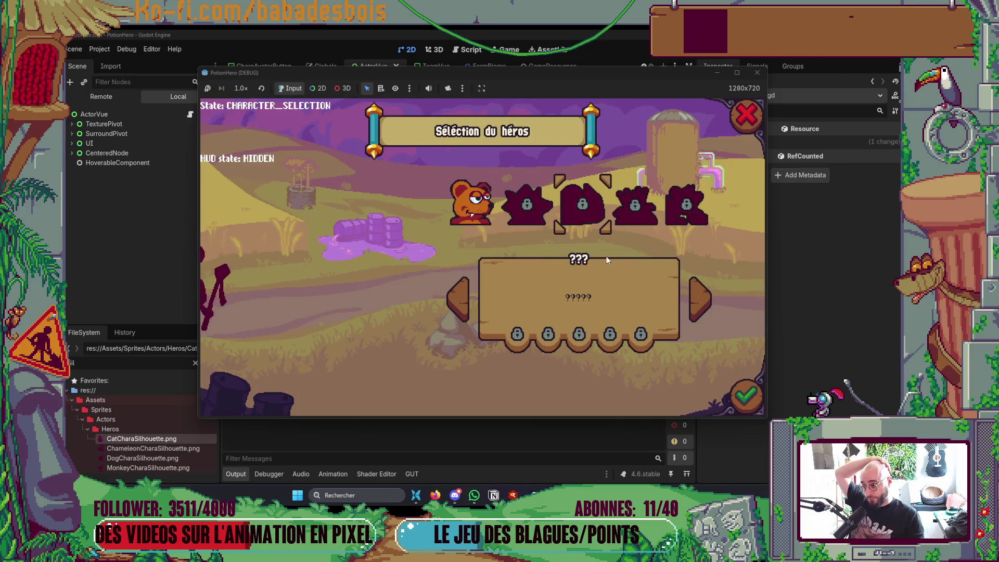
click(754, 102)
key(alt+Tab)
Step: Restore the factor to 0.5, chain .set_trans(Tween.TRANS_SINE) onto create_tween(), and relaunch the game
text(.5)
key(k)
key(k)
text(A.set_)
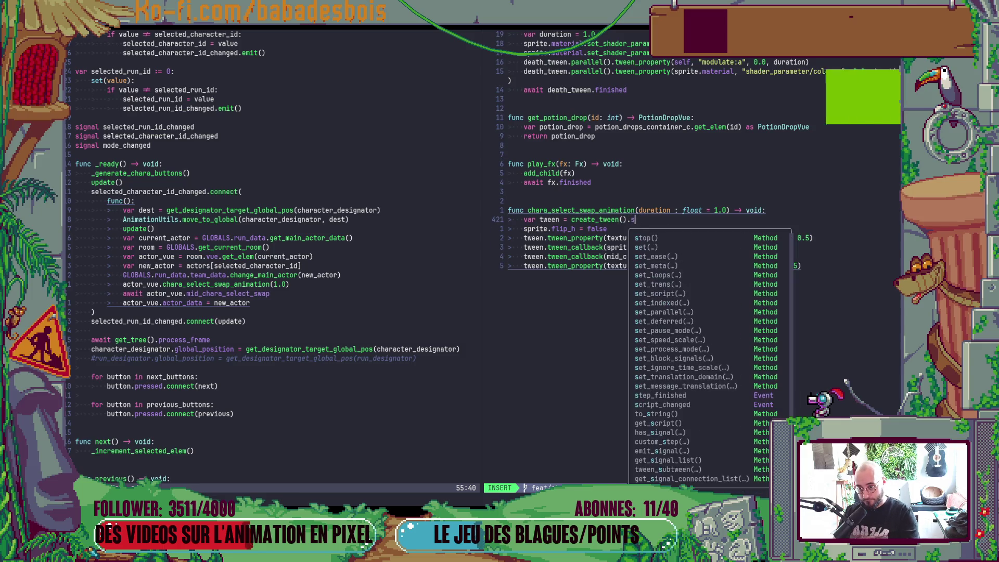
text(trans()
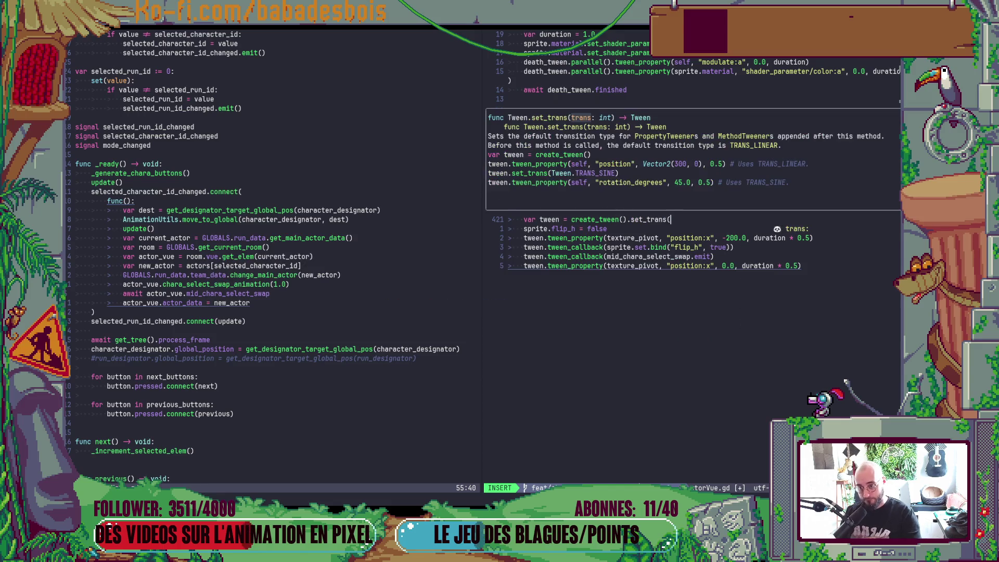
text())
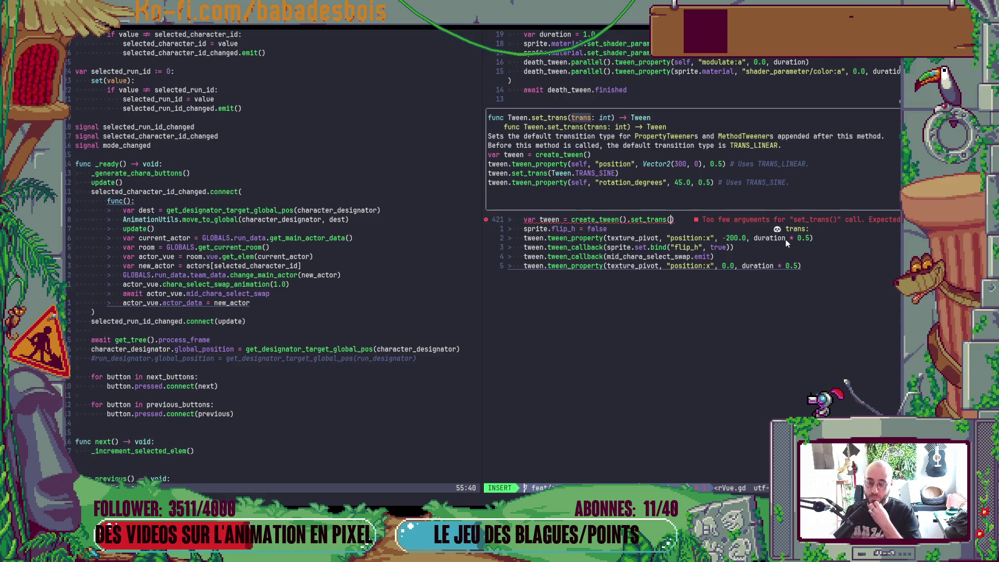
text(Tween.)
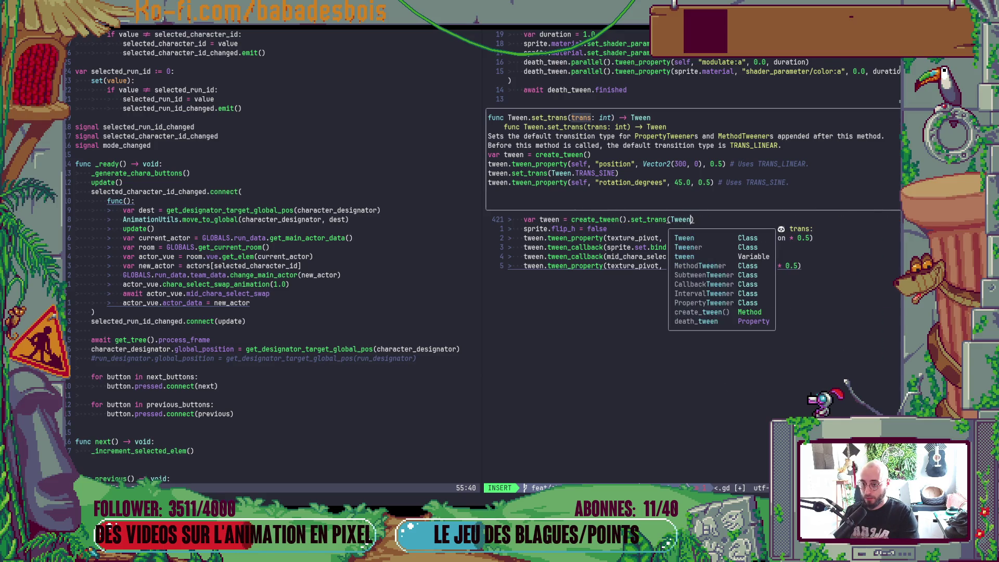
text(RANS_SINE)
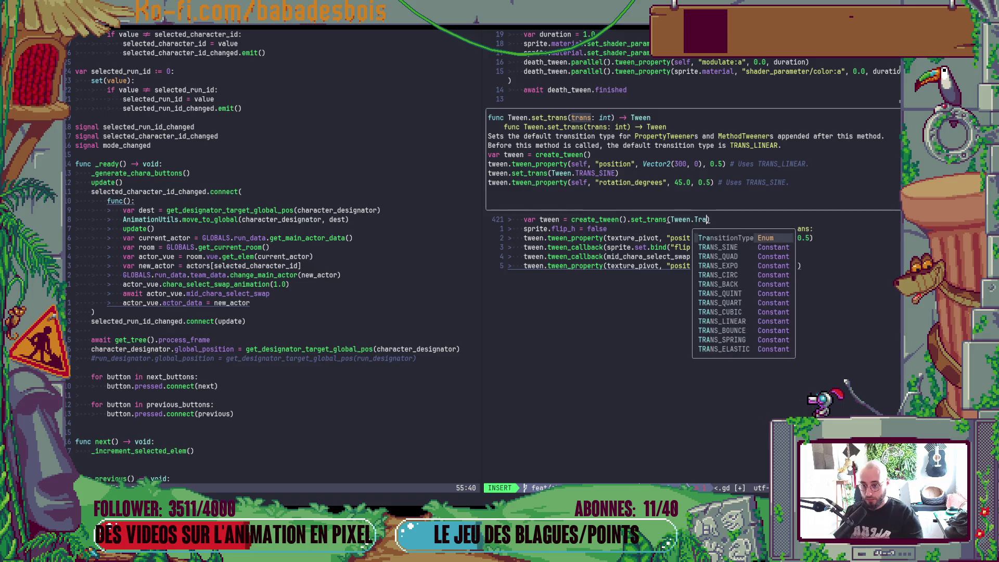
key(Escape)
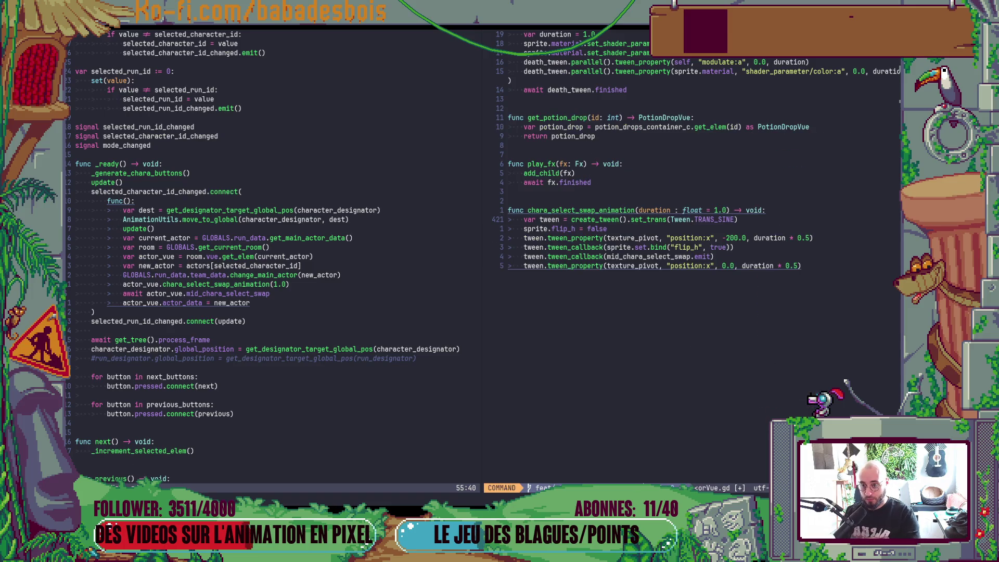
key(alt+Tab)
key(F5)
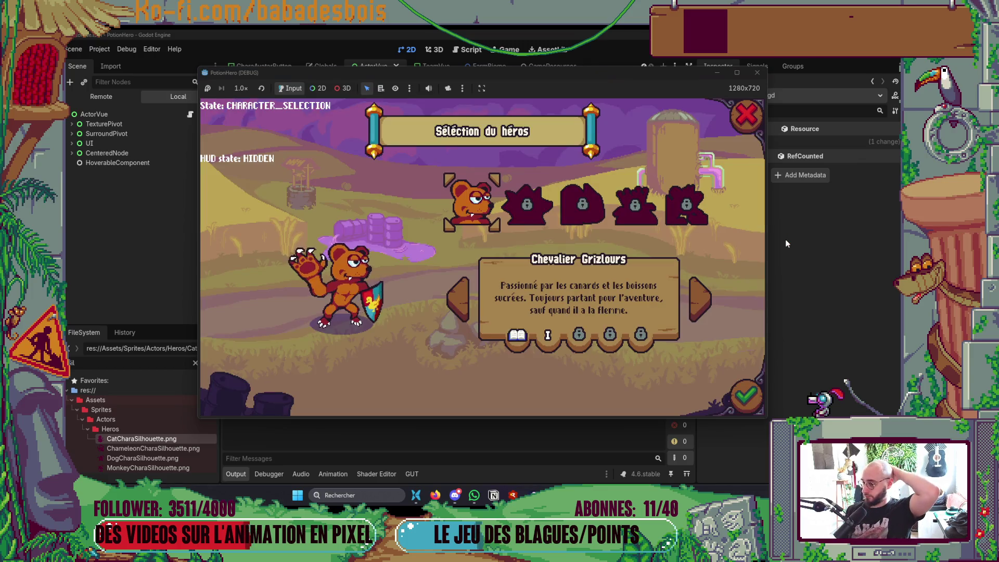
Step: Watch the sine-eased swap across the hero slots, then close the game and return to Neovim
mouse_move(520, 202)
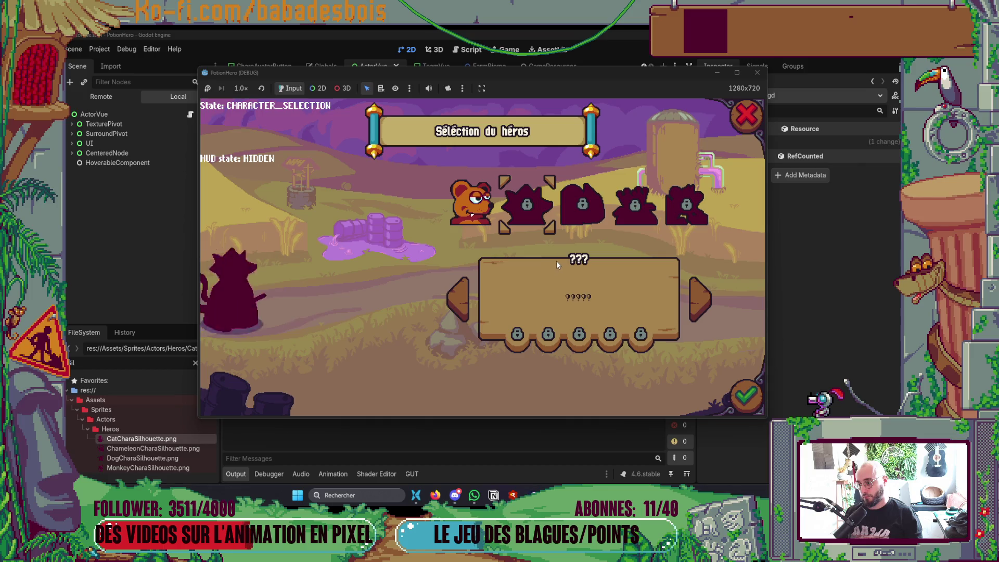
mouse_move(569, 215)
mouse_move(639, 210)
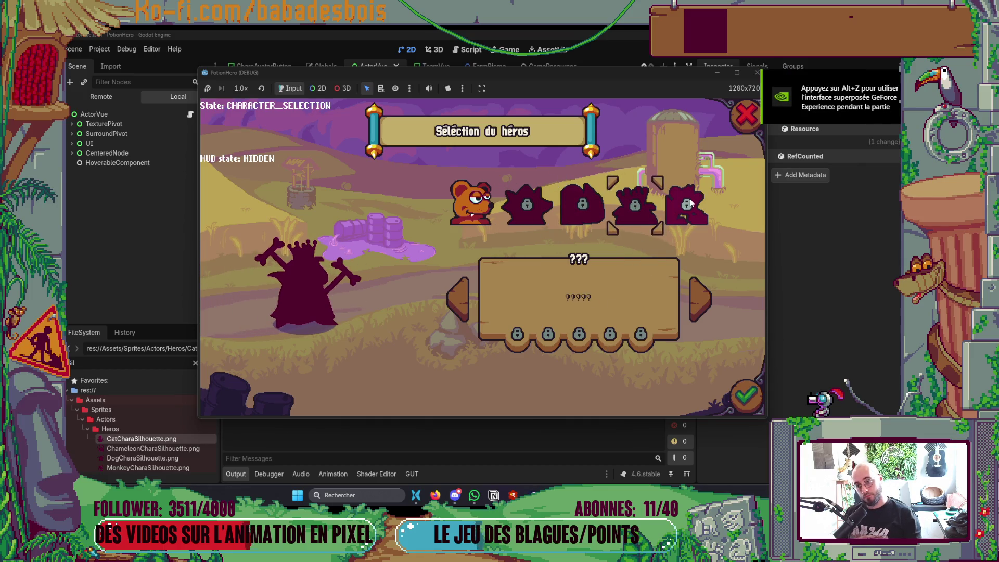
mouse_move(676, 229)
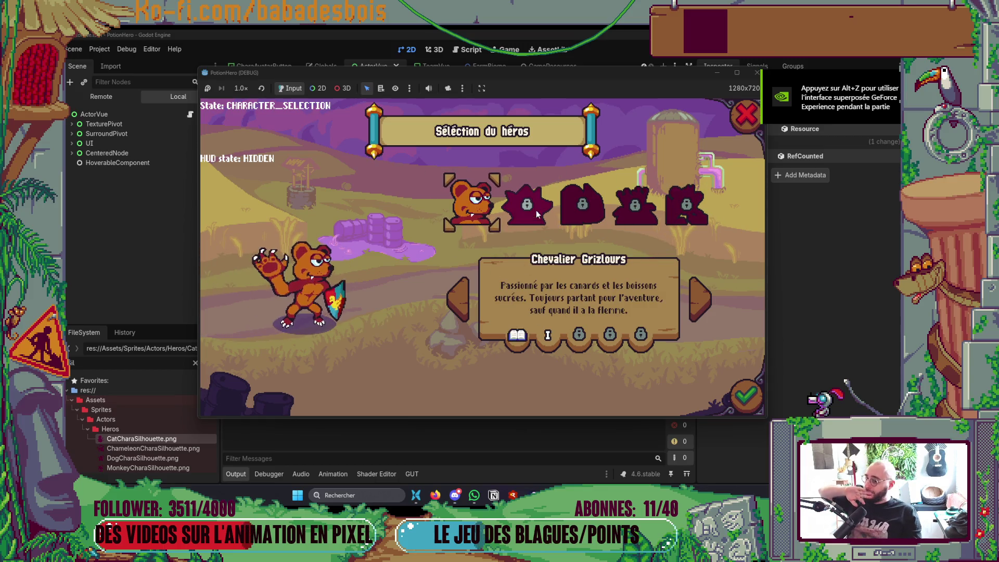
mouse_move(578, 334)
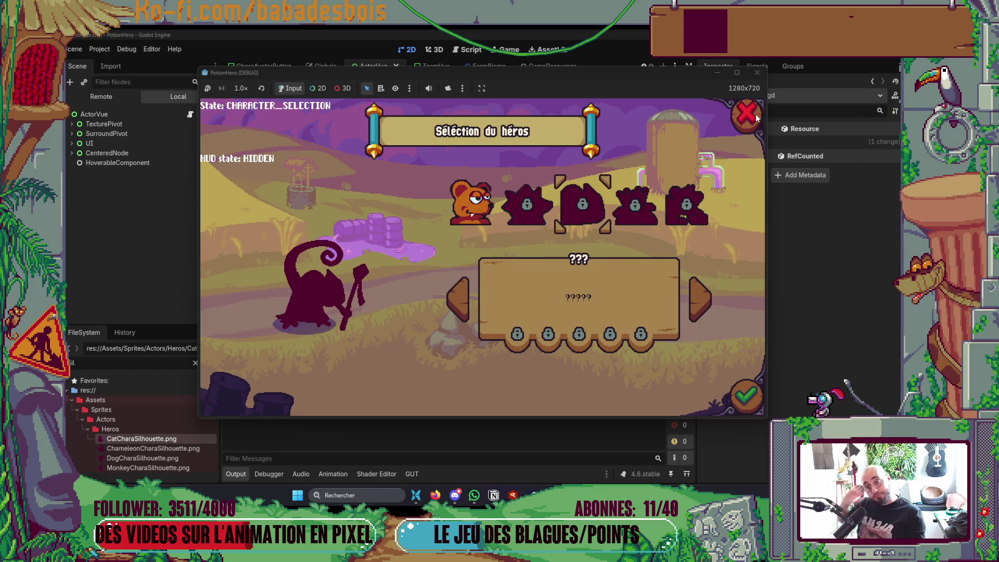
click(757, 73)
key(alt+Tab)
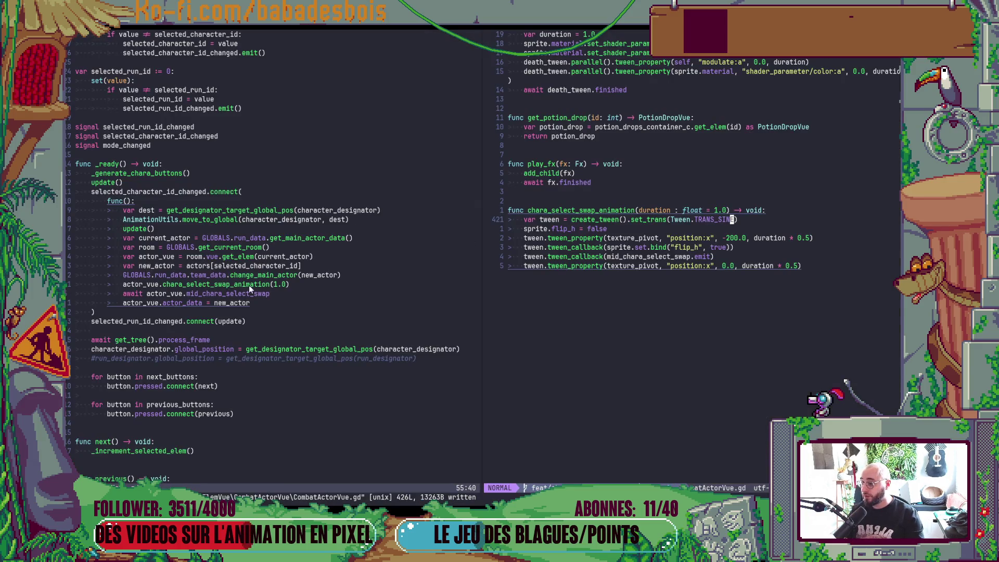
Step: Change the swap-animation call's duration argument from 1.0 to 0.5, save, and relaunch the game
click(284, 287)
key(c)
key(i)
key(parenleft)
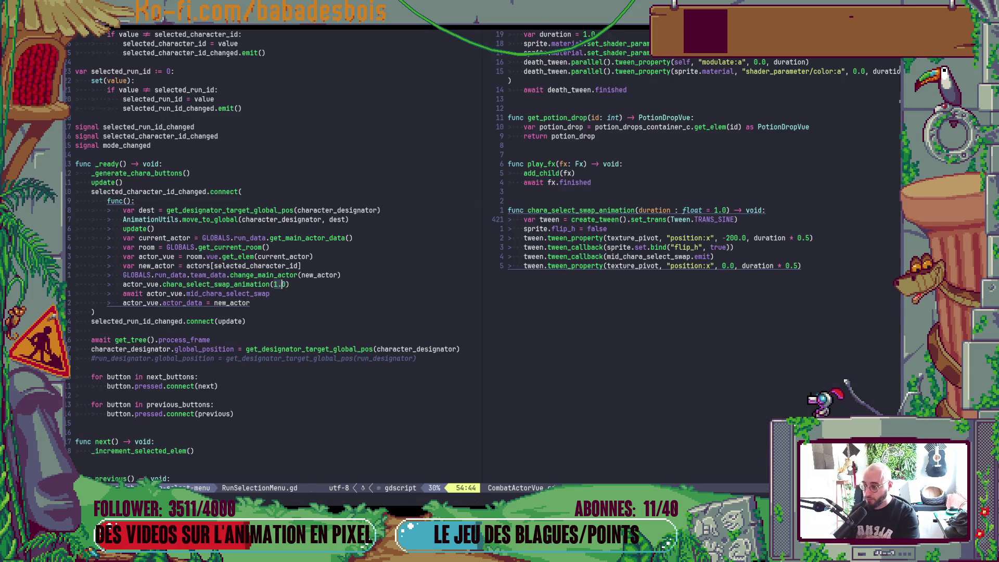
text(0.5)
key(Escape)
text(:w)
key(Return)
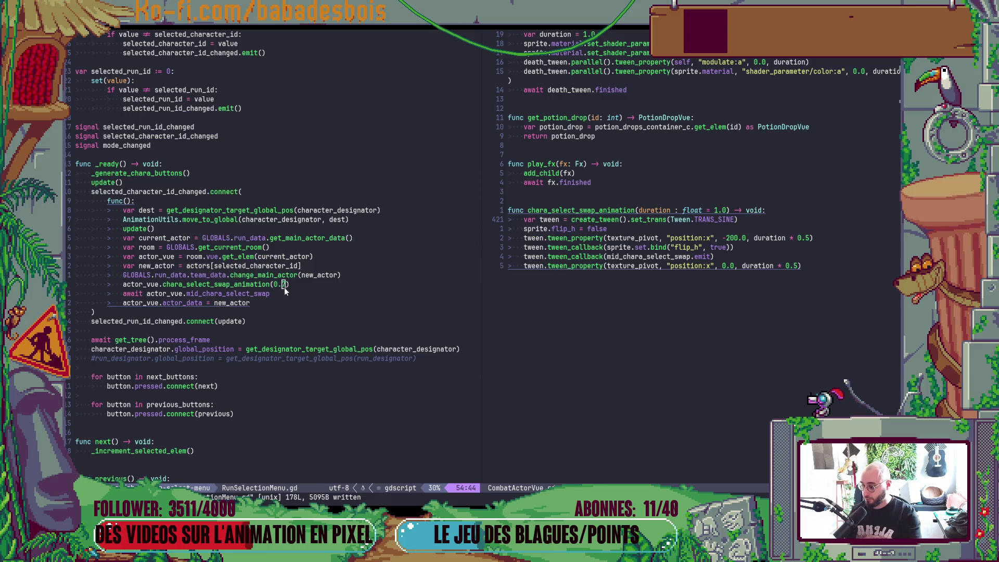
key(alt+Tab)
key(F5)
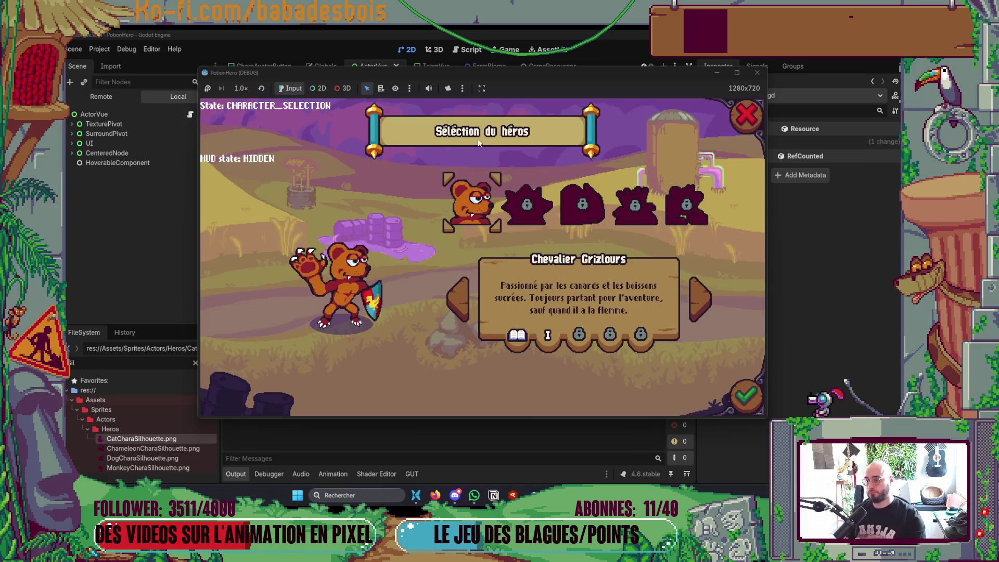
Step: Cycle through the hero slots and the next-hero arrow until the Nil actor_vue error appears
click(527, 204)
click(588, 203)
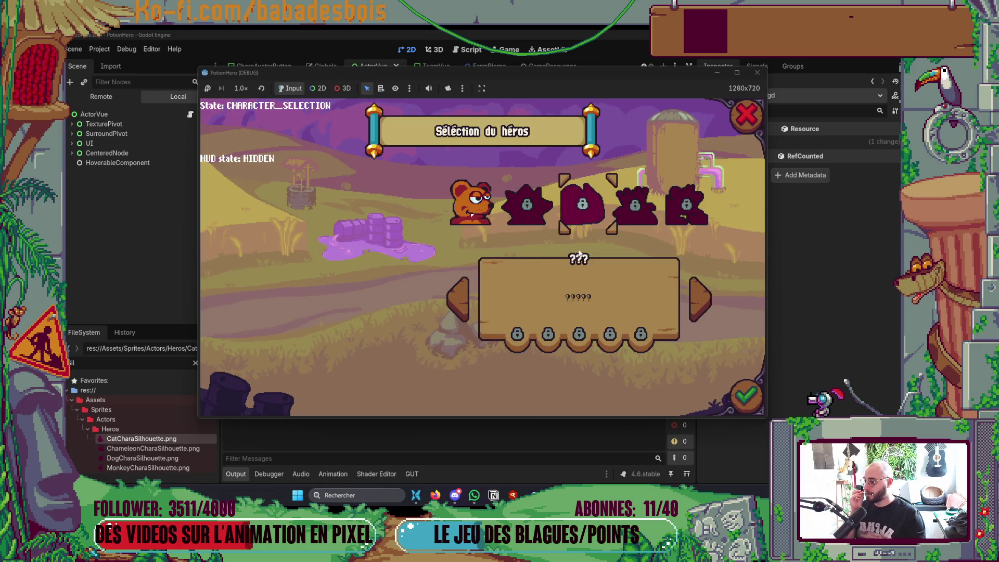
click(471, 205)
click(518, 208)
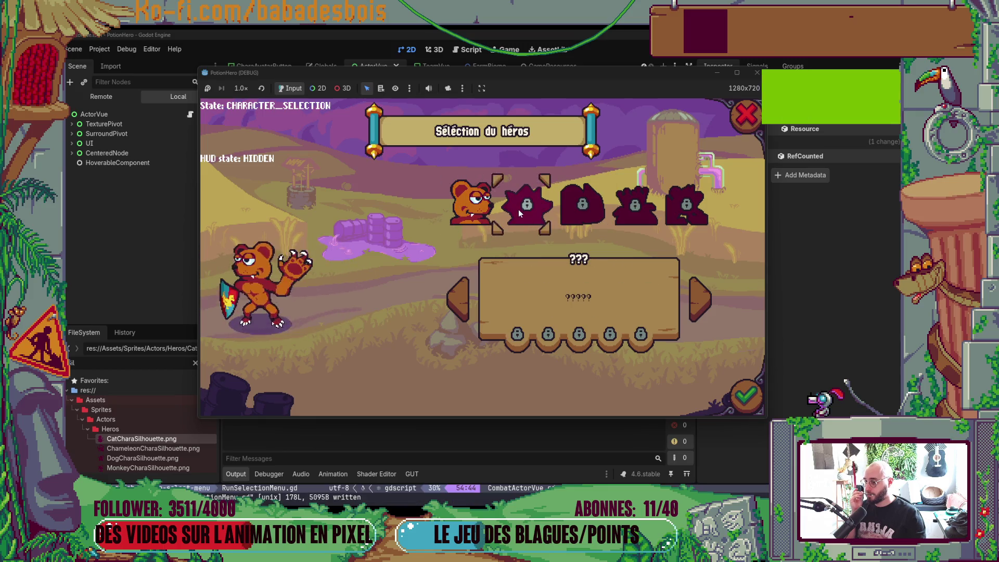
click(625, 220)
click(578, 214)
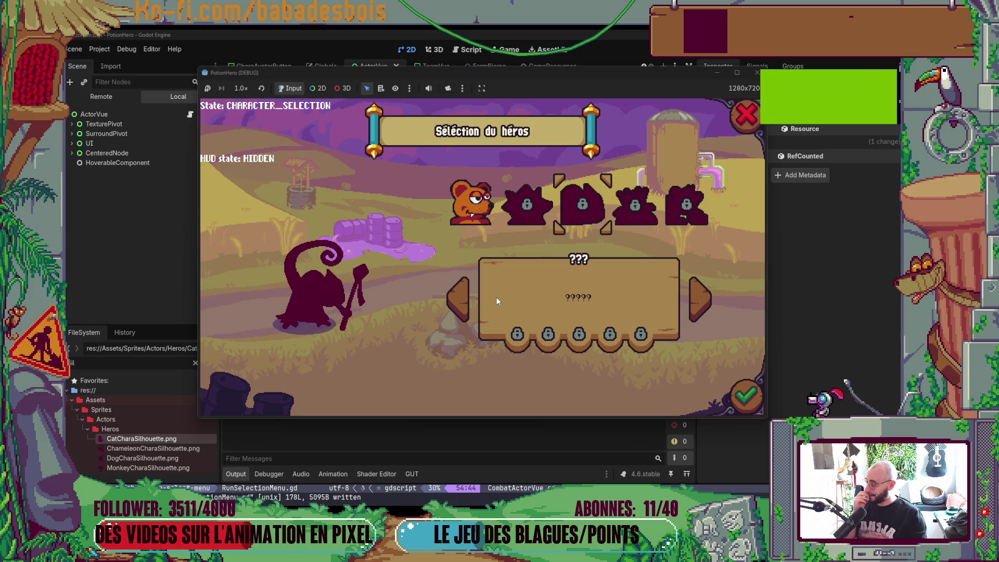
click(527, 198)
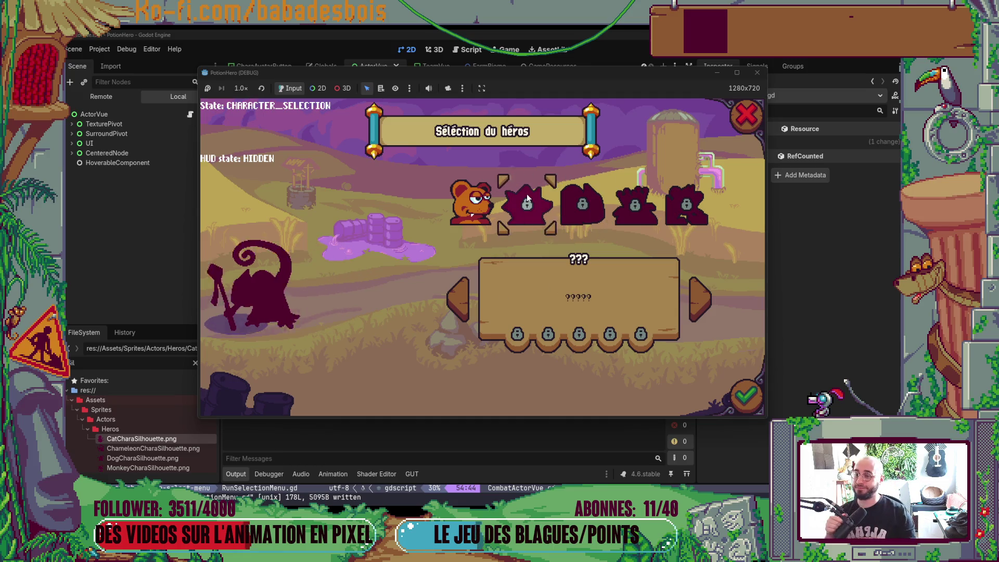
click(645, 210)
click(697, 221)
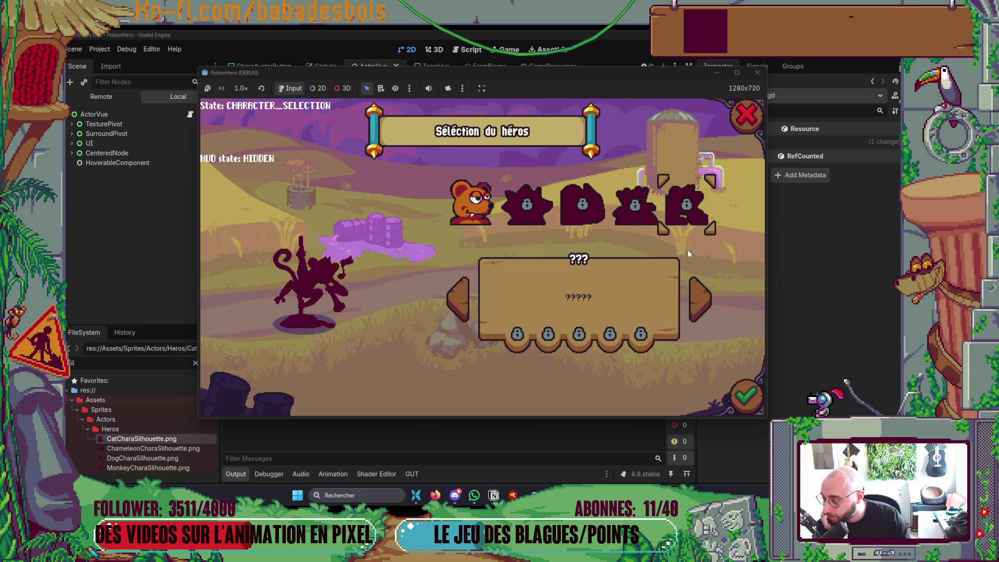
click(698, 307)
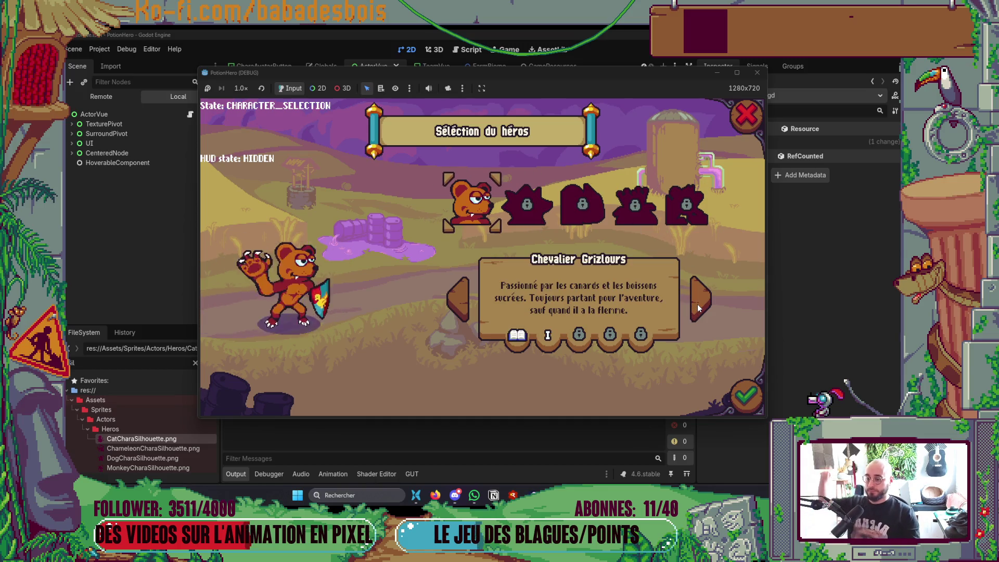
click(698, 304)
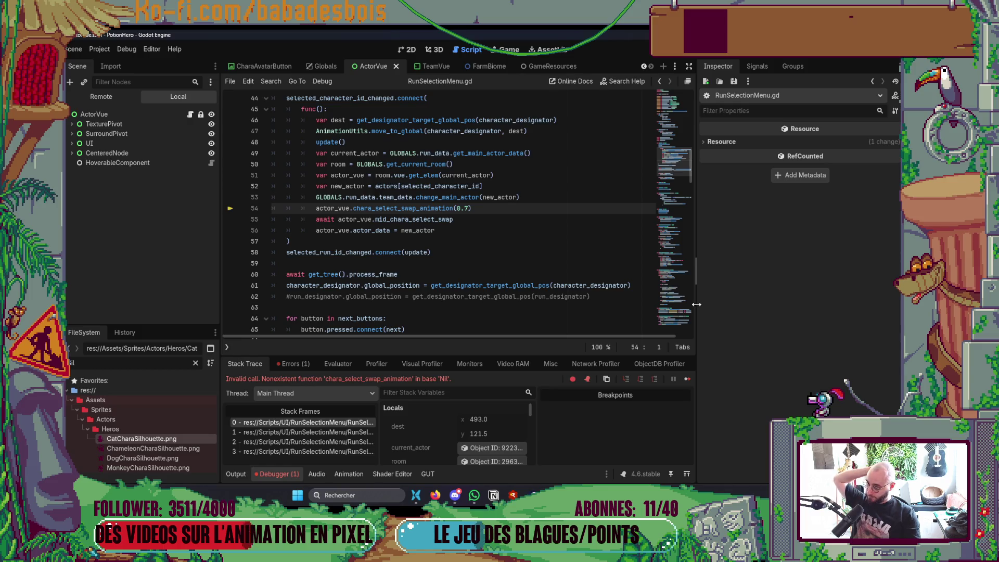
Step: End the crashed debug session with F8 and return to RunSelectionMenu.gd in Neovim
key(F8)
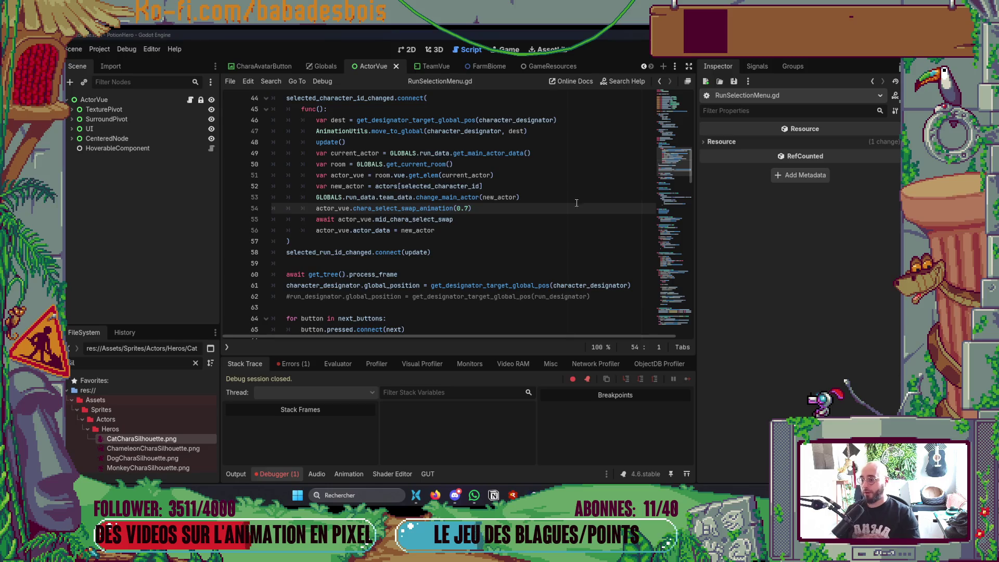
key(alt+Tab)
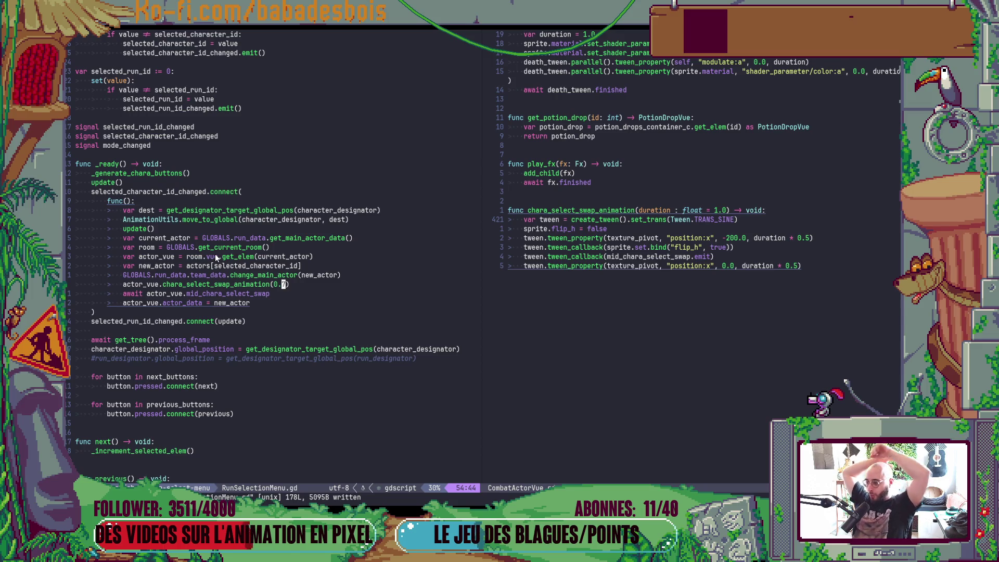
Step: Move the actor_vue line out of the callback to just below the actors declaration
click(306, 257)
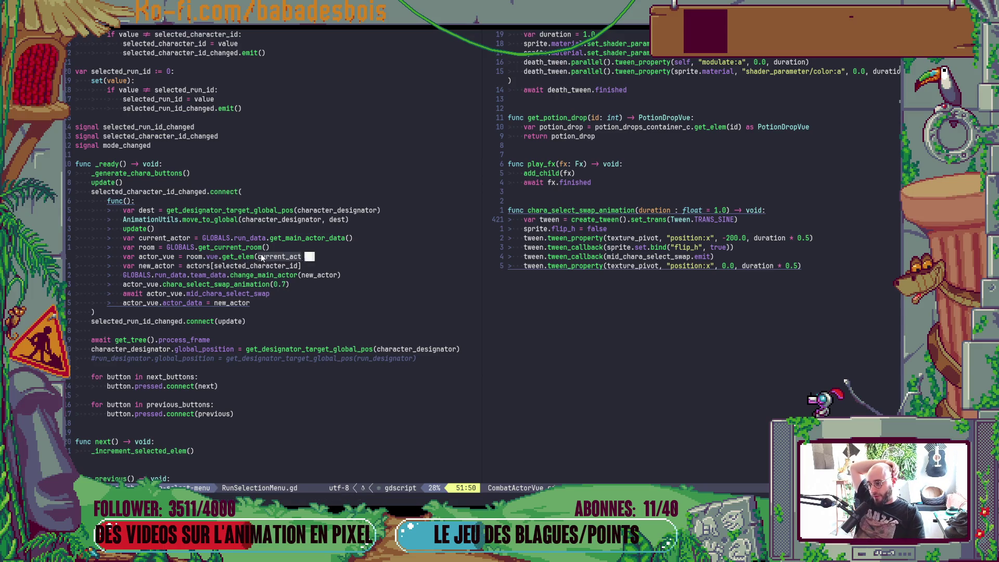
scroll(305, 295, up, 3)
click(342, 349)
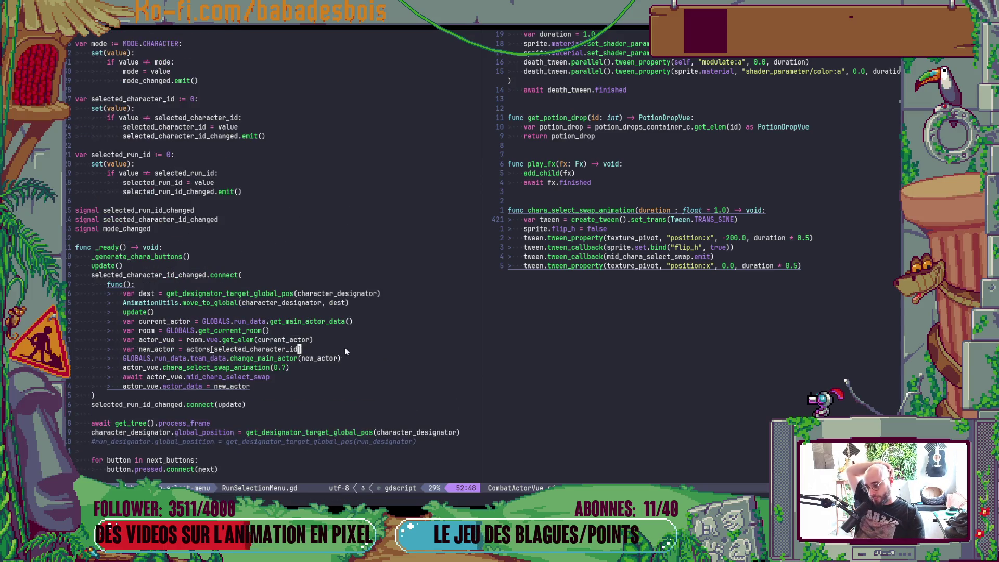
click(328, 340)
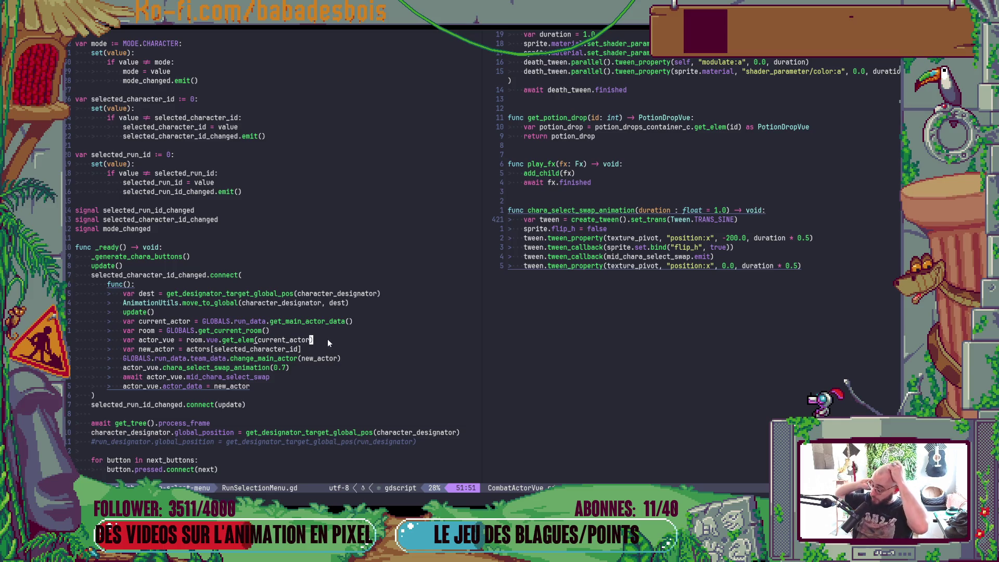
key(d)
key(d)
key(k)
key(k)
key(k)
click(247, 274)
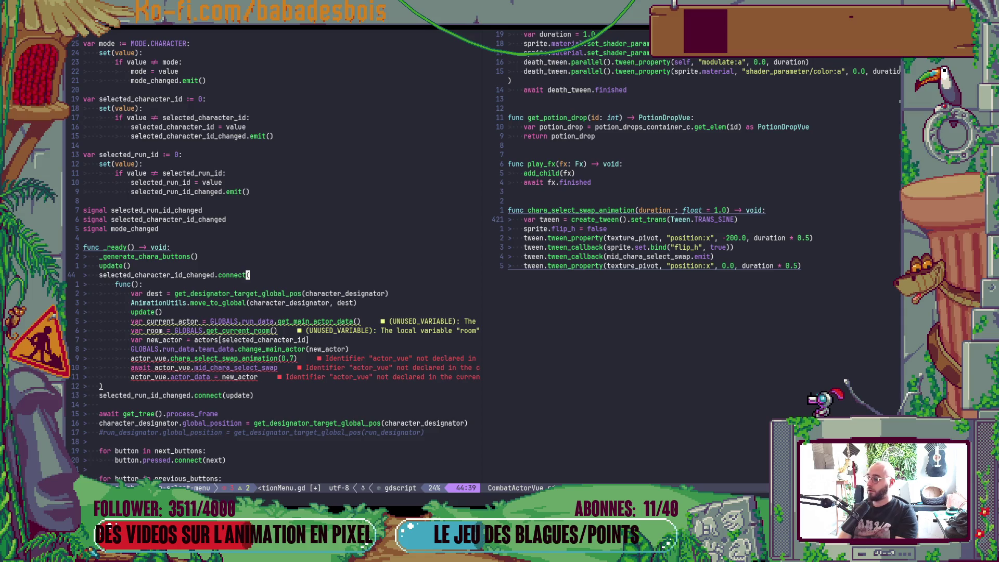
scroll(250, 247, up, 5)
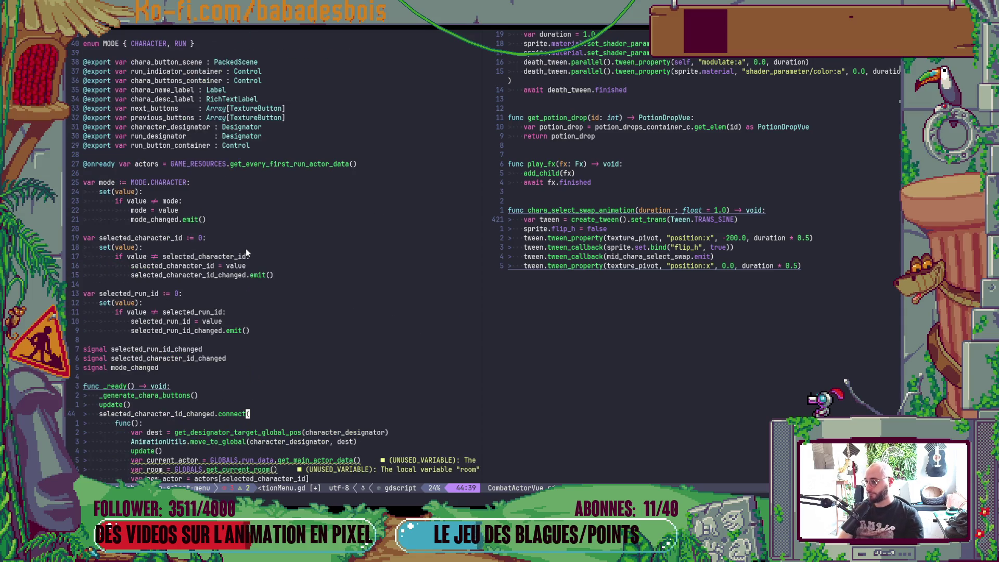
click(248, 176)
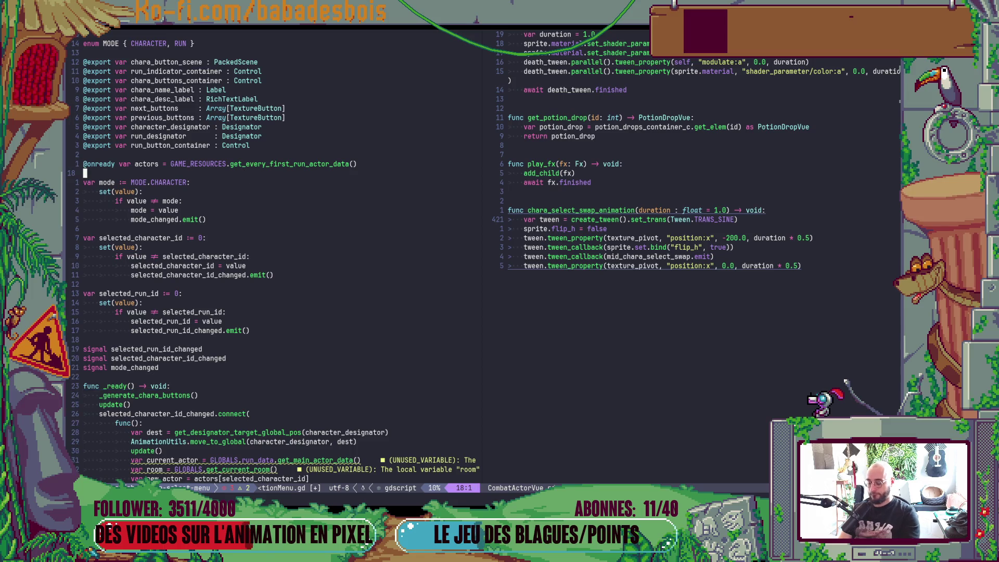
key(p)
key(d)
key(d)
key(k)
key(P)
Step: Replace the room.vue.get_elem assignment with the type ': CombatActorVue' and save
key(B)
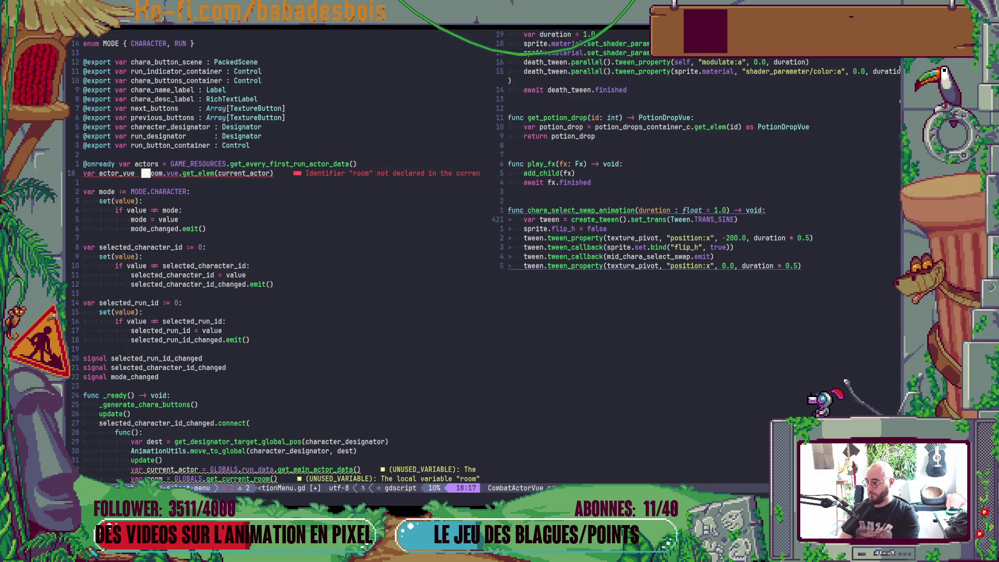
key(D)
key(Escape)
text(s:)
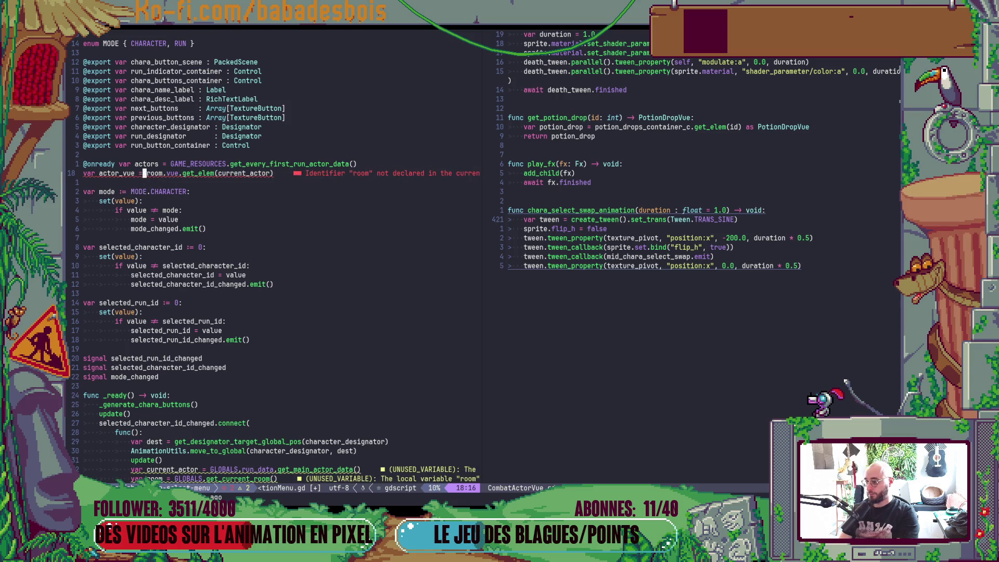
text( Actro)
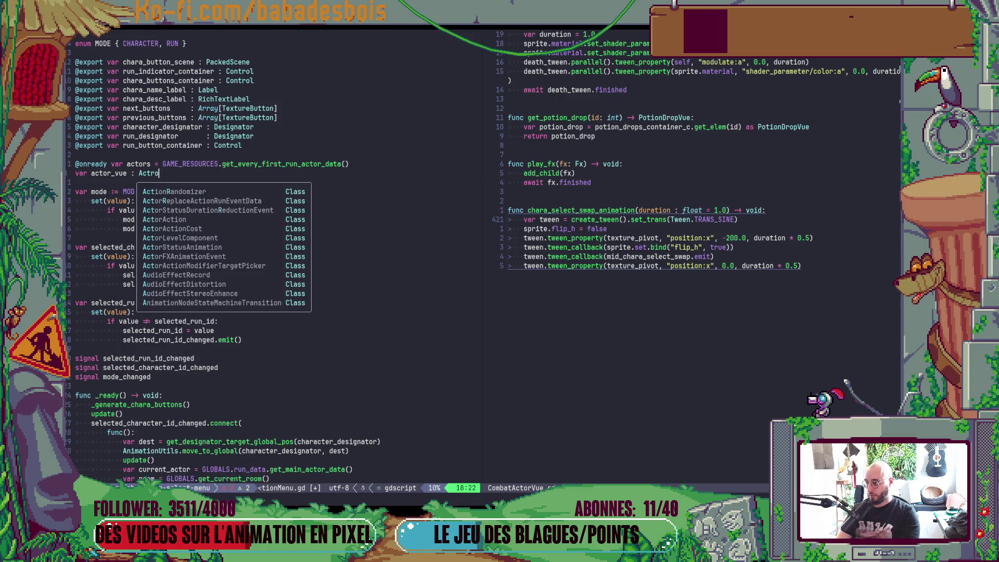
key(BackSpace)
key(BackSpace)
text(orVue)
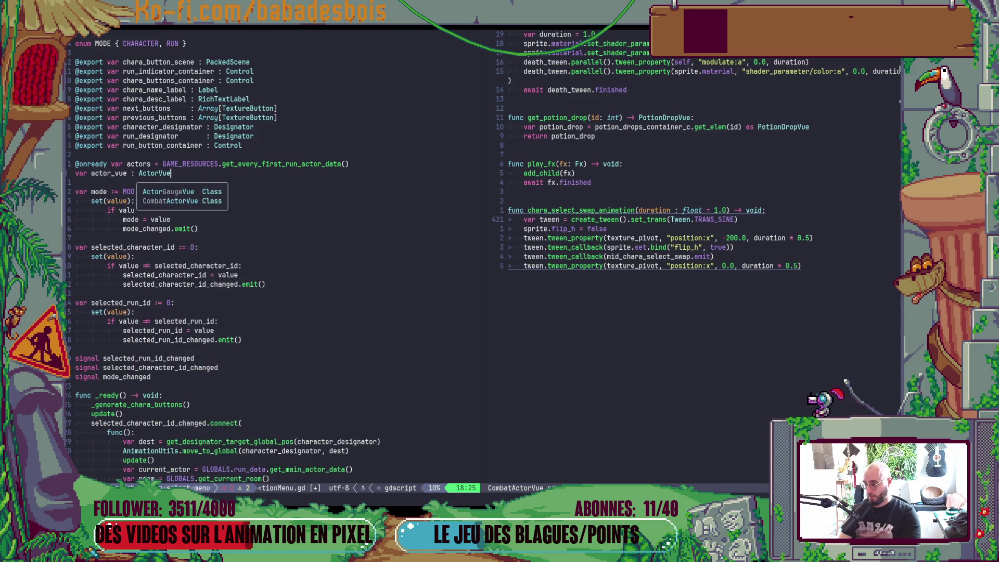
key(Down)
key(Down)
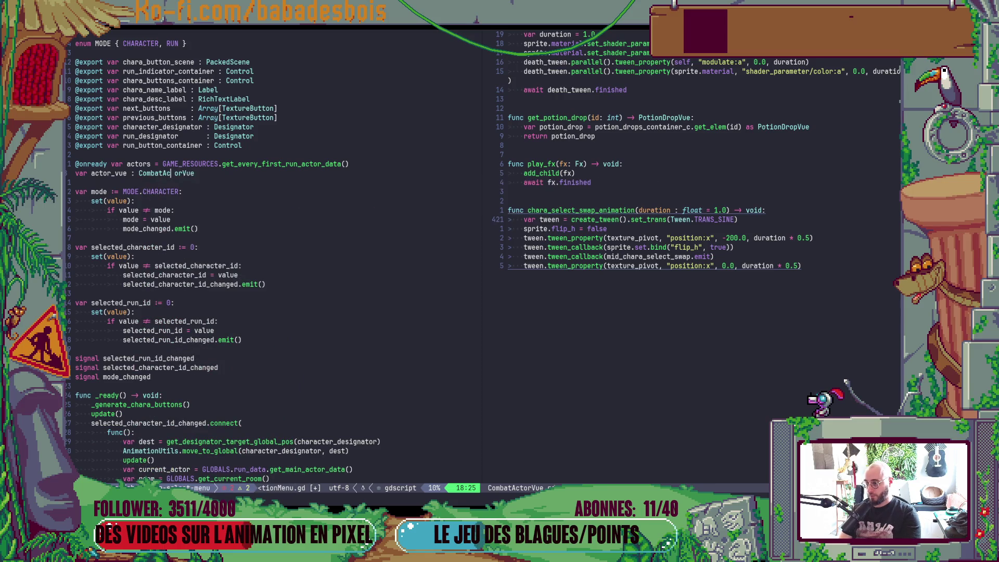
key(Escape)
text(:w)
key(Return)
scroll(125, 359, down, 4)
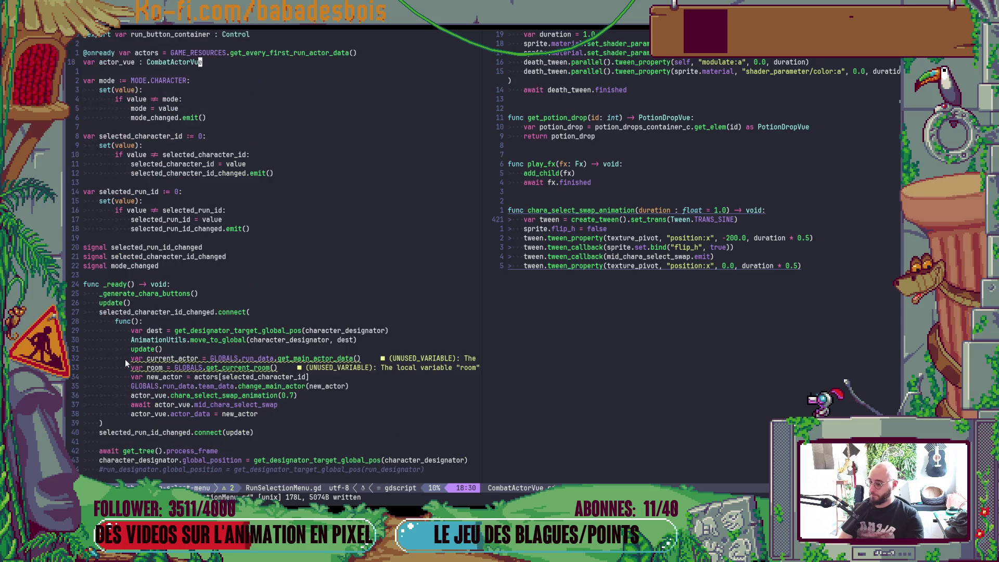
Step: Add a GLOBALS.get_current_room().vue.get_elem( line below the connect loops and save
scroll(197, 348, down, 2)
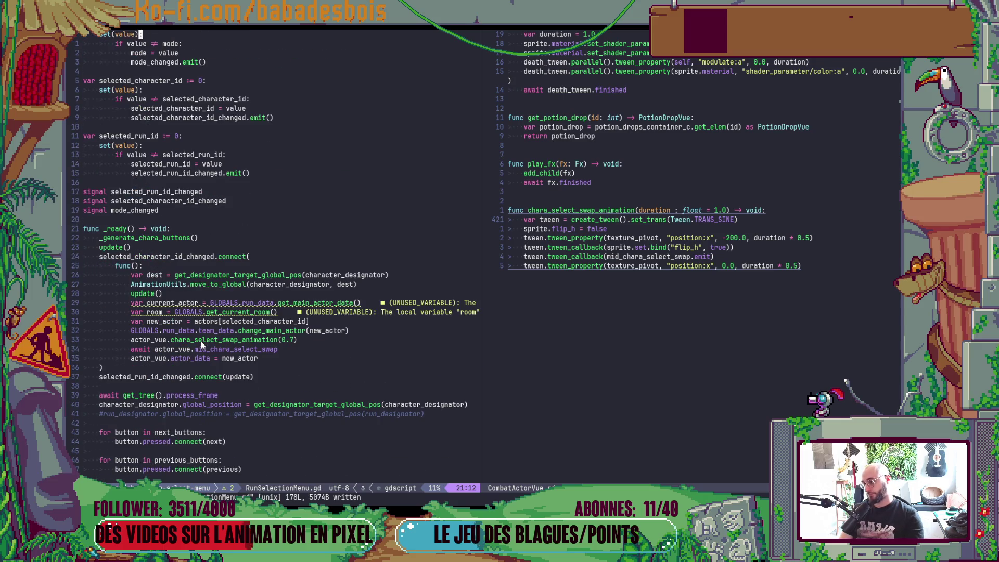
scroll(206, 337, down, 1)
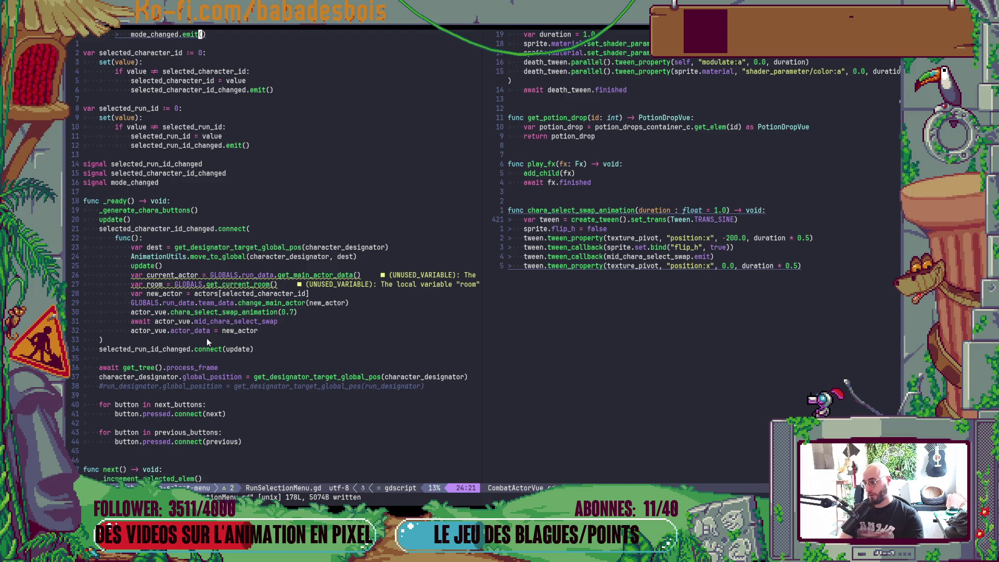
click(231, 358)
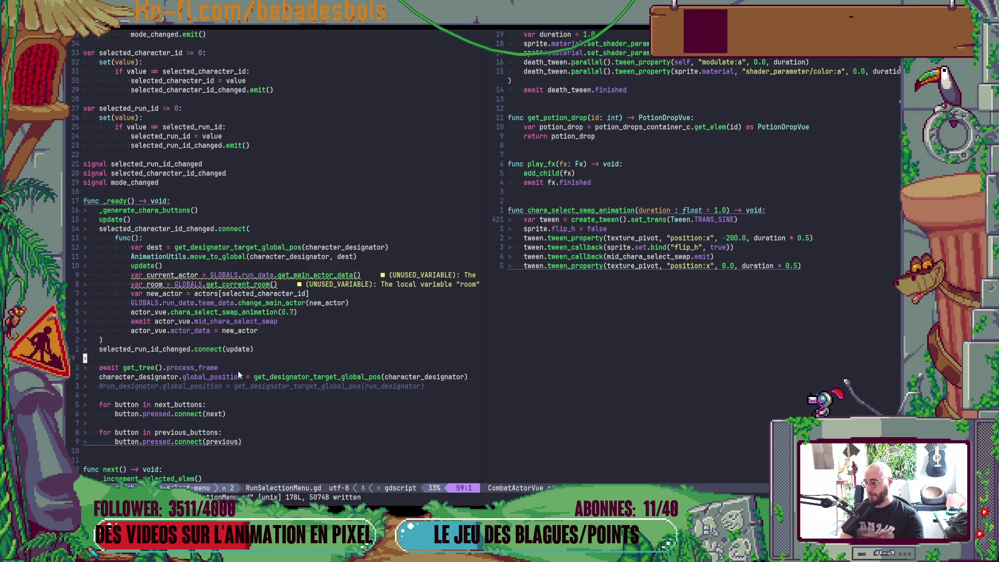
scroll(233, 385, down, 1)
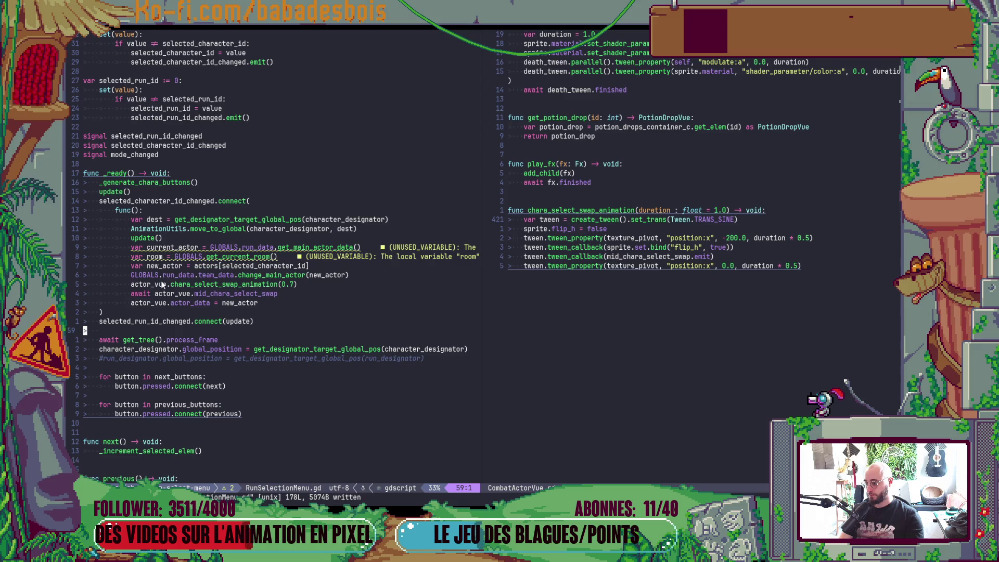
click(271, 413)
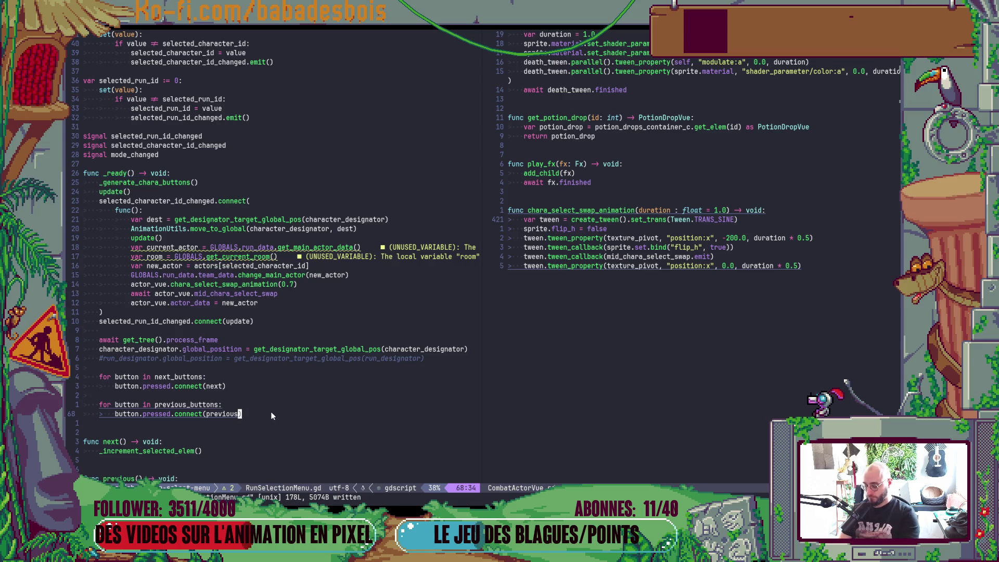
key(o)
key(Return)
key(BackSpace)
text(GLOBALS.cu)
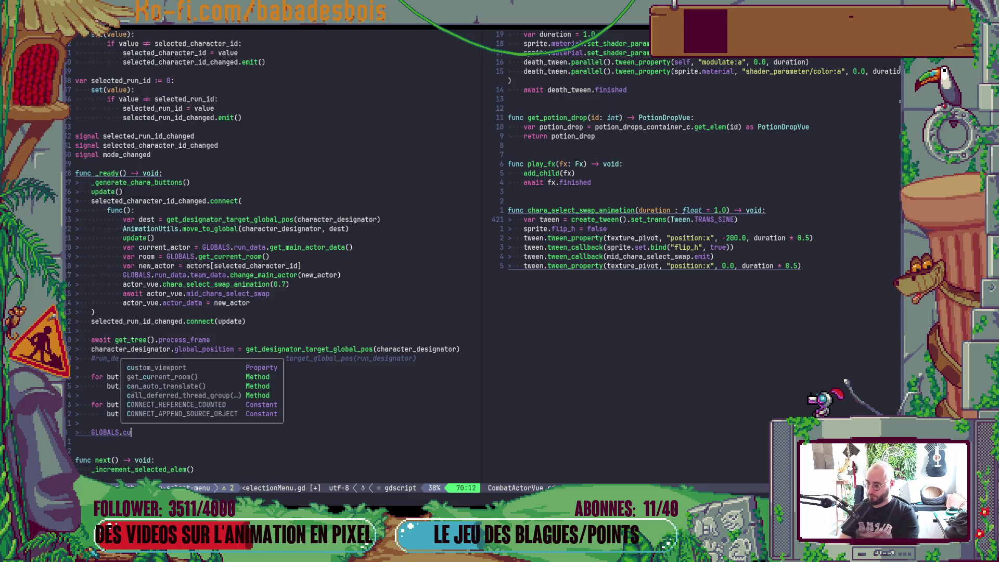
key(BackSpace)
key(BackSpace)
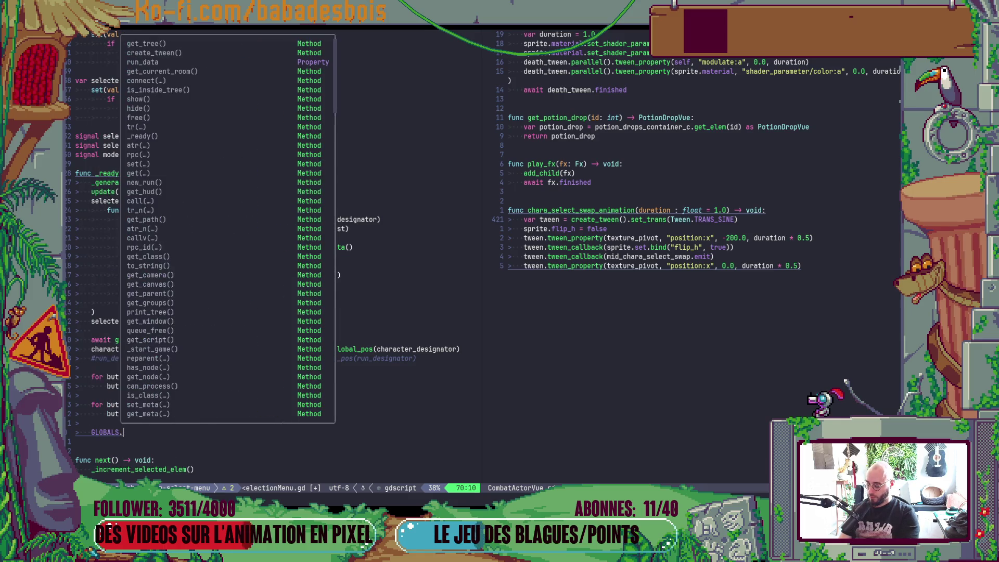
text(get_cur)
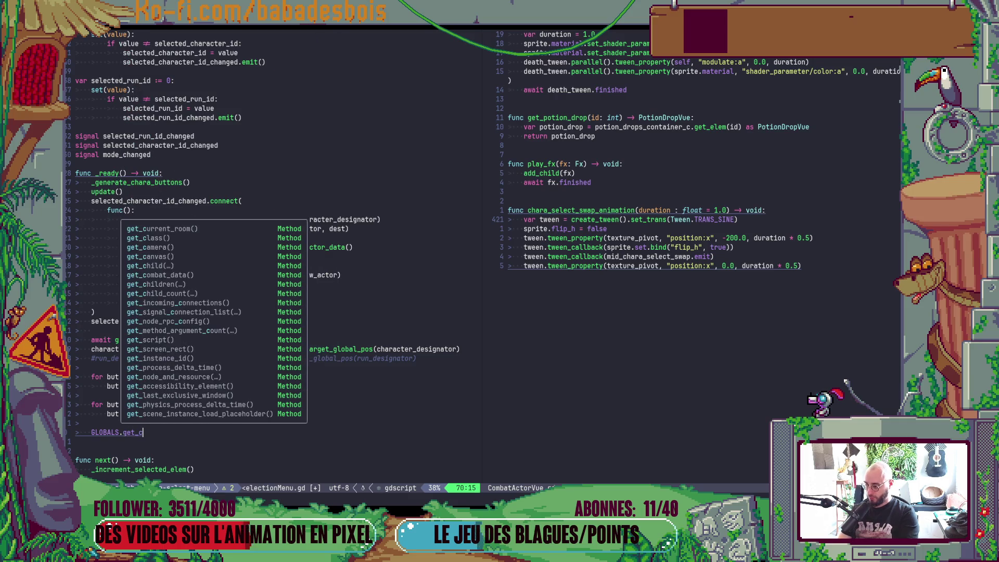
key(Return)
text(.vue.get_elem)
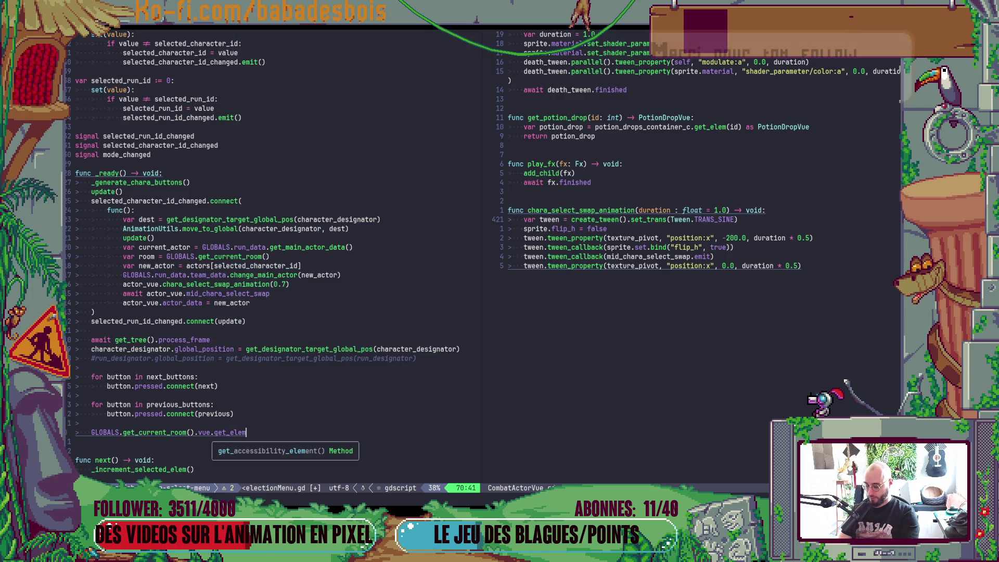
text(()
key(ctrl+s)
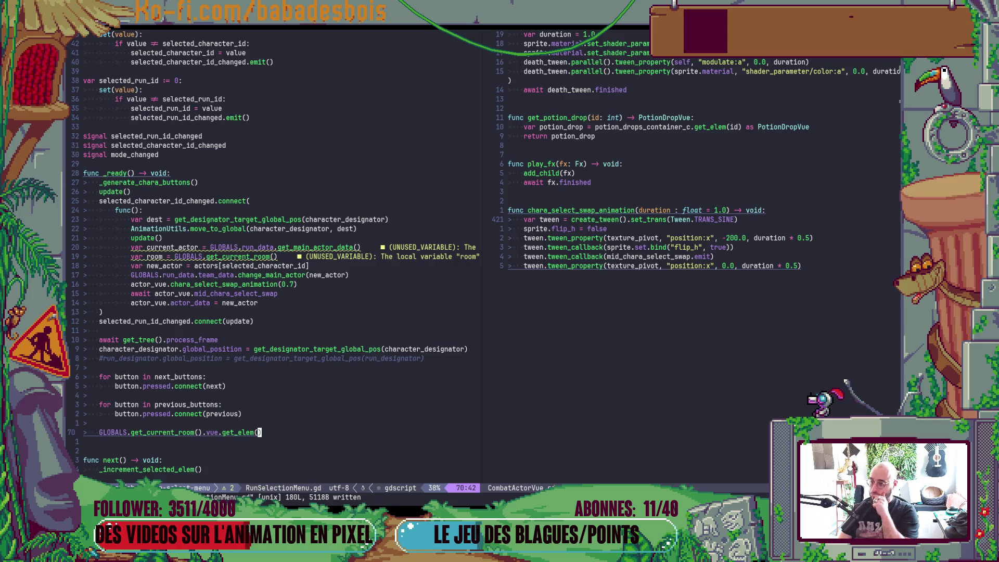
Step: Copy the current_actor assignment's value, GLOBALS.run_data.get_main_actor_data(), into the register, undoing the deletion
key(k)
key(k)
key(k)
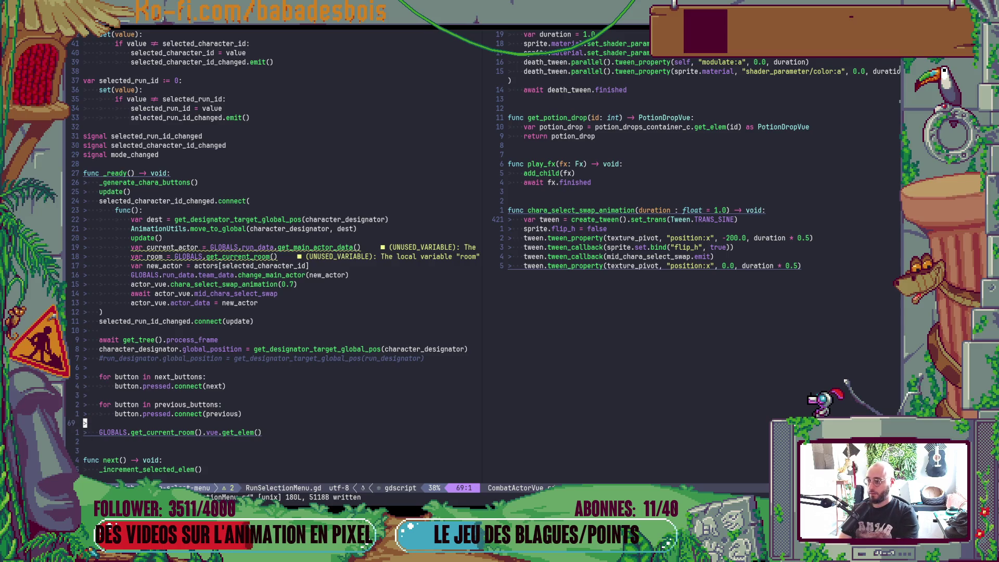
key(k)
key(k)
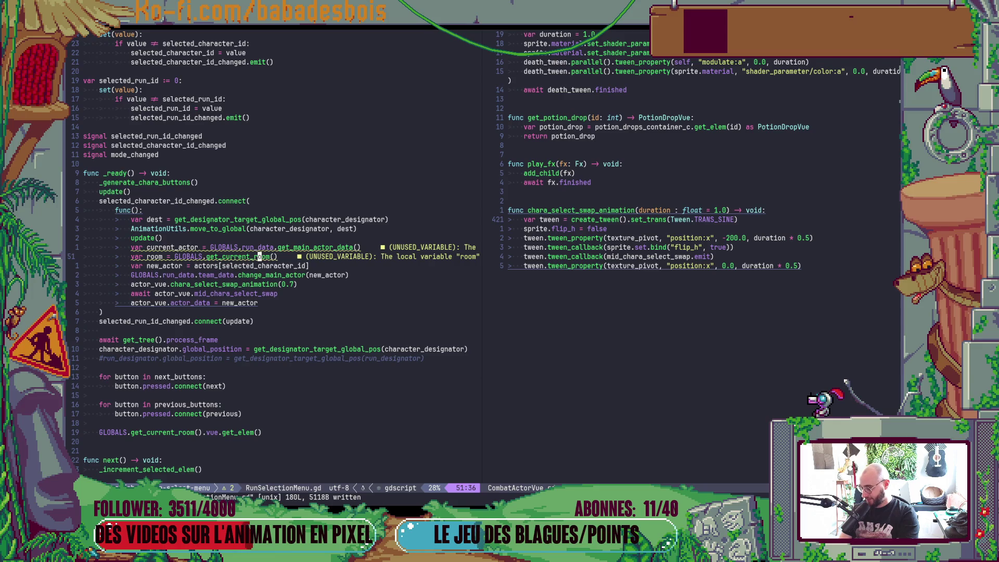
key(b)
key(b)
key(b)
key(k)
key(w)
key(w)
key(D)
key(j)
key(j)
key(j)
key(u)
key(u)
key(u)
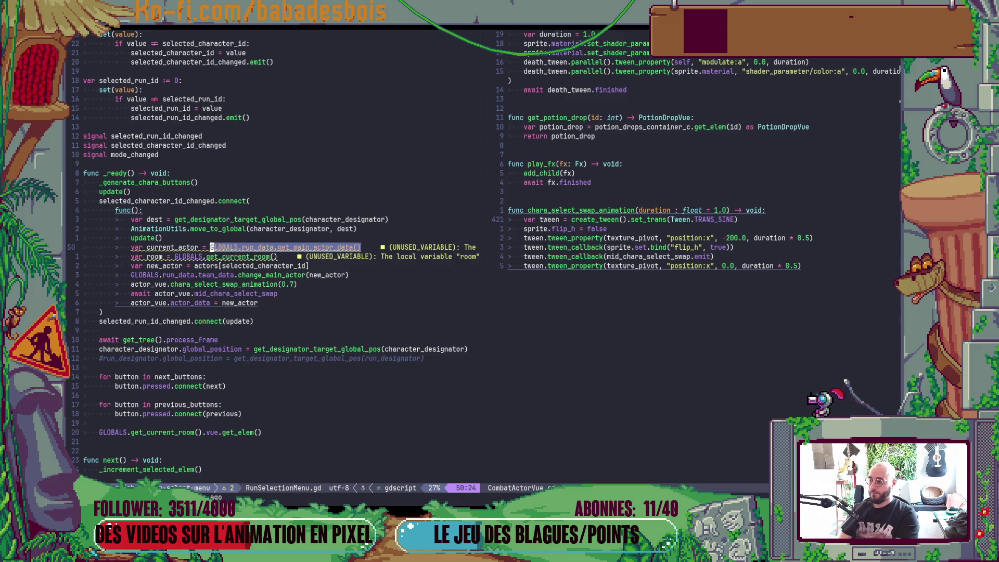
Step: Paste GLOBALS.run_data.get_main_actor_data() into get_elem on line 70, save, and launch the game
click(210, 347)
key(f)
key(parenleft)
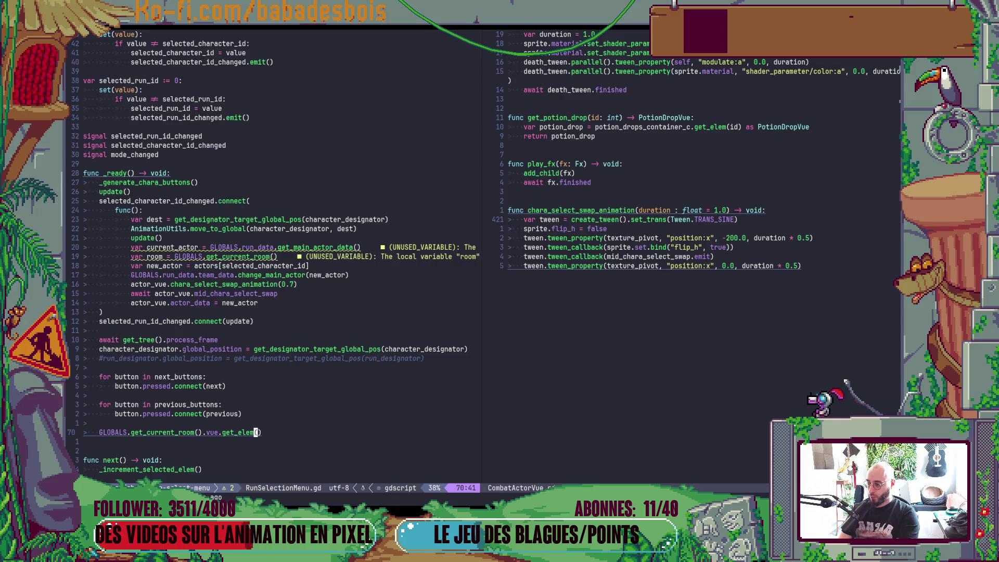
key(a)
key(Escape)
text(p)
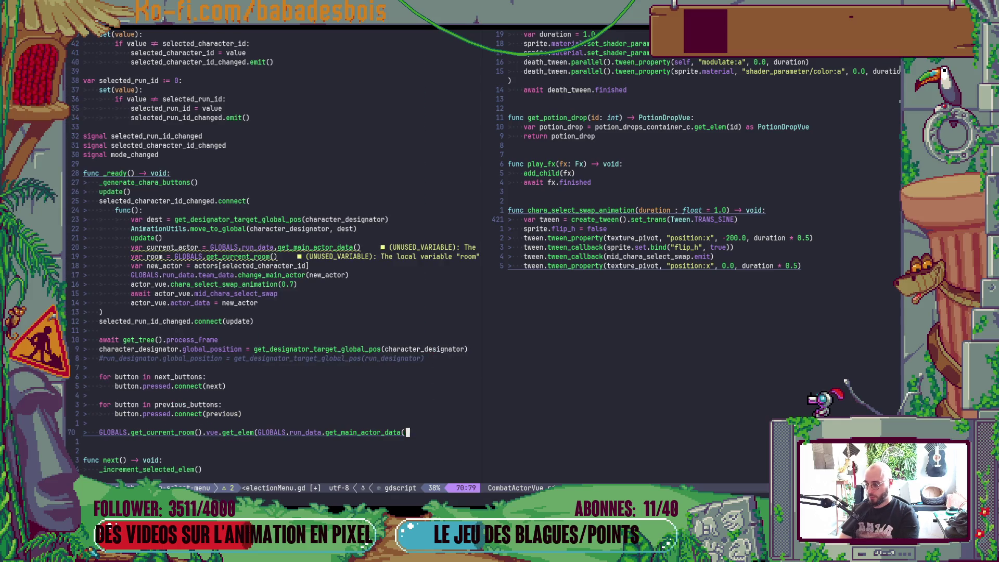
text(:w)
key(Return)
key(alt+Tab)
key(F5)
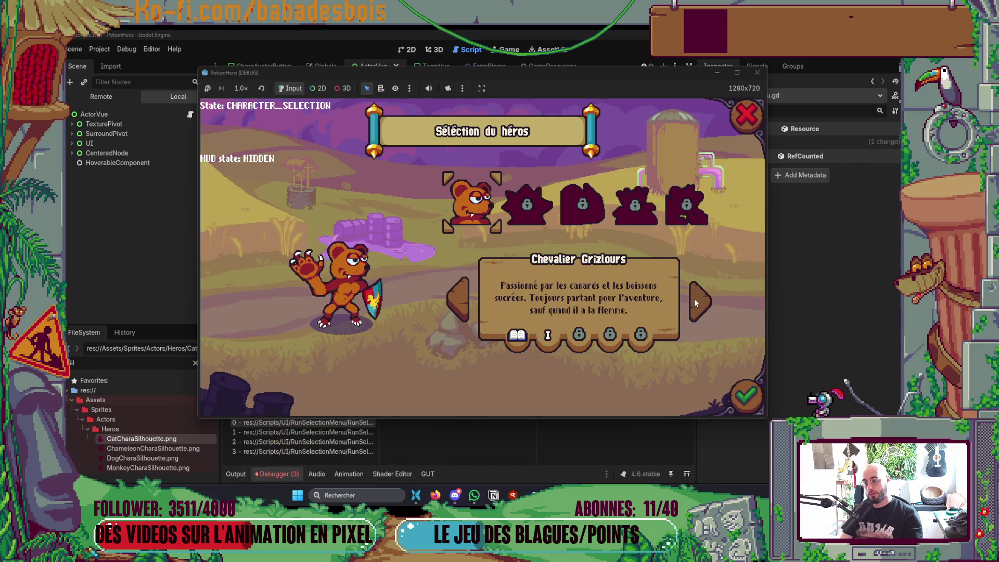
Step: Cycle to the next hero to reproduce the Nil chara_select_swap_animation error, then stop the game
click(694, 299)
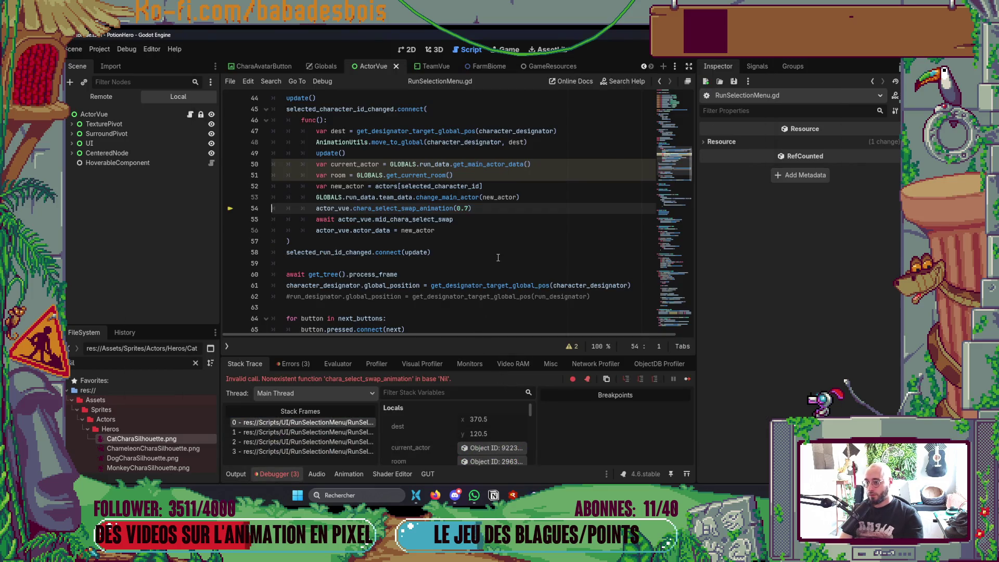
click(497, 258)
click(793, 49)
Step: Check the type of vue in line 70's get_elem call, then return to Neovim
scroll(507, 207, down, 3)
click(492, 253)
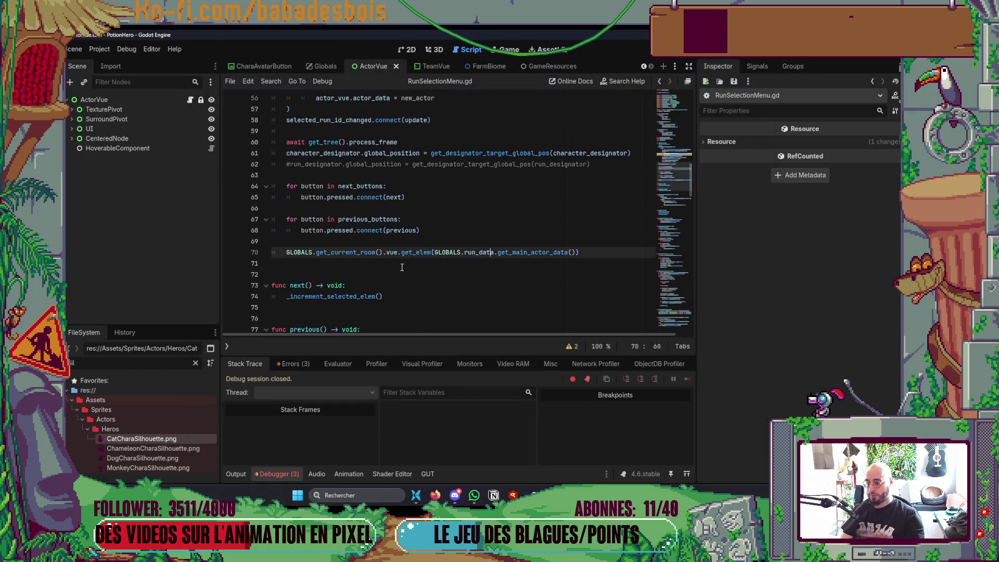
mouse_move(400, 254)
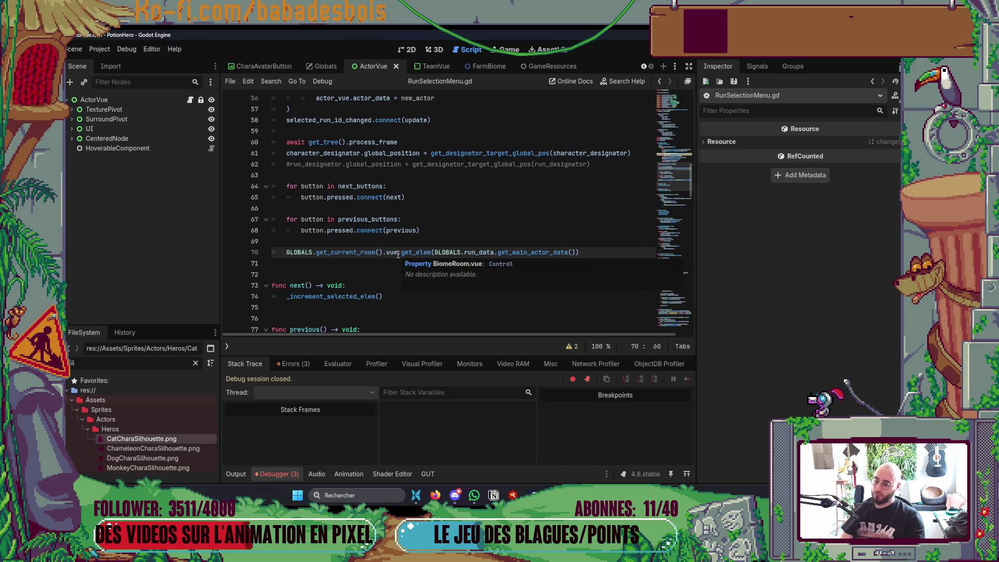
scroll(526, 260, up, 3)
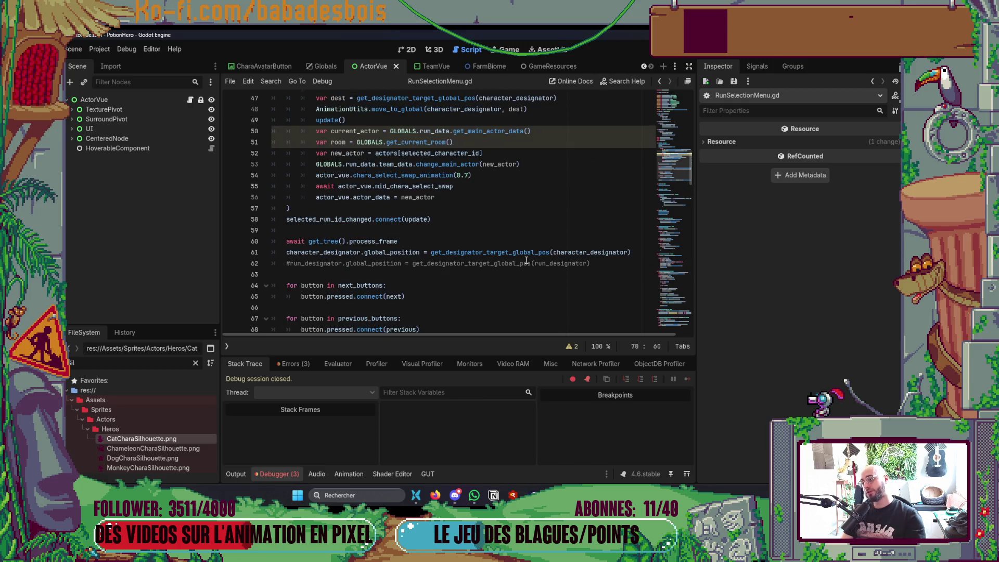
key(alt+Tab)
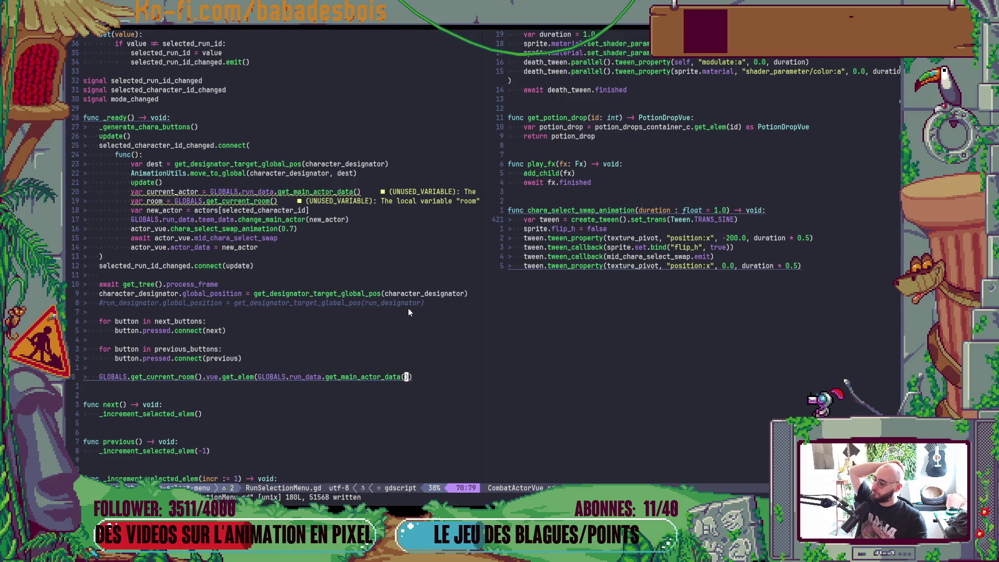
Step: Cut the get_elem(...) call after vue on line 70, try typing 'team', then back it out
key(b)
key(shift+c)
text(team)
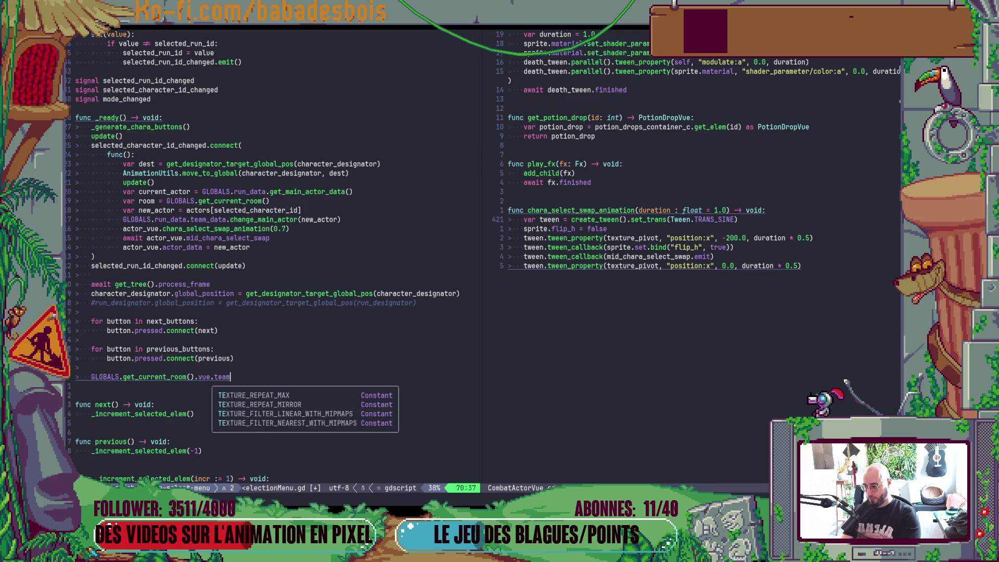
key(BackSpace)
key(BackSpace)
key(BackSpace)
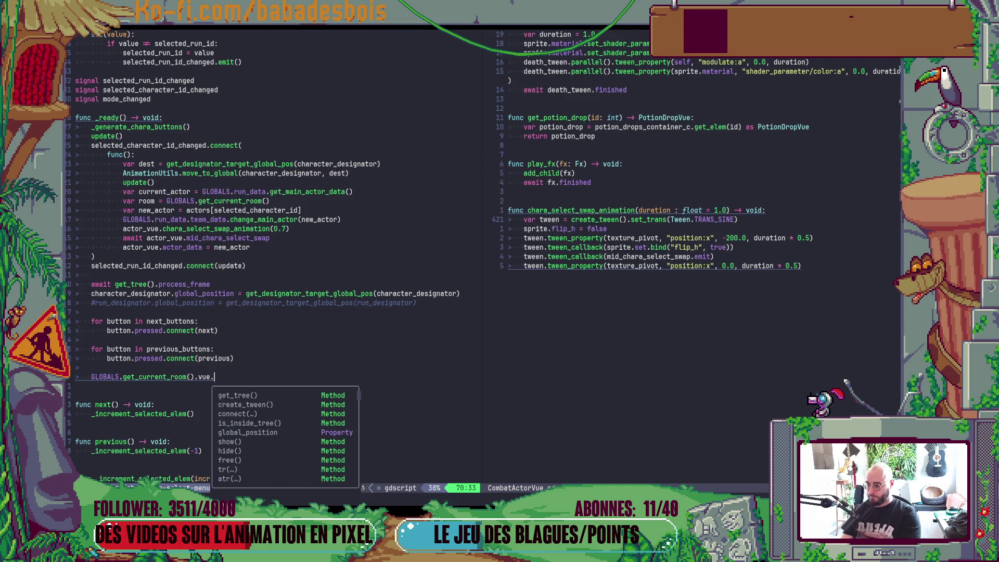
key(Escape)
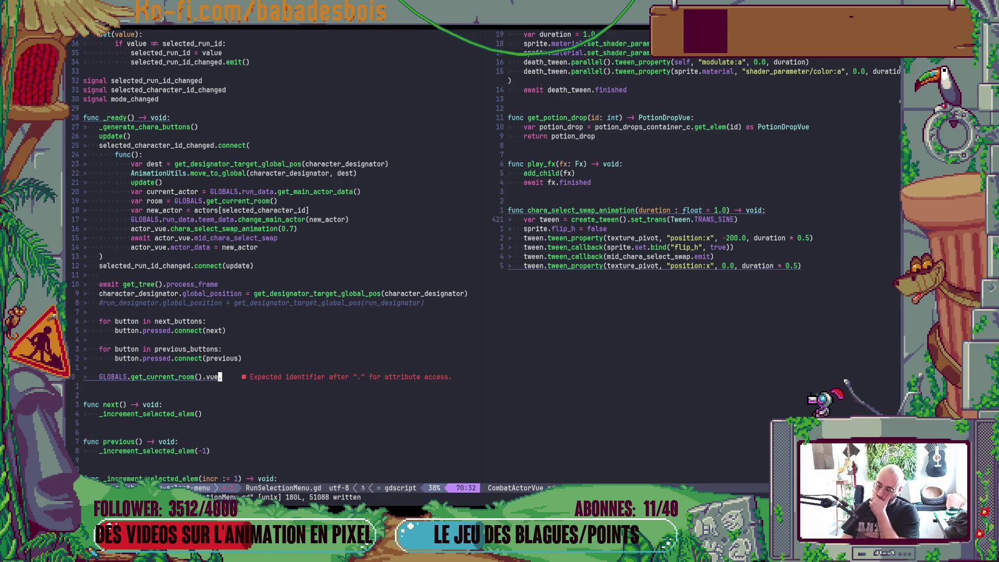
Step: Restore get_elem(...) on line 70 and open Vue.gd in the right split
key(p)
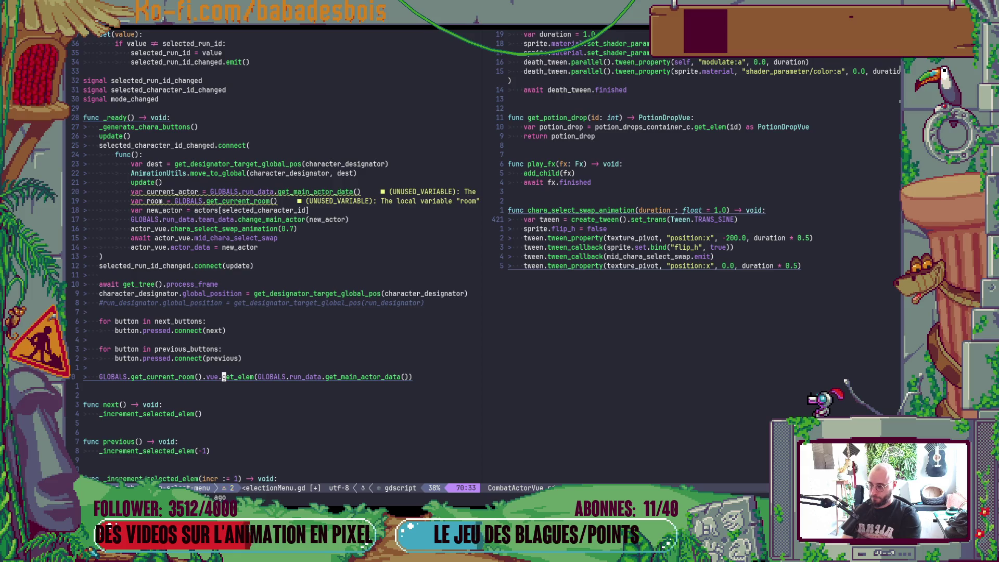
key(ctrl+w)
key(l)
key(space)
key(f)
key(f)
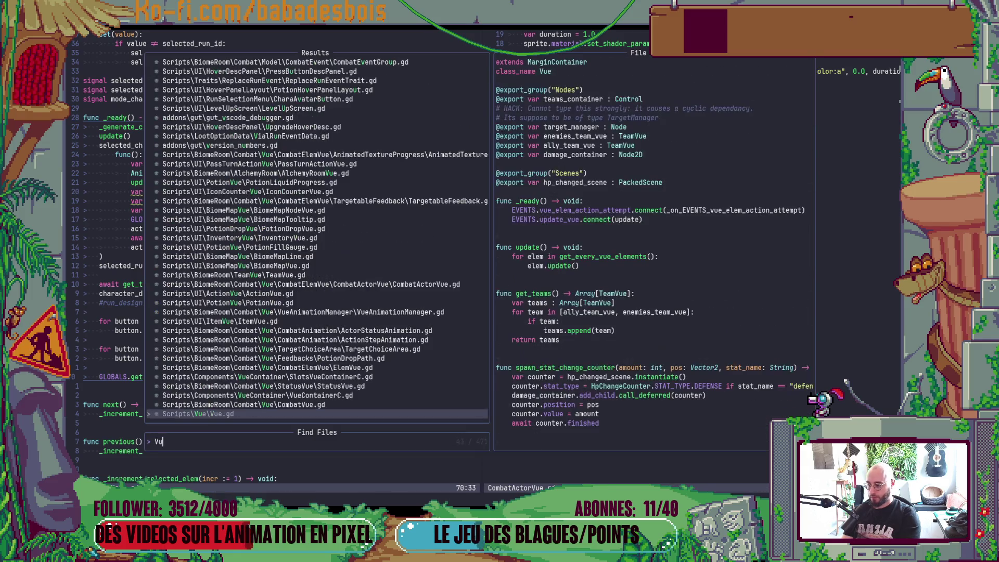
key(Return)
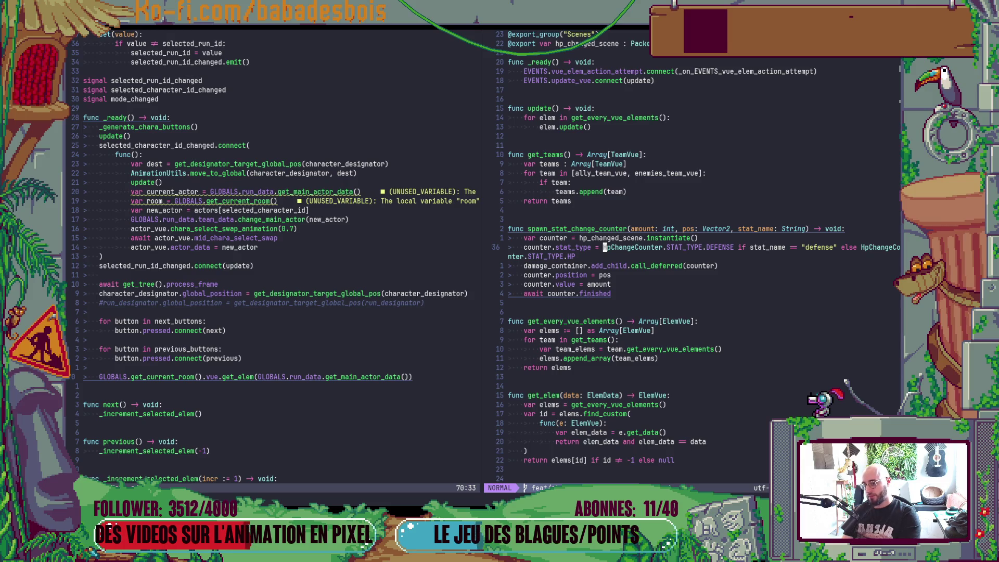
Step: Save RunSelectionMenu.gd and review Vue.gd's exported variables at the top of the file
key(ctrl+w)
text(h:w)
key(Return)
key(ctrl+w)
key(l)
key(braceleft)
key(braceleft)
key(braceleft)
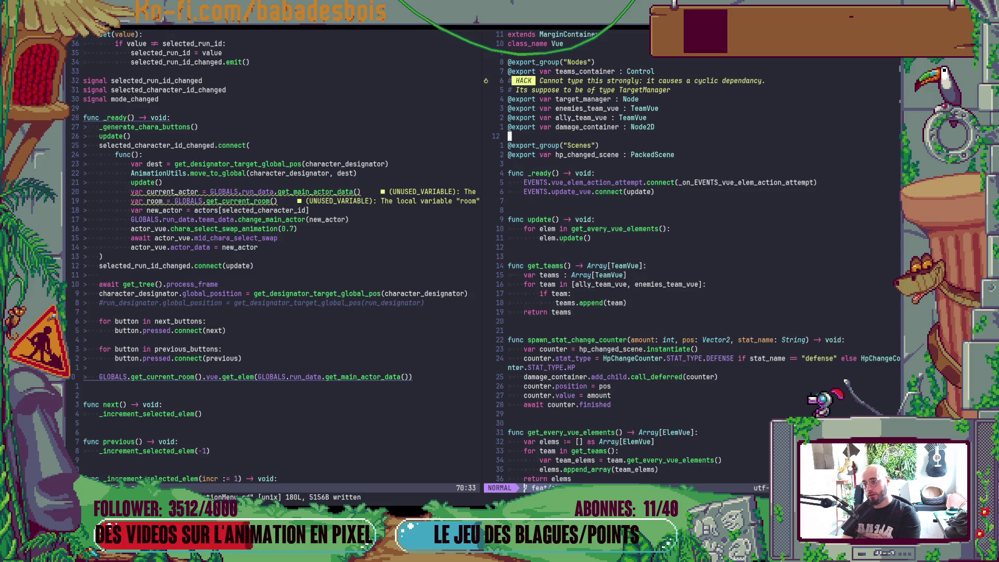
key(braceleft)
key(braceleft)
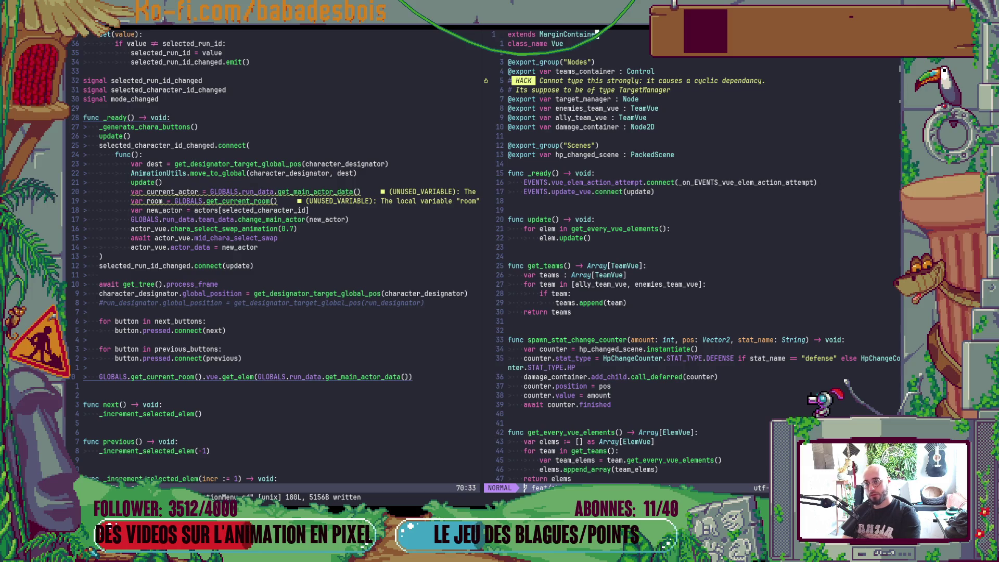
key(ctrl+w)
key(h)
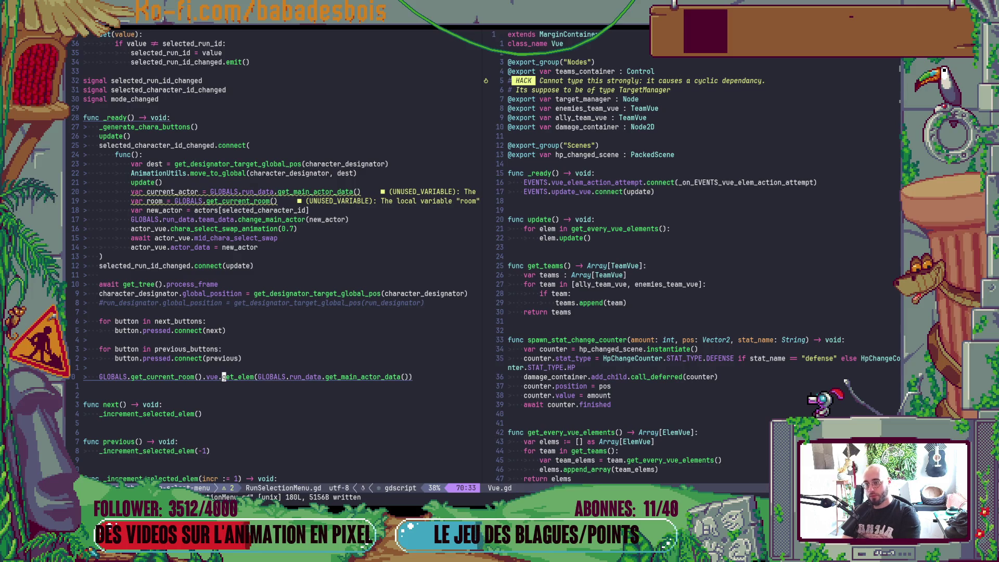
Step: Replace get_elem(...) on line 70 with 'ally_team_vue.' and save the script
key(C)
key(BackSpace)
text(,,a)
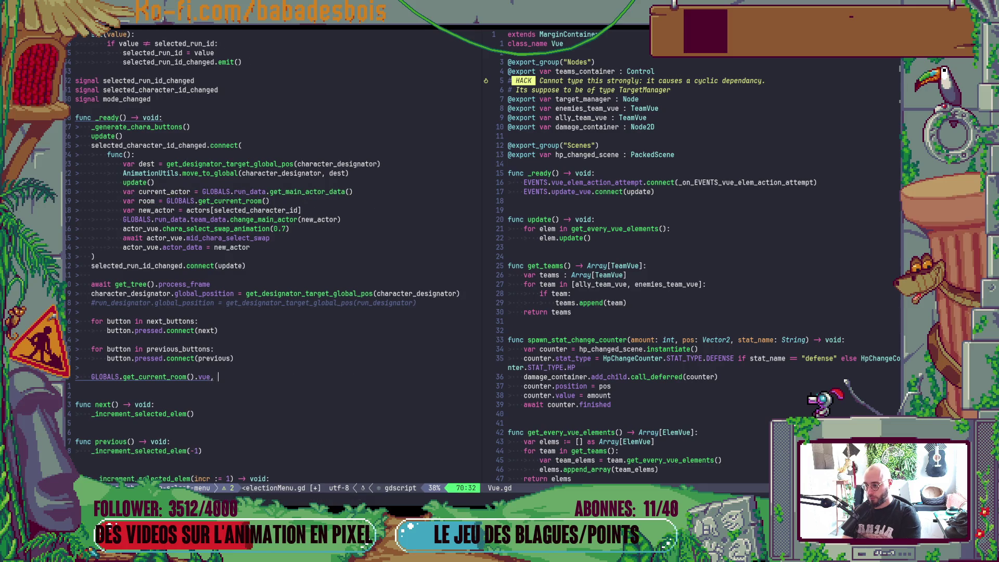
key(BackSpace)
key(BackSpace)
key(BackSpace)
text(.all)
text(y_)
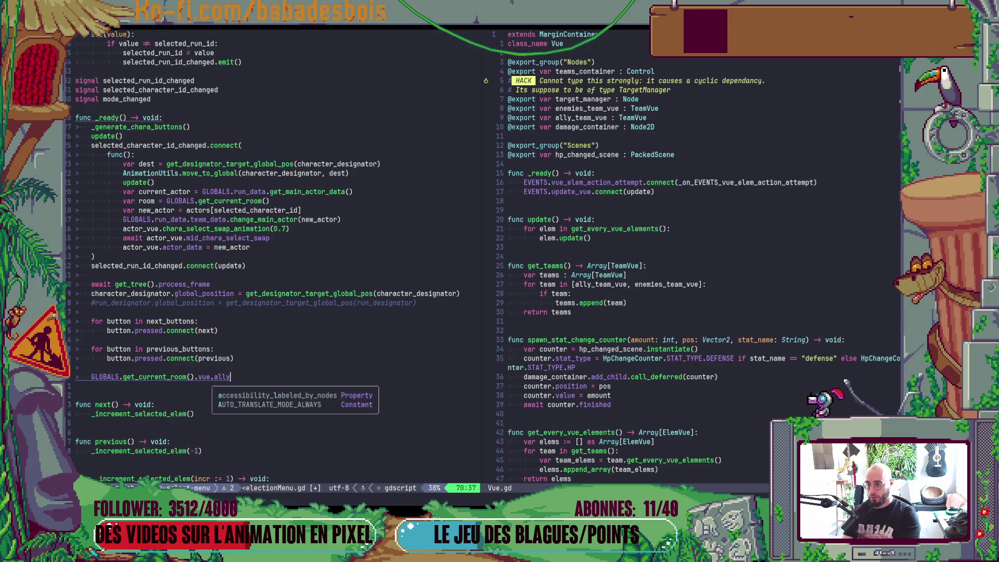
text(team_b)
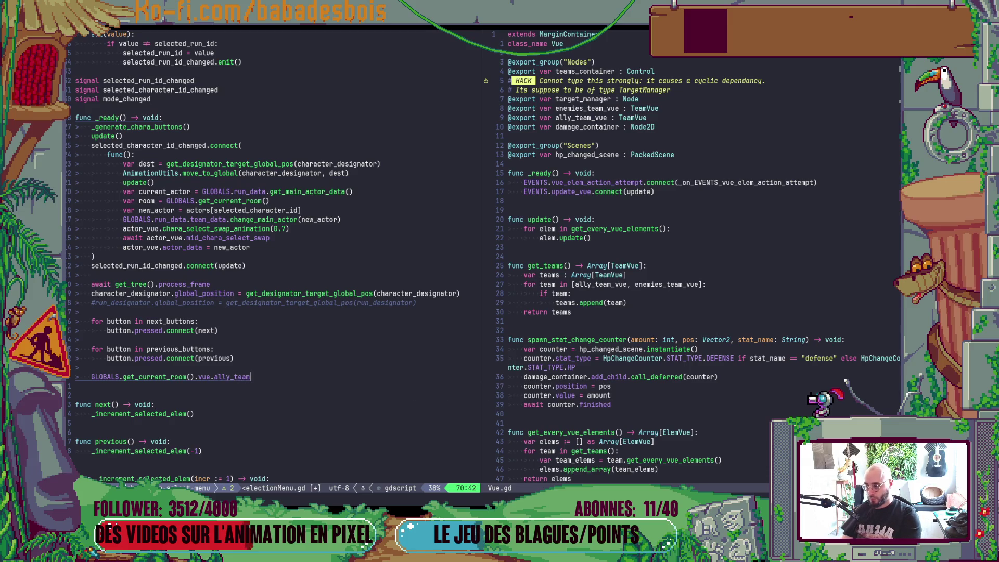
key(BackSpace)
text(vue.)
key(Escape)
text(:w)
key(Return)
Step: Open TeamVue.gd in the right split
key(ctrl+w)
key(l)
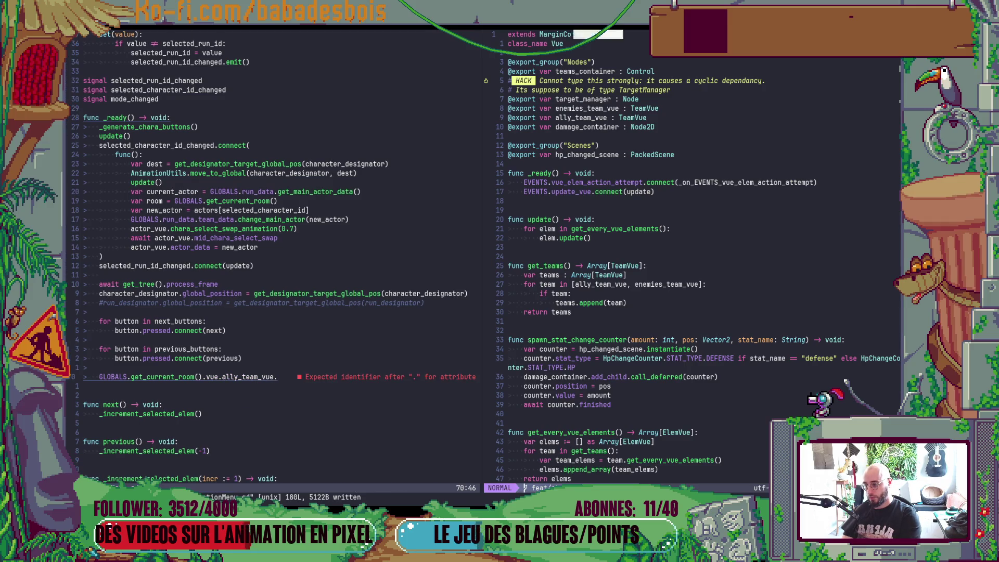
key(space)
key(f)
key(f)
text(Teram)
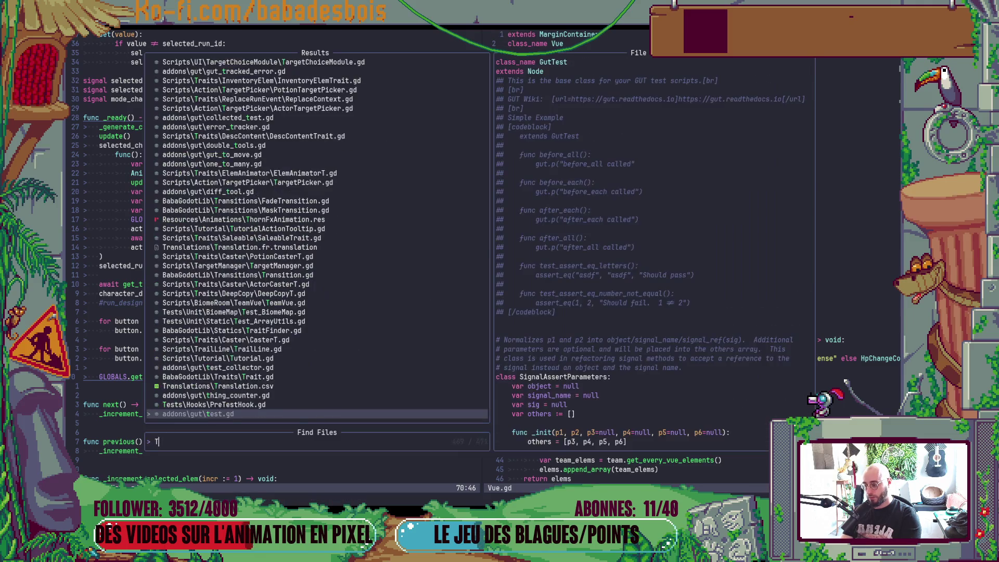
key(BackSpace)
key(BackSpace)
key(BackSpace)
text(amv)
key(Return)
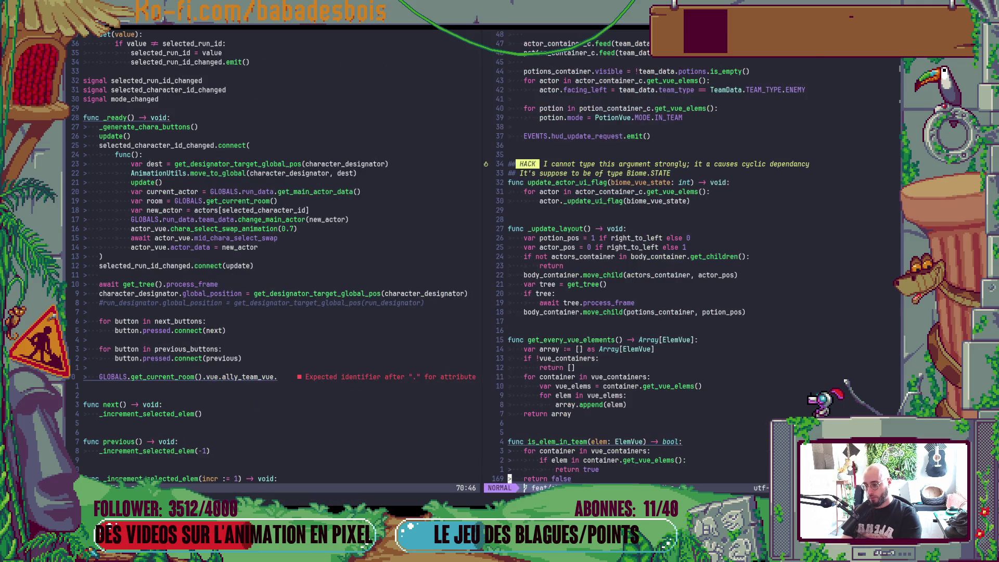
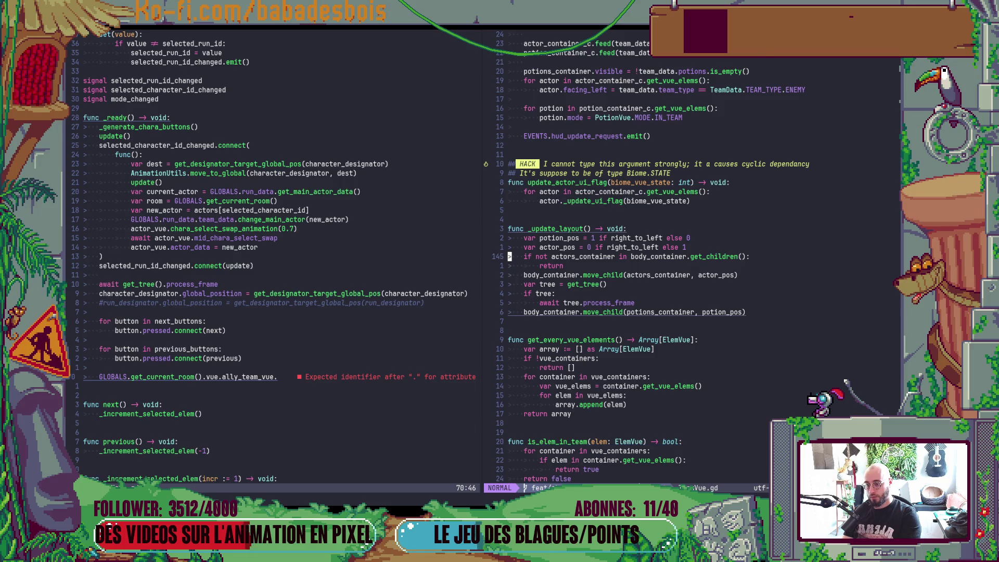
Step: Review TeamVue.gd and its symbol list before adding a new function
scroll(692, 255, up, 15)
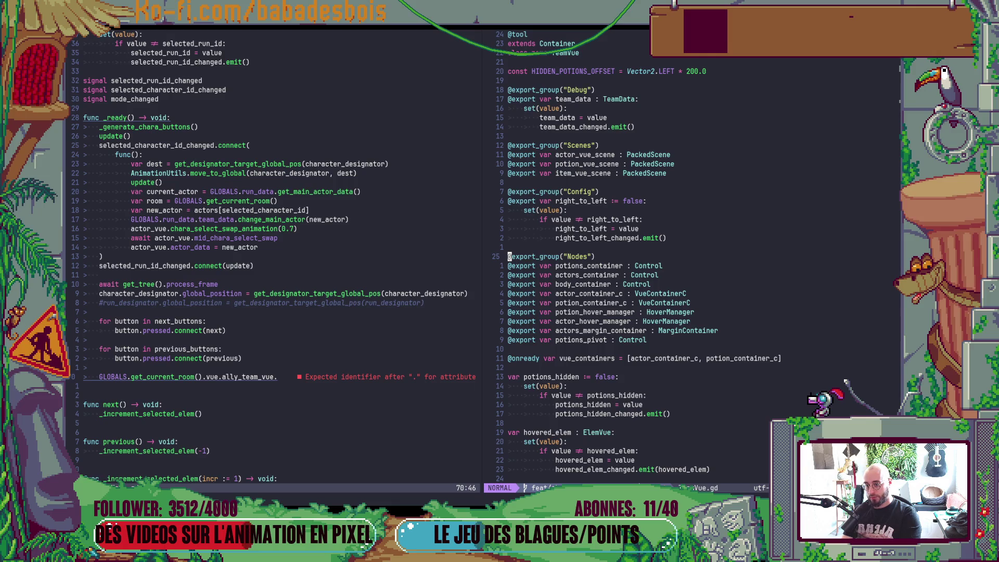
key(ctrl+d)
key(ctrl+d)
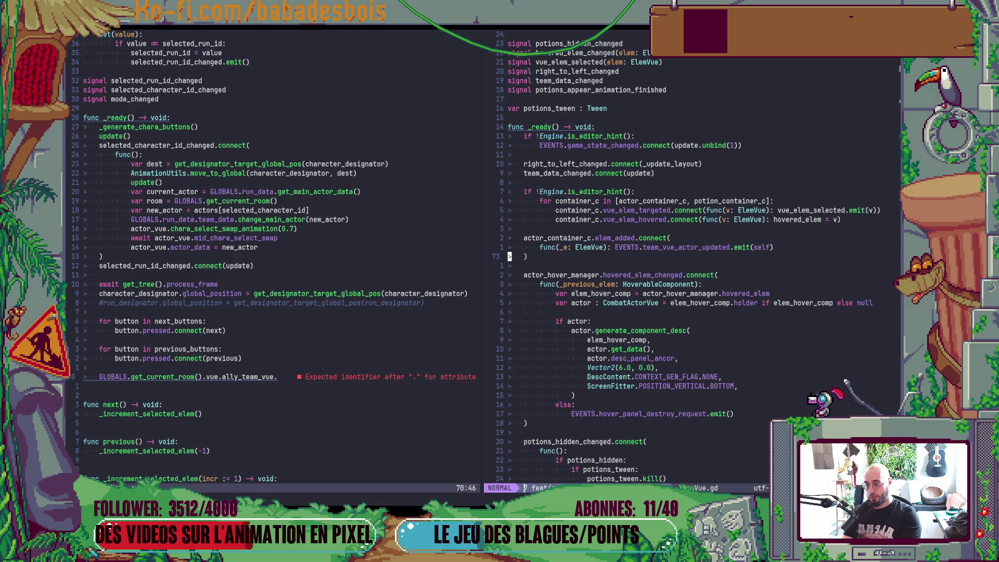
key(ctrl+d)
key(ctrl+d)
key(ctrl+d)
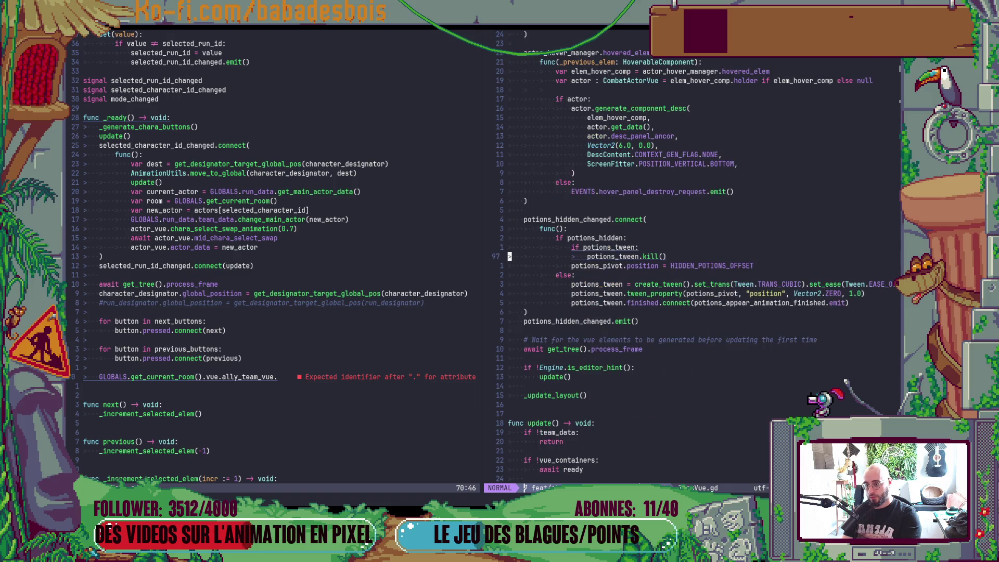
key(ctrl+d)
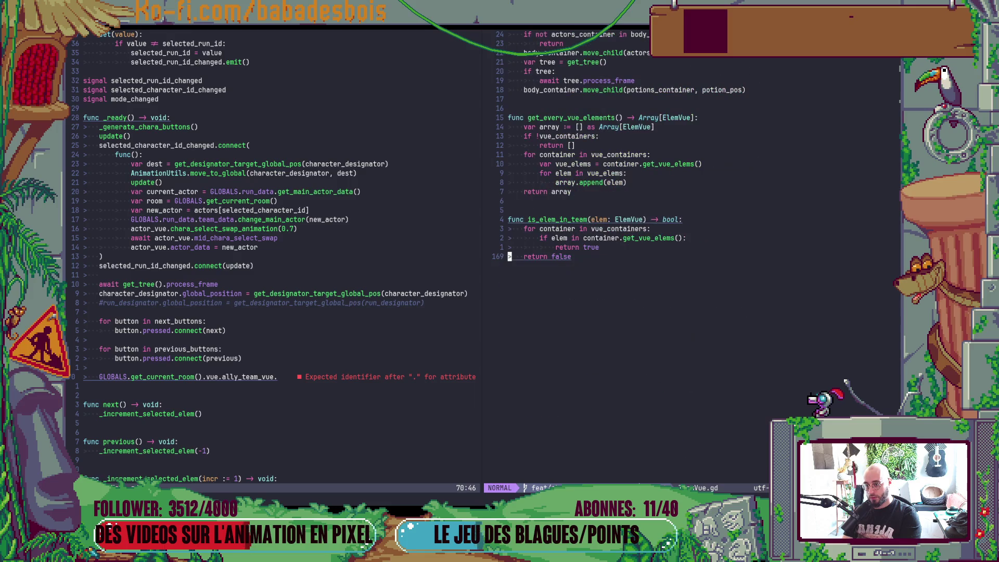
key(ctrl+u)
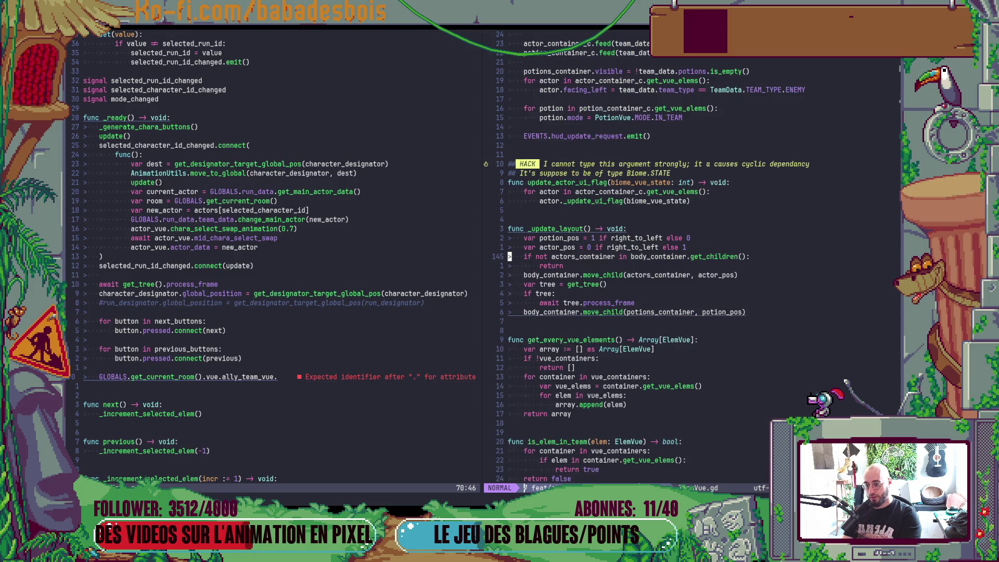
key(ctrl+u)
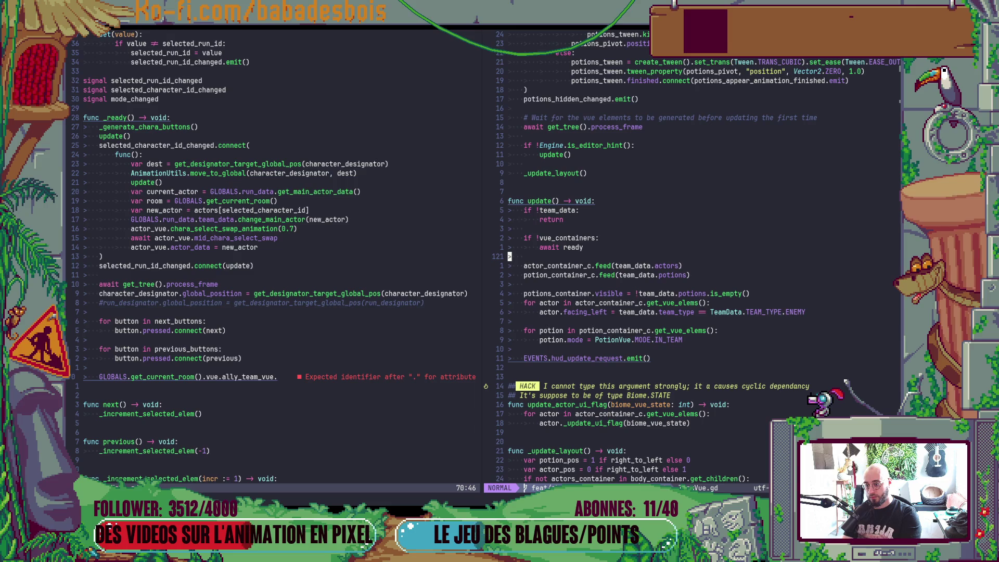
key(ctrl+u)
key(space)
key(d)
key(s)
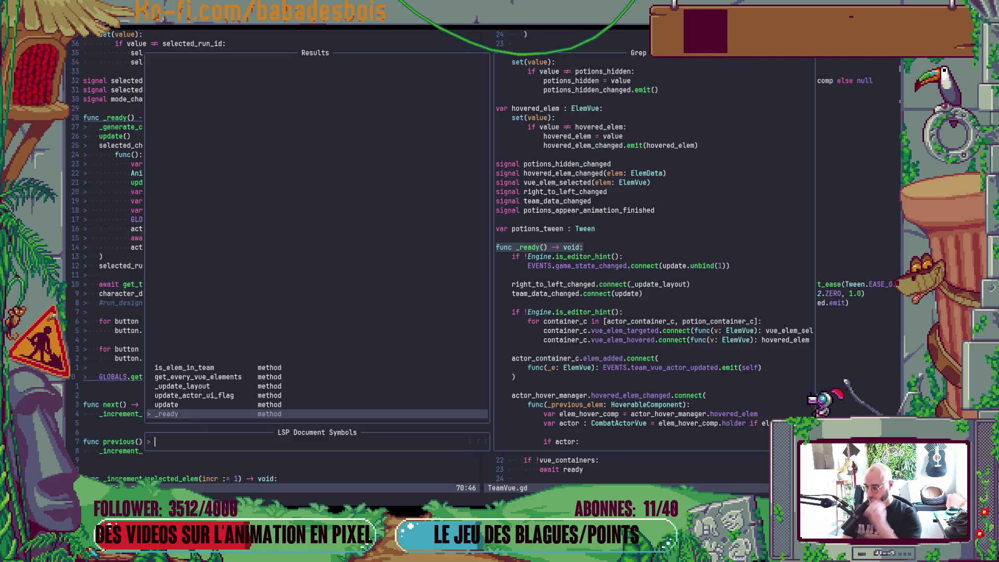
key(Escape)
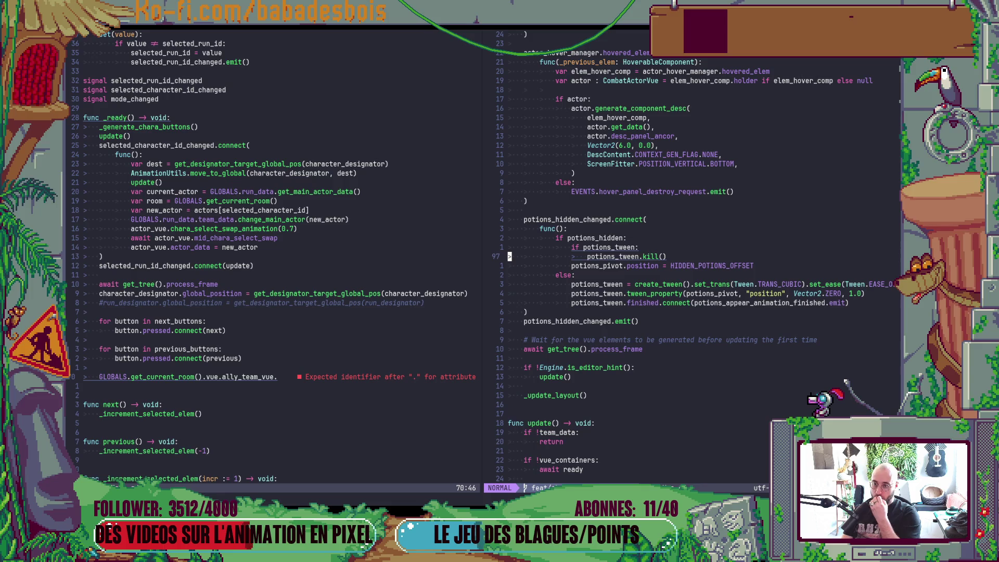
scroll(579, 361, down, 15)
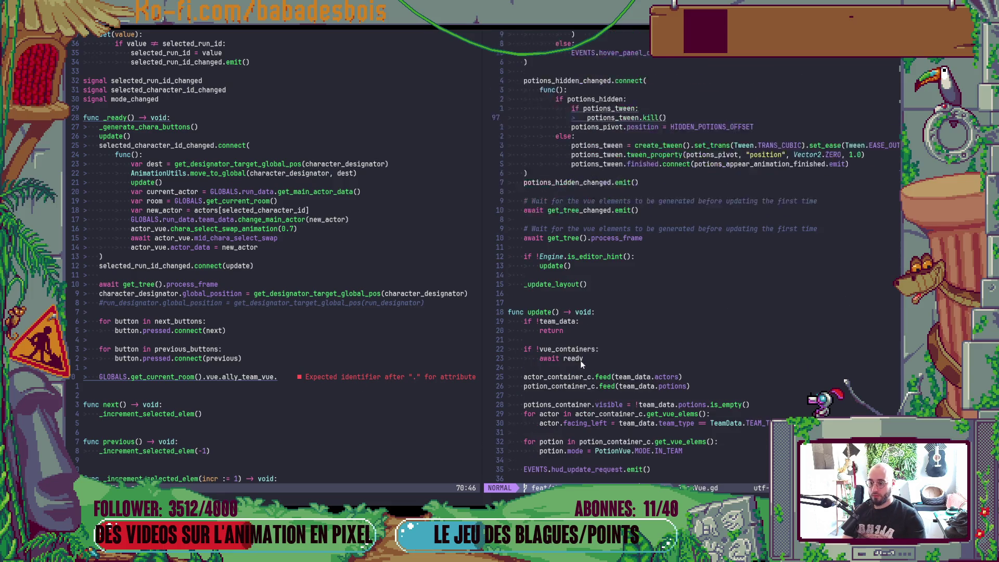
Step: Append func get_actor_by_id(id: int) -> CombatActorVue looping over actor_container_c.get_elem(id)
key(G)
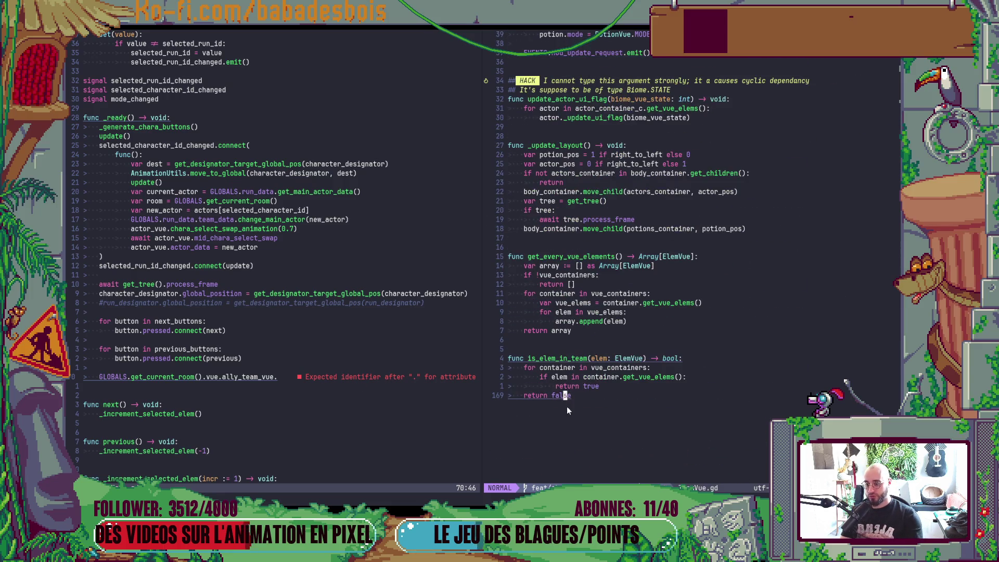
text(ofunc get_ac)
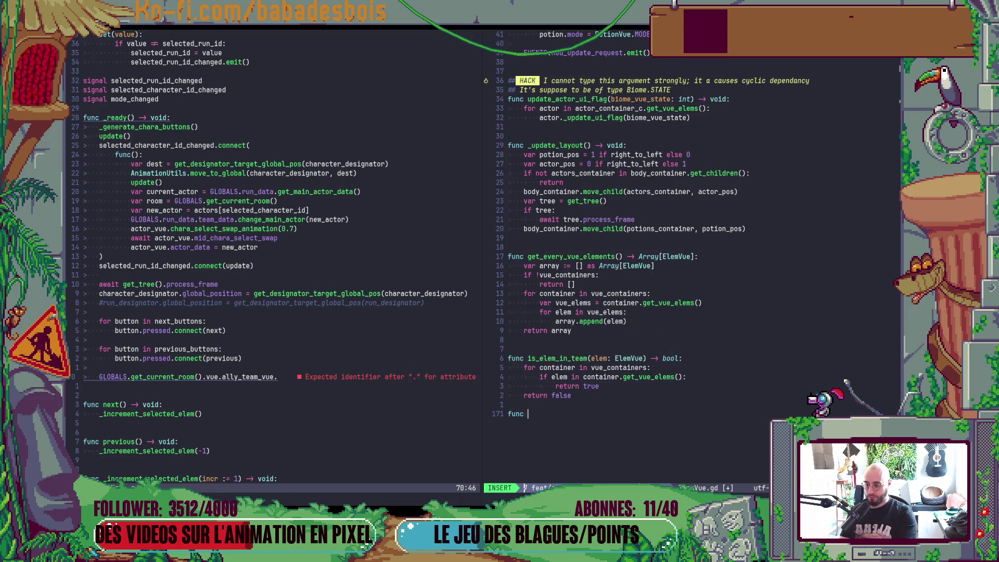
text(tor)
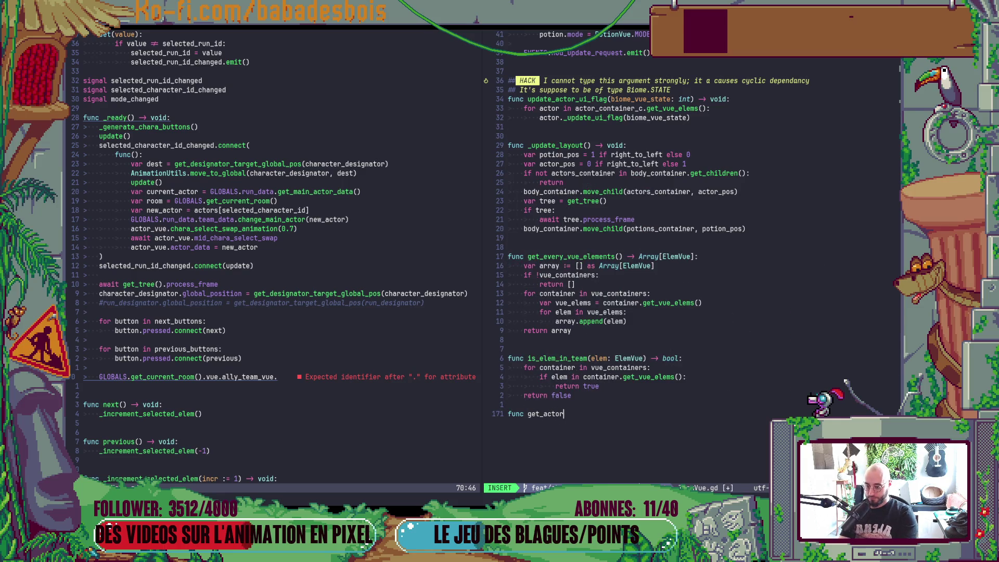
text(_by_)
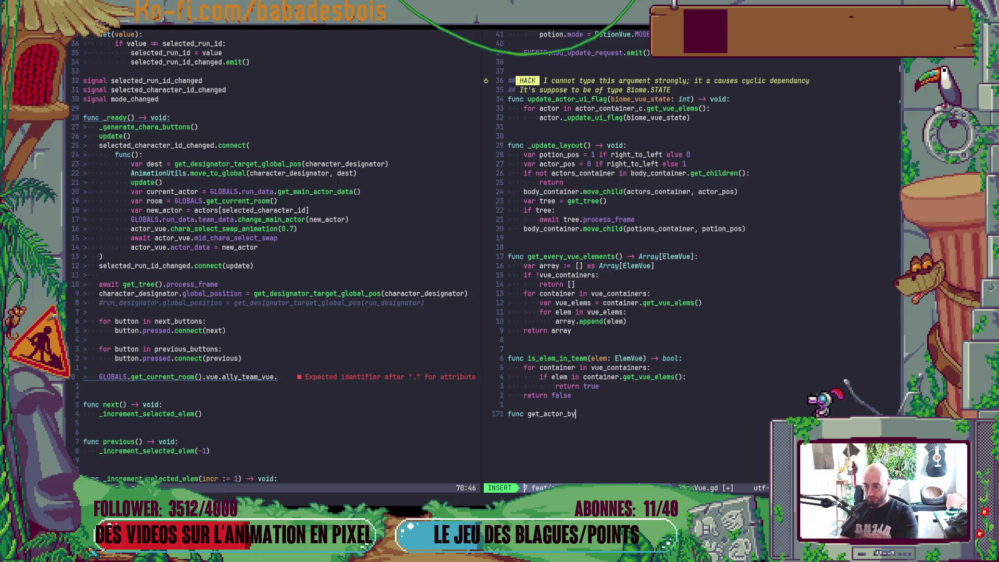
text(id()
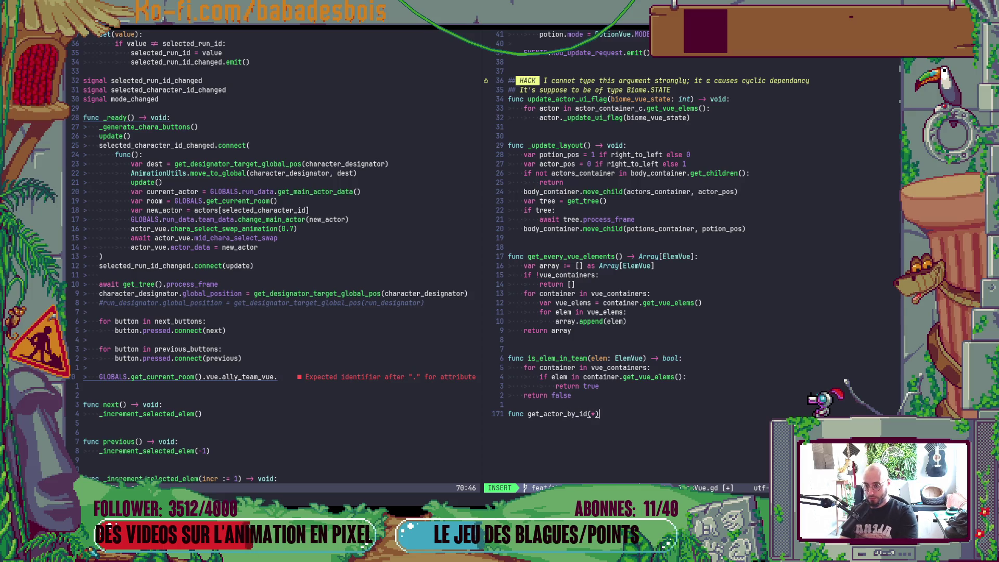
text(id: int))
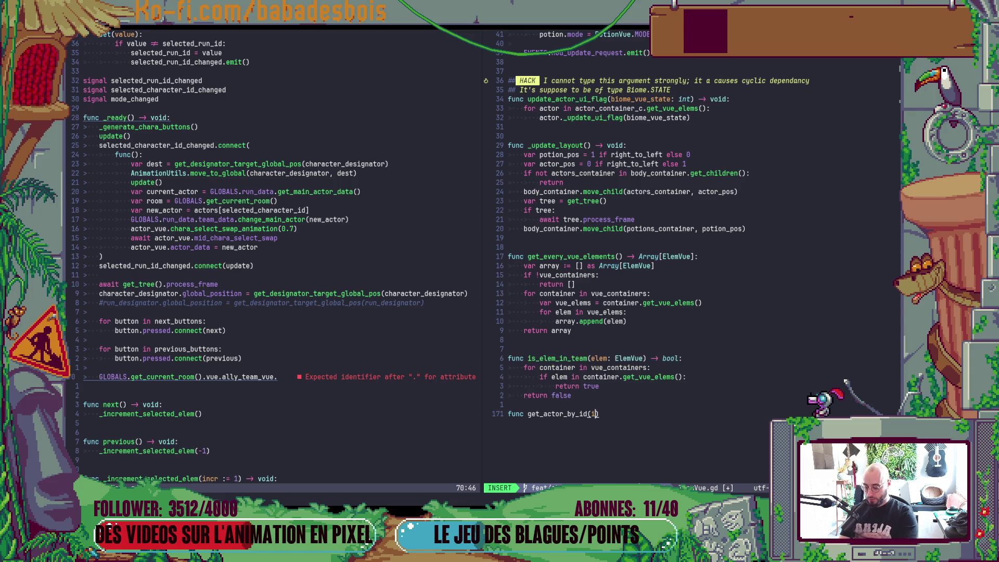
text( -)
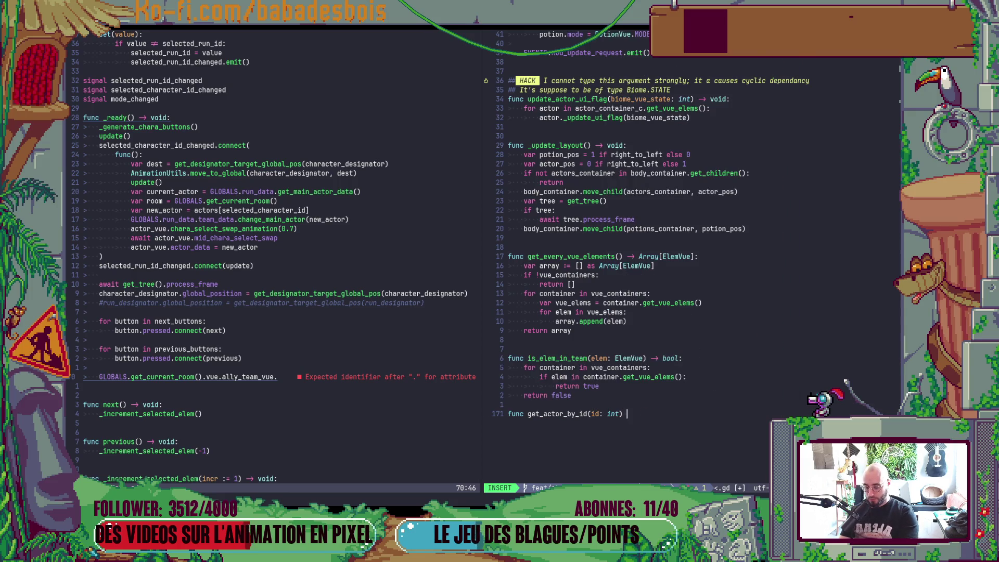
text(> Actoru)
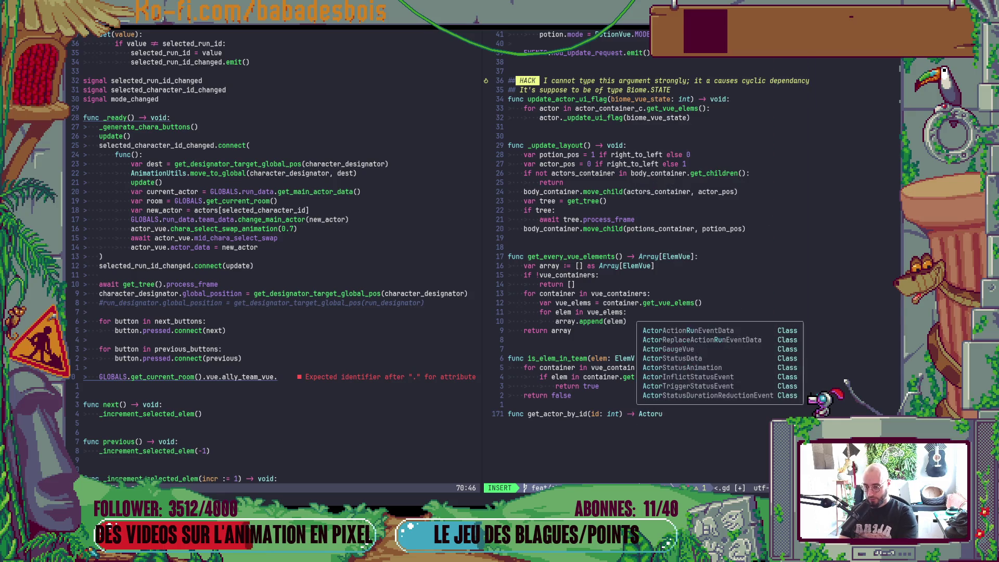
key(BackSpace)
key(BackSpace)
key(BackSpace)
text(Comba)
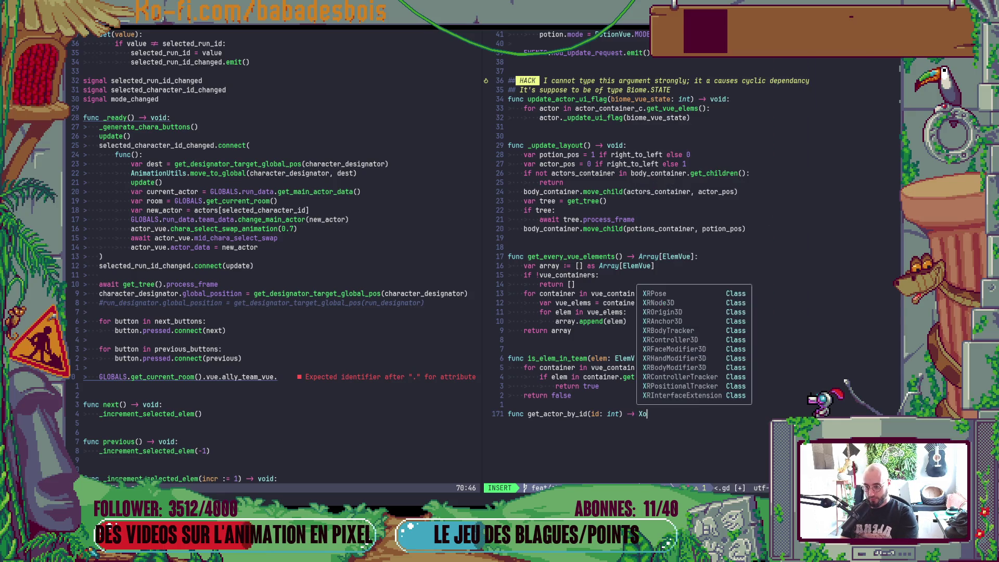
text(tAc)
key(Return)
text(:)
key(Return)
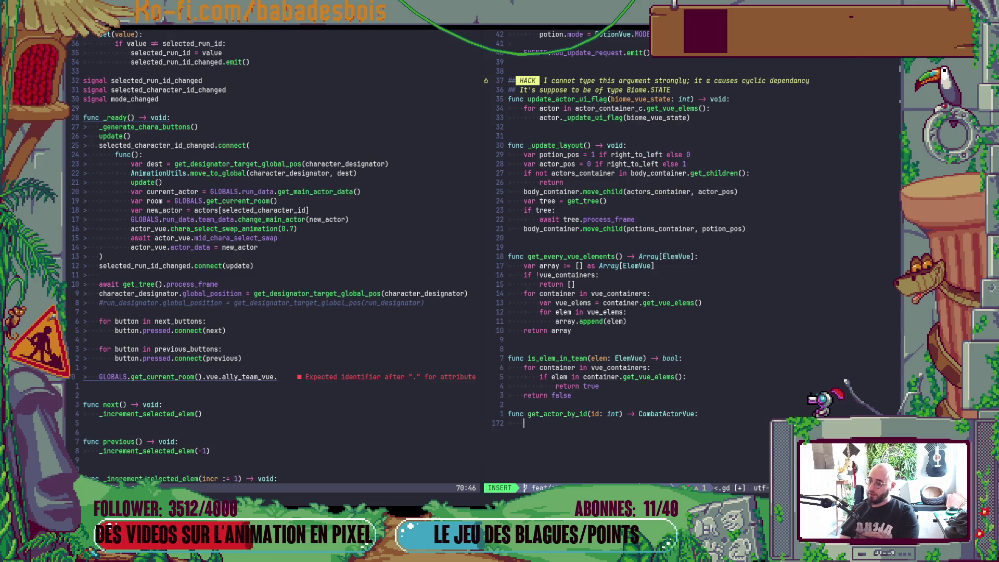
text(fo)
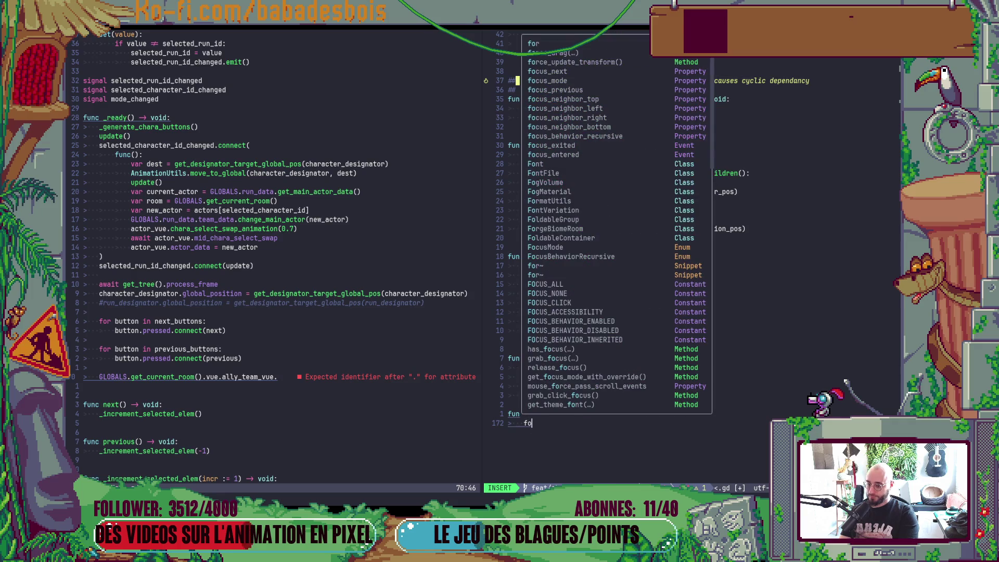
text(r elenm)
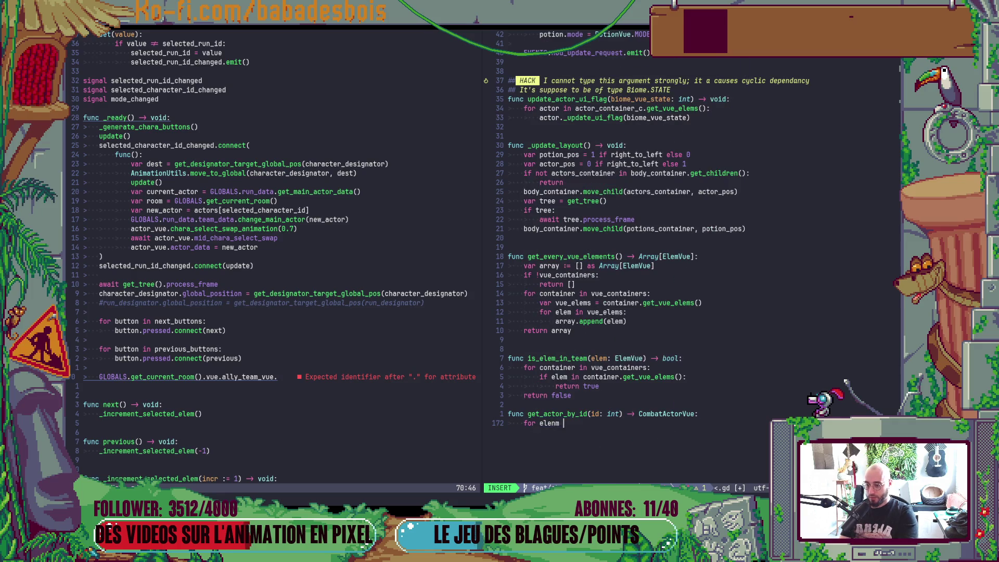
key(BackSpace)
key(BackSpace)
key(BackSpace)
text(actor i)
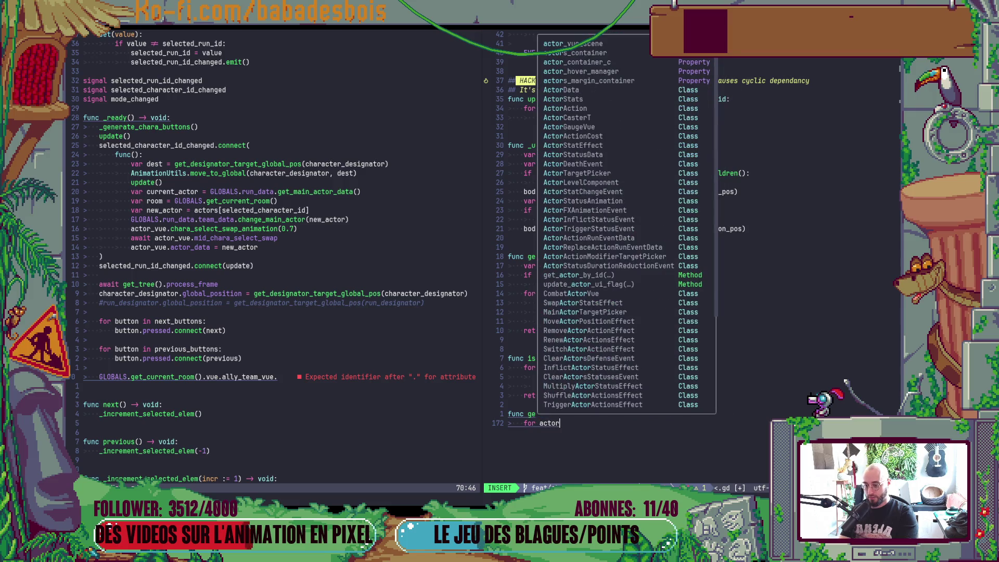
text(n act)
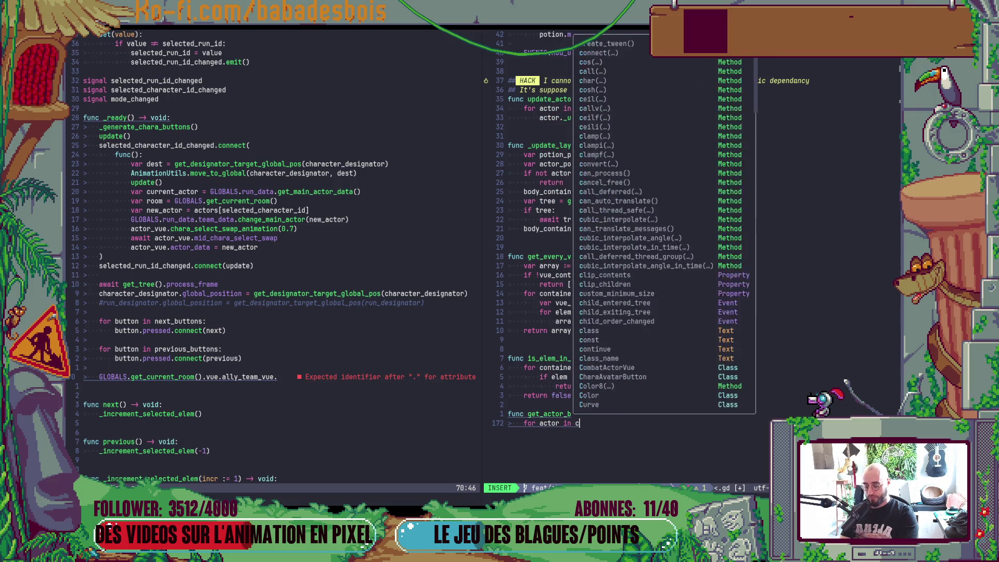
key(Tab)
key(Tab)
key(Tab)
text(.get_elem)
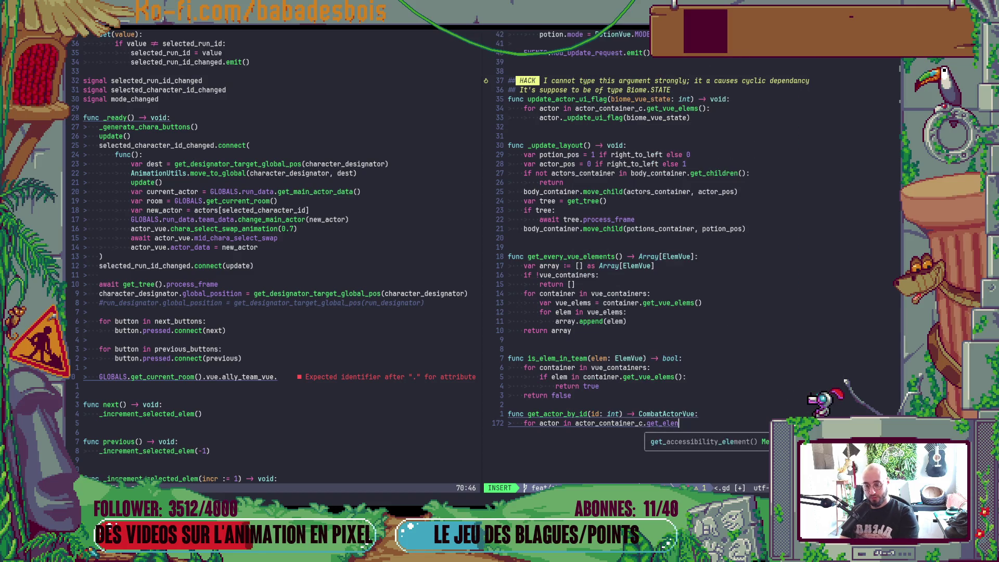
key(BackSpace)
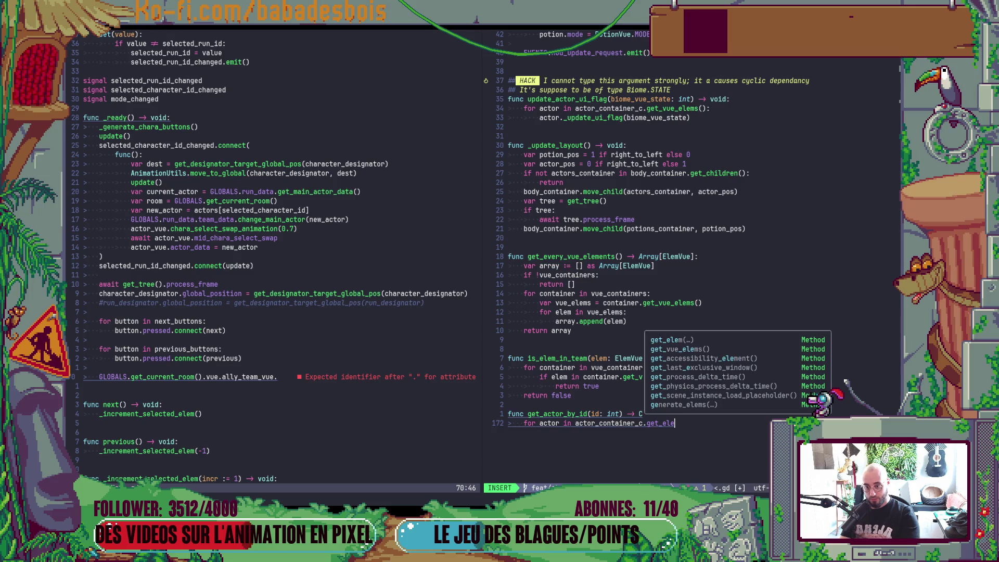
key(Tab)
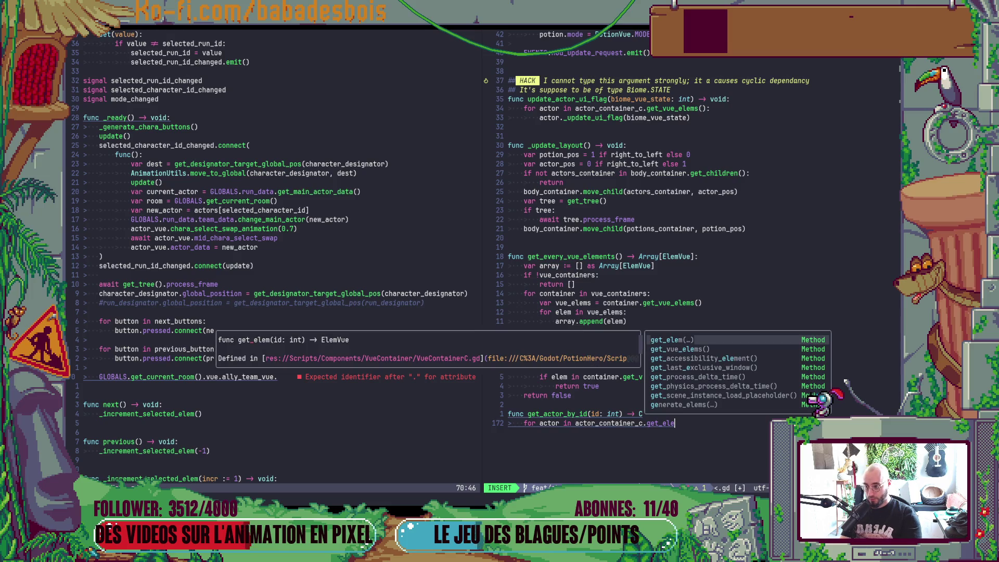
key(Return)
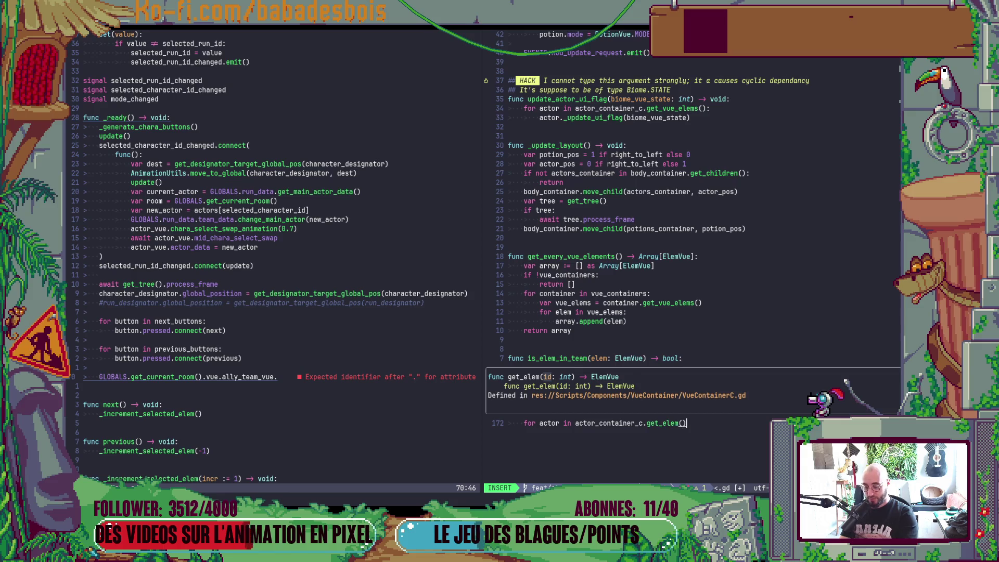
text(idd)
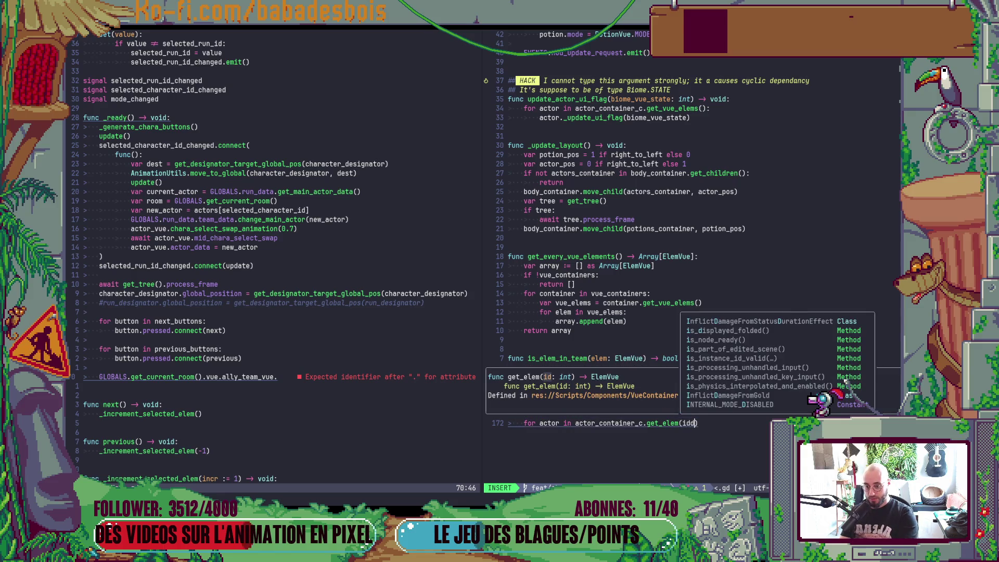
key(Escape)
Step: Replace 'for actor in' with 'return' so the function returns actor_container_c.get_elem(id)
click(574, 423)
key(b)
key(b)
key(b)
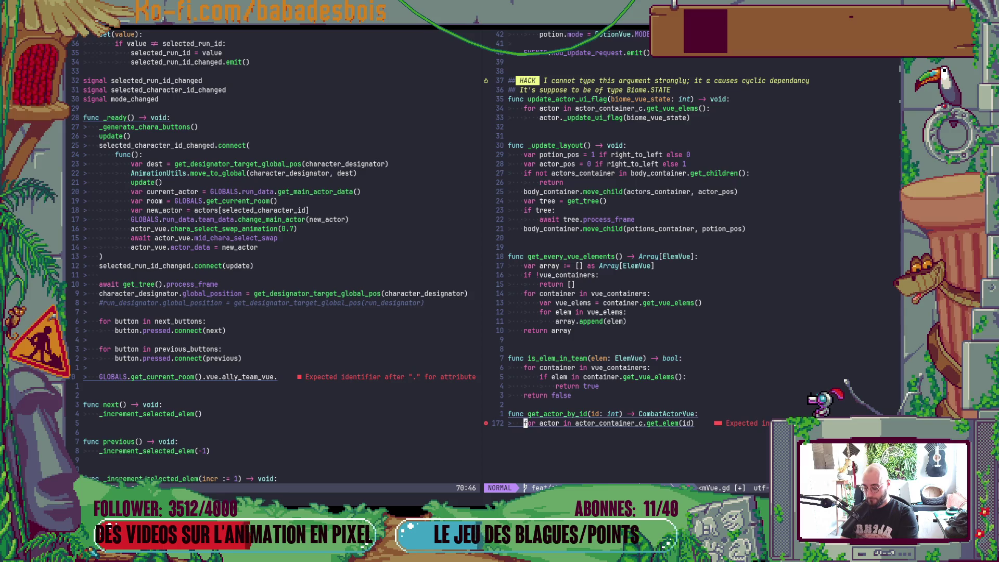
key(v)
key(e)
key(e)
key(e)
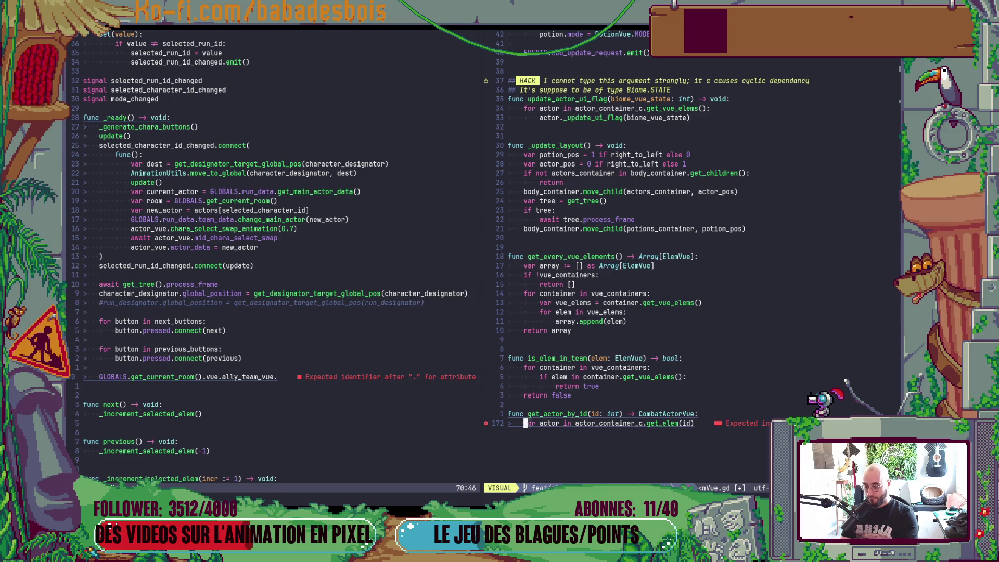
text(creturn)
key(Escape)
key(k)
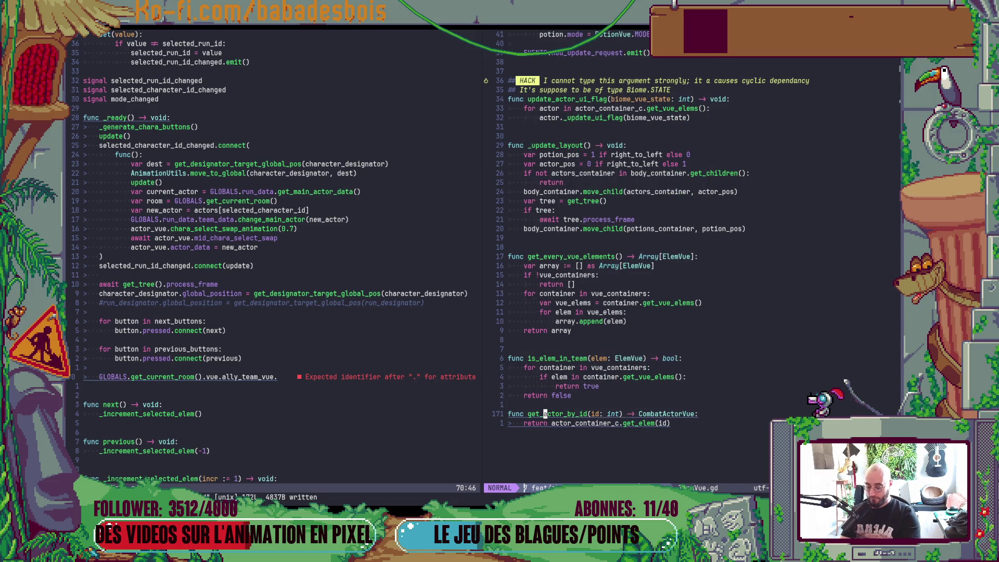
key(O)
Step: In the RunSelectionMenu.gd window, start typing the get_actor_by_id(0) call
key(Escape)
key(ctrl+w)
text(h)
text(a)
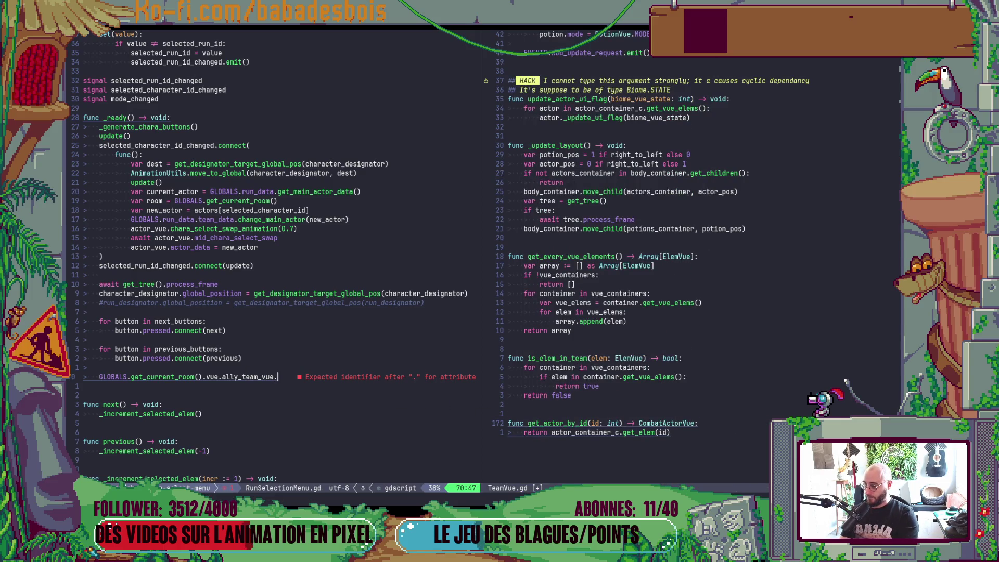
text(get_e)
text(ctor_by_id(0)
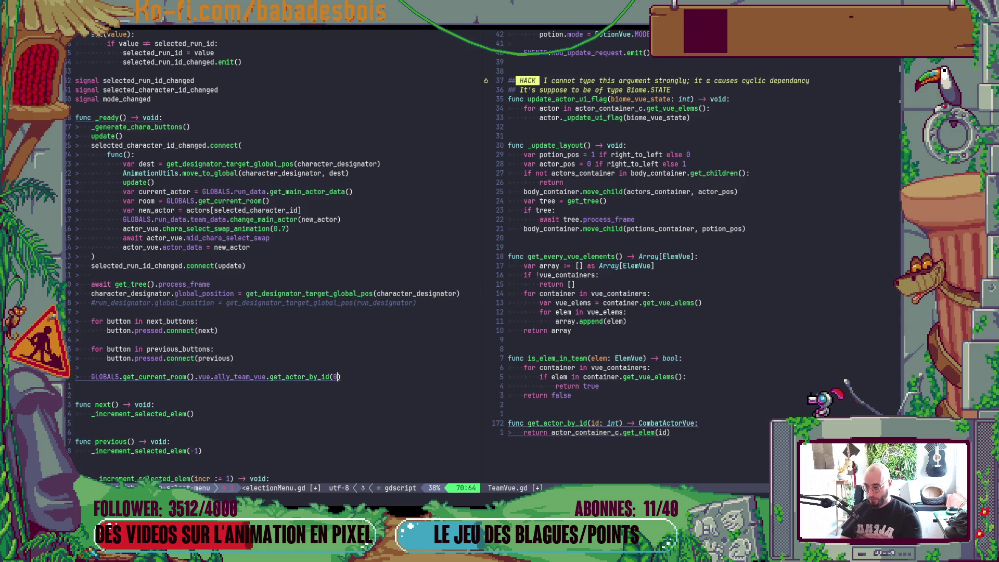
Step: Save RunSelectionMenu.gd with line 70 ending in get_actor_by_id(0)
key(Escape)
text(:w)
key(Return)
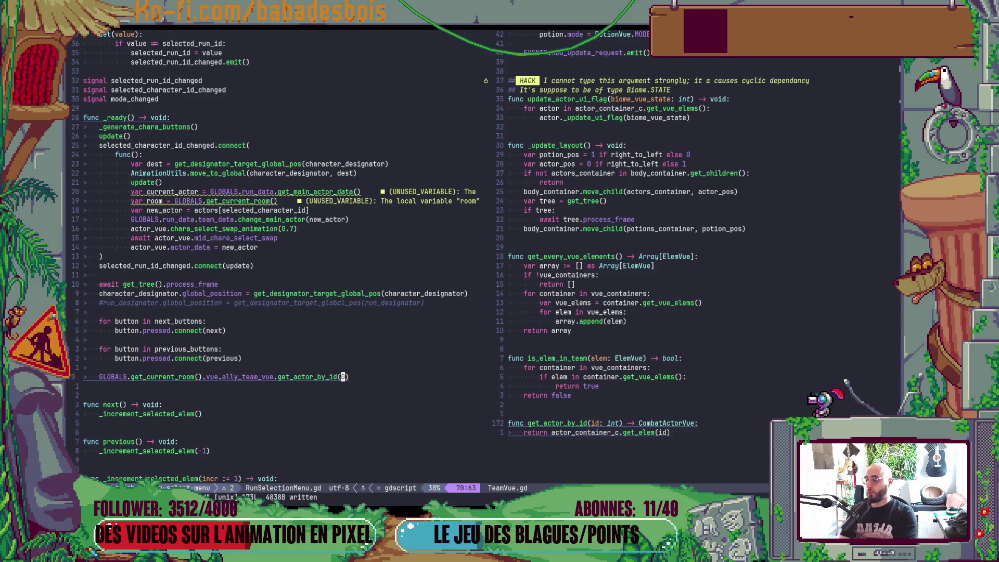
Step: Delete the unused room and current_actor variable lines and save the file
key(k)
key(k)
key(k)
key(k)
key(k)
key(d)
key(d)
key(k)
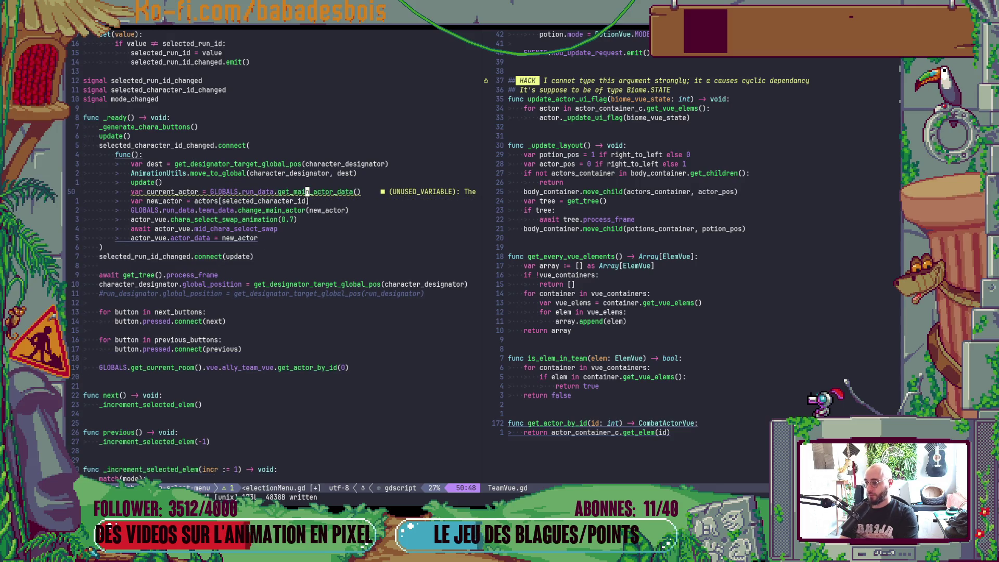
key(d)
key(d)
key(ctrl+s)
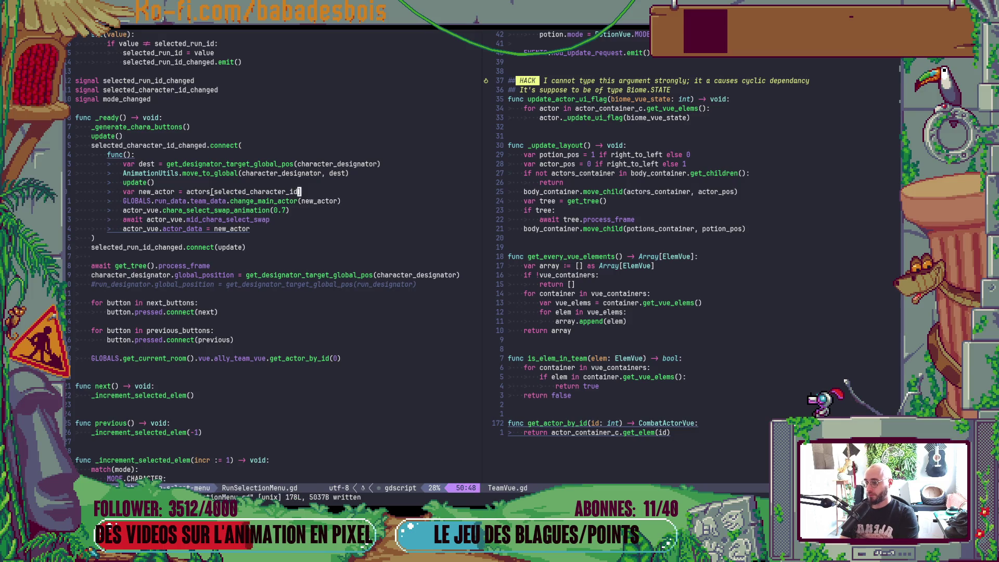
key(alt+Tab)
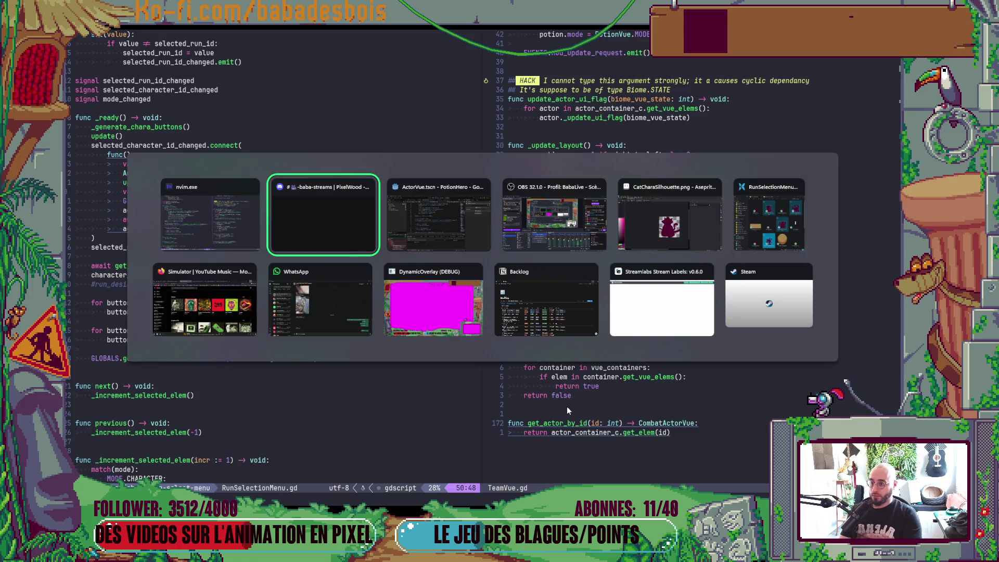
Step: Run the project and try swapping heroes to reproduce the nil-call crash
key(Tab)
key(F5)
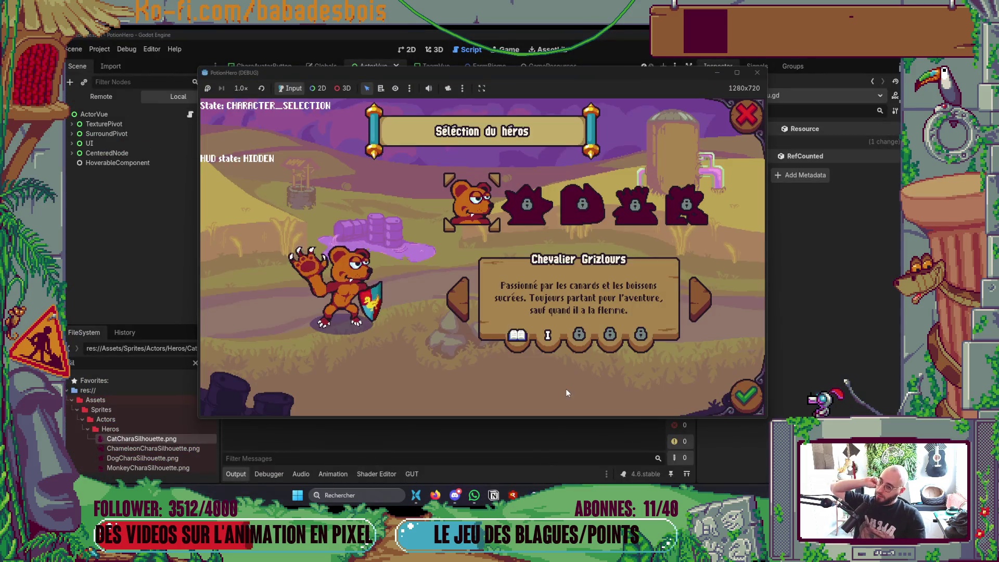
click(703, 287)
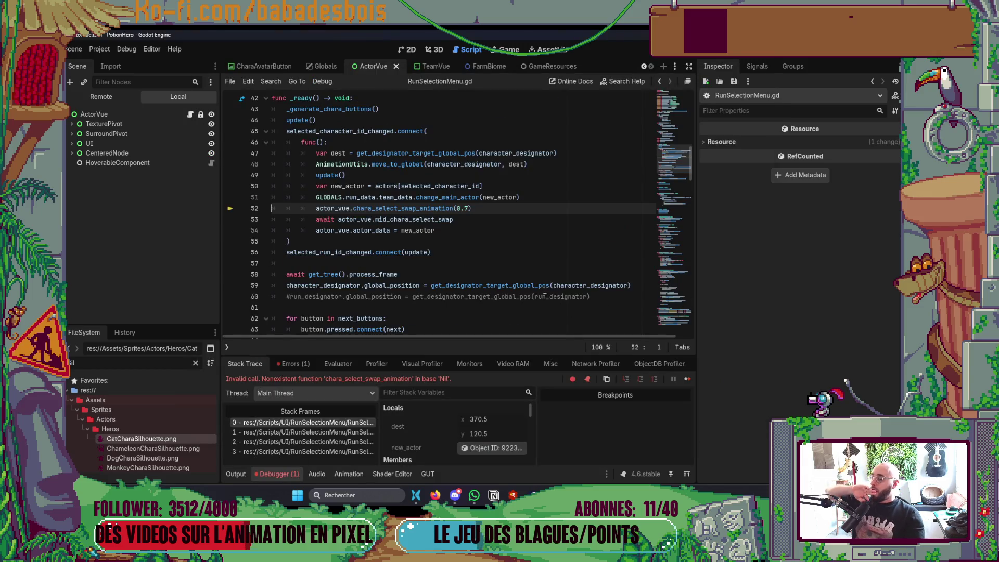
scroll(545, 291, down, 6)
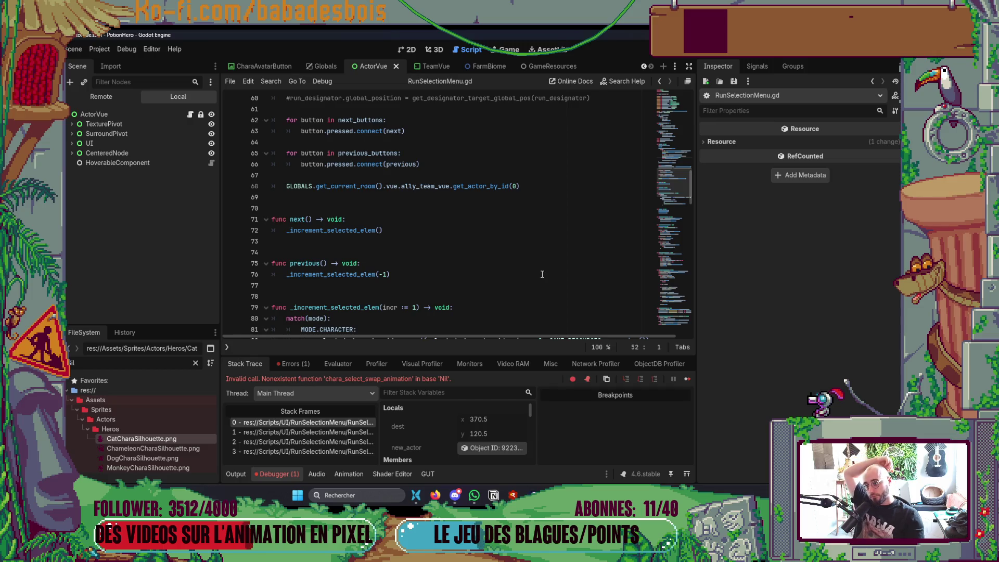
Step: Prefix line 68 with 'actor_vue = ' to store the ally team's first actor
click(285, 187)
text(act)
key(Down)
key(Tab)
text(= GLOBALS)
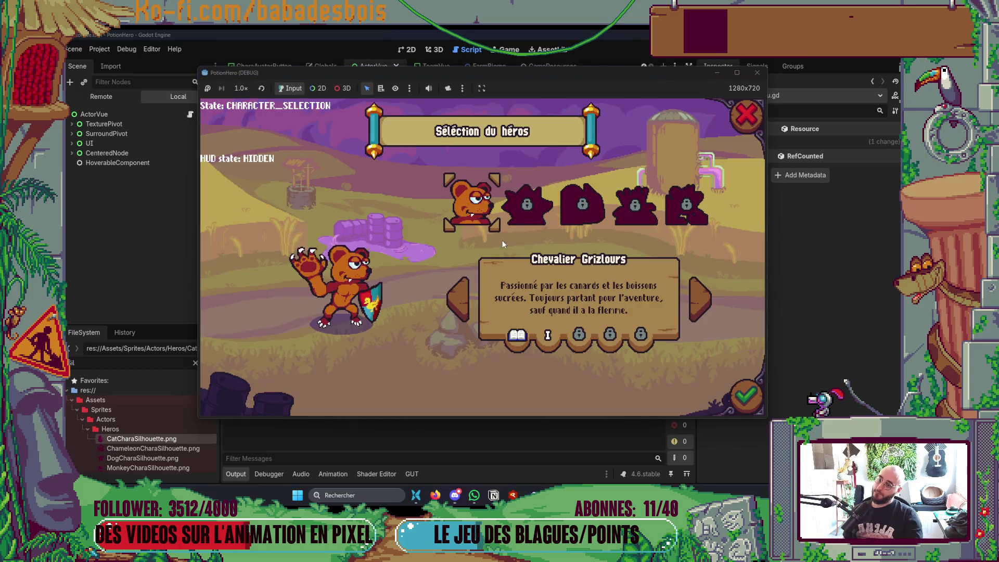
Step: Cycle the hero selection forward to the fifth hero and back to the bear
click(523, 211)
click(461, 204)
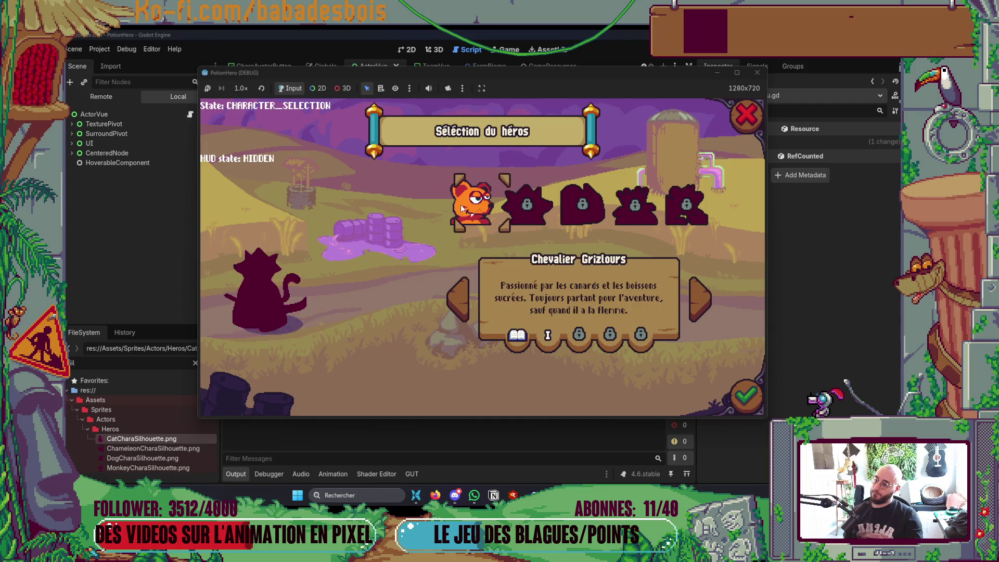
click(699, 306)
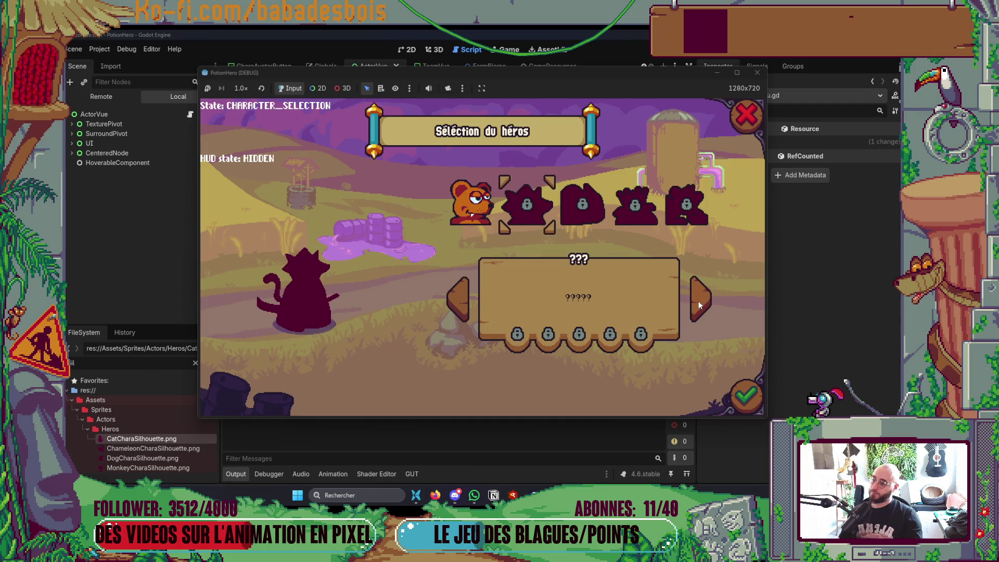
click(698, 306)
click(699, 306)
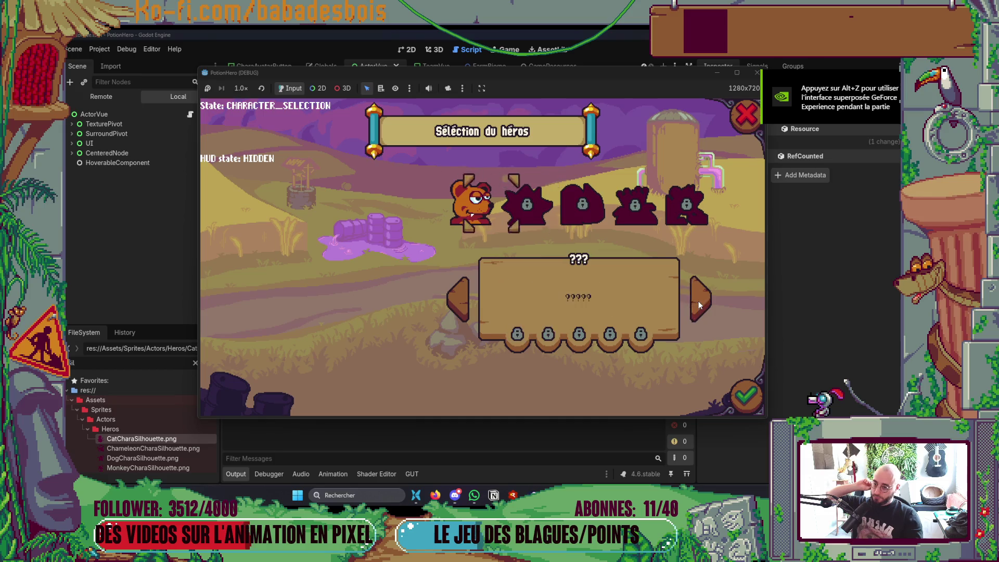
click(700, 302)
click(458, 299)
click(458, 299)
click(458, 299)
click(459, 301)
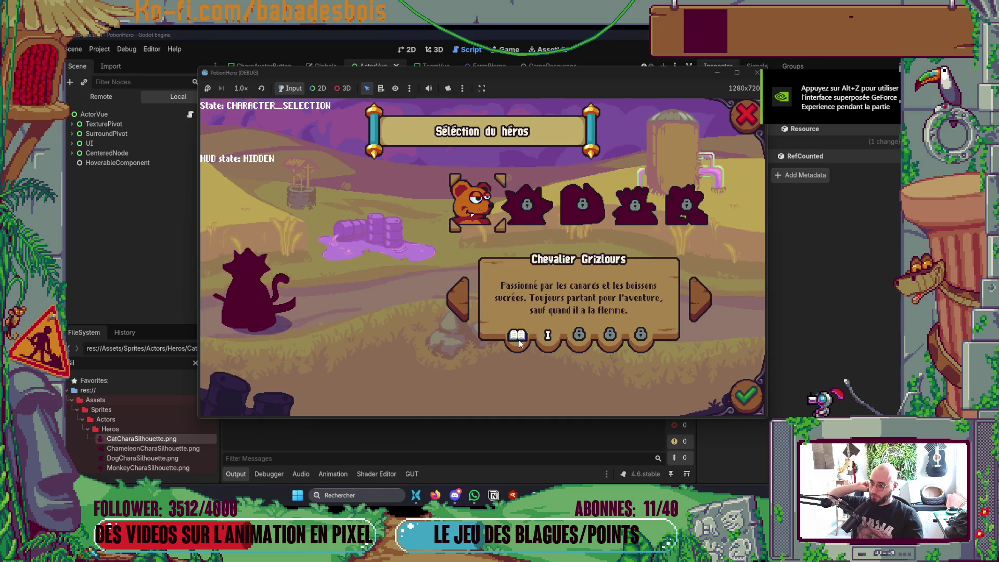
Step: Swap again between the bear and the locked heroes, then close the game window
click(699, 299)
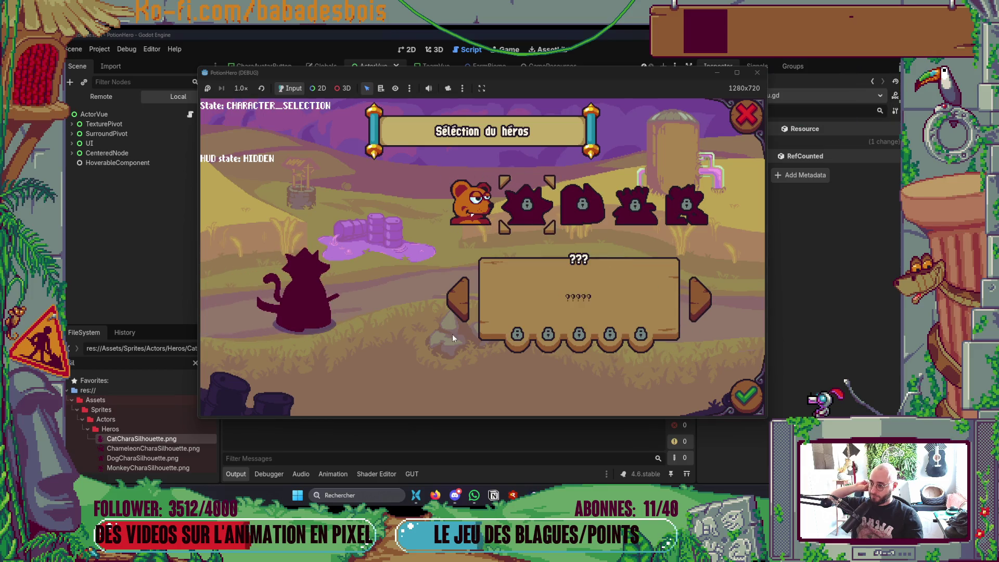
click(459, 304)
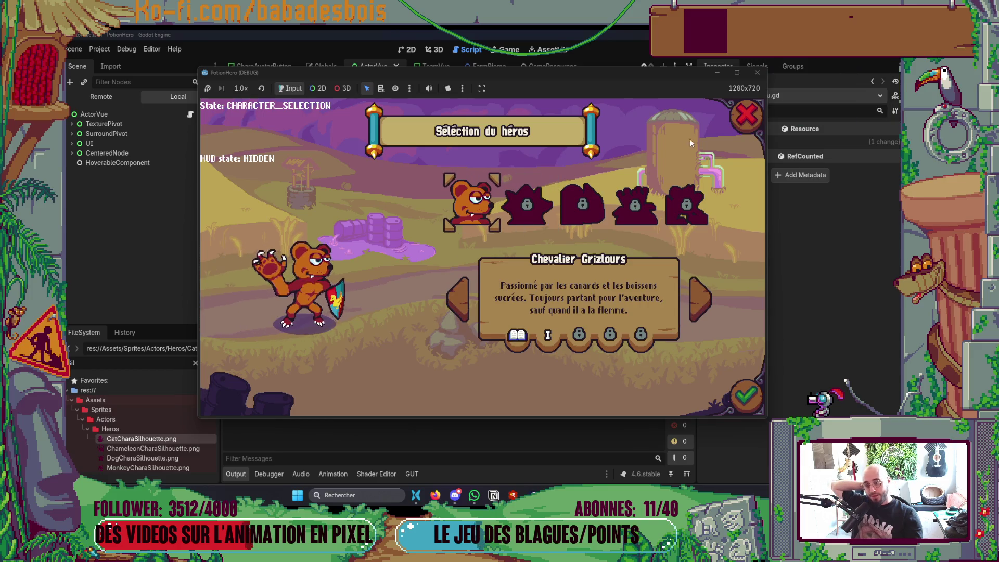
click(694, 308)
click(694, 310)
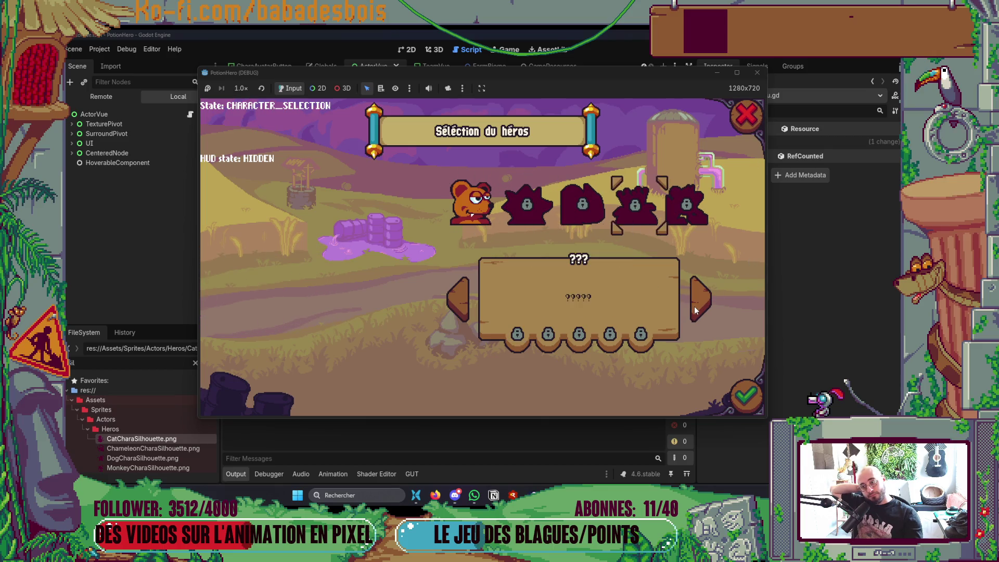
click(696, 307)
click(757, 73)
key(alt+Tab)
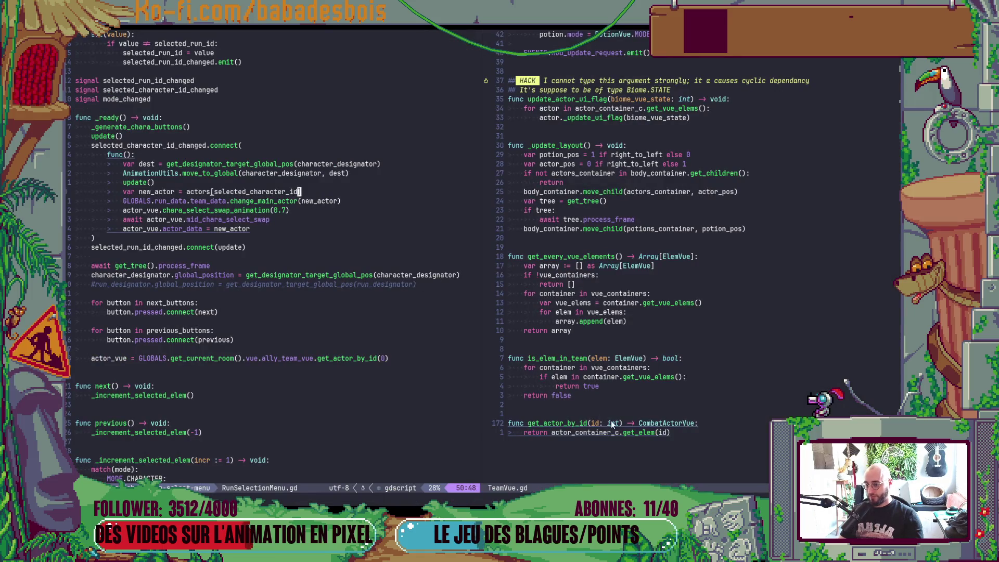
Step: Open CombatActorVue.gd, the file defining chara_select_swap_animation, with the file finder
click(654, 433)
scroll(716, 350, up, 4)
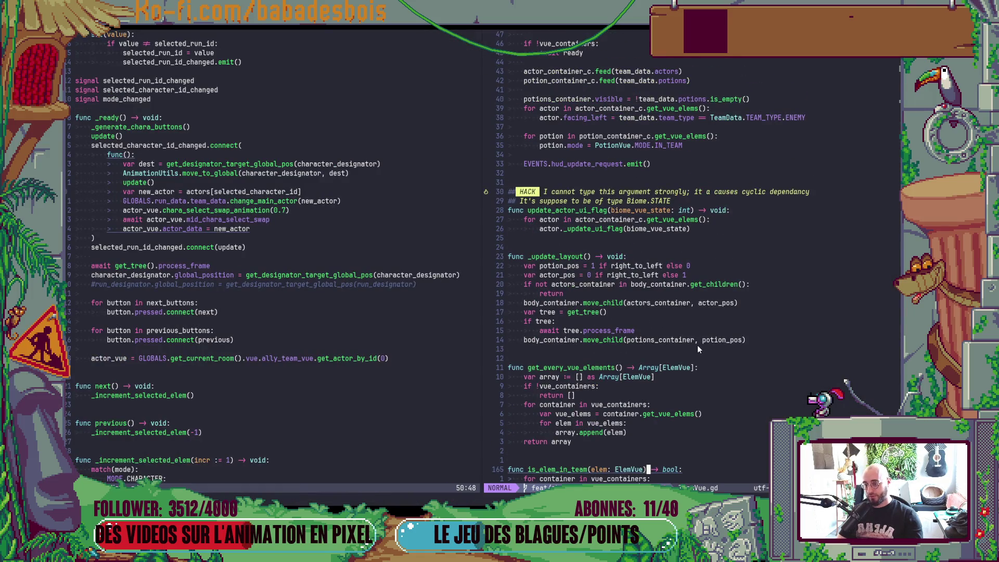
key(space)
key(f)
key(f)
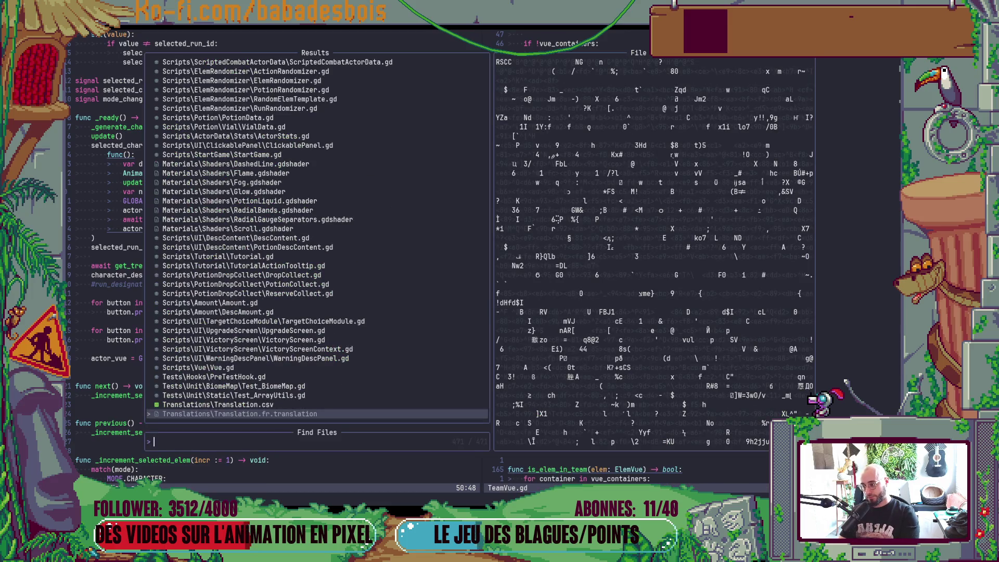
key(Escape)
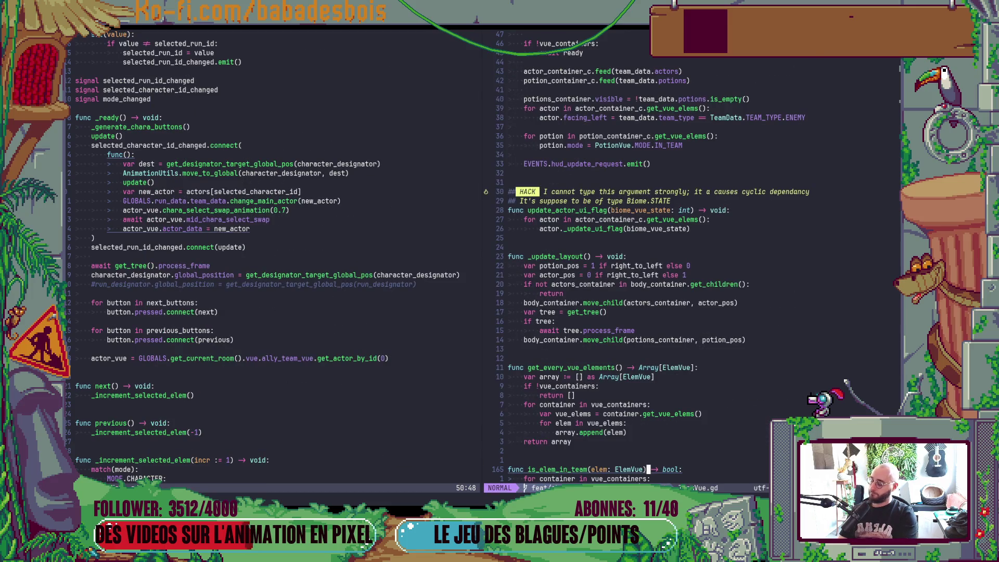
key(space)
key(f)
key(f)
key(Return)
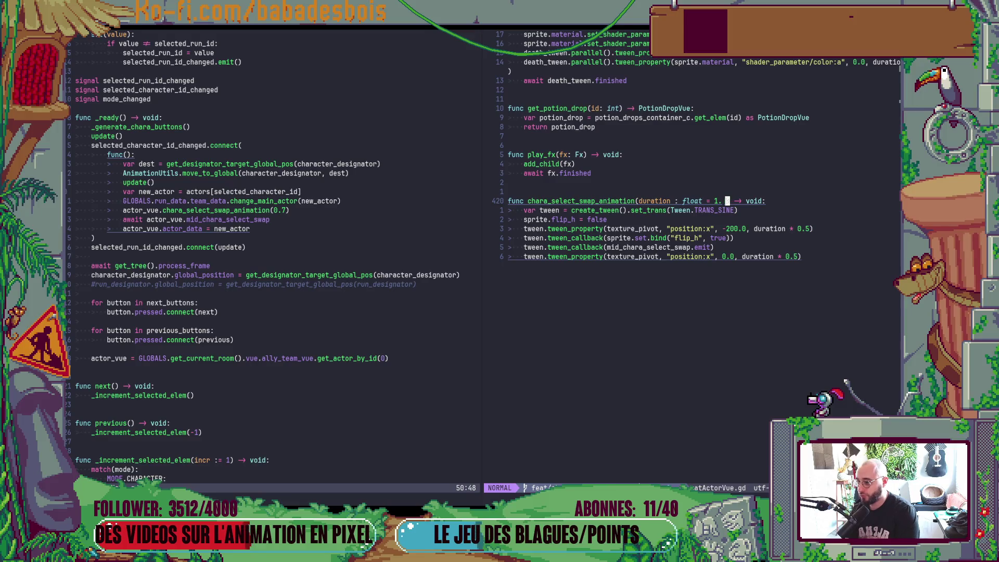
Step: Delete the tween_callback(mid_chara_select_swap.emit) line and the mid_chara_select_swap signal declaration
click(530, 201)
click(529, 238)
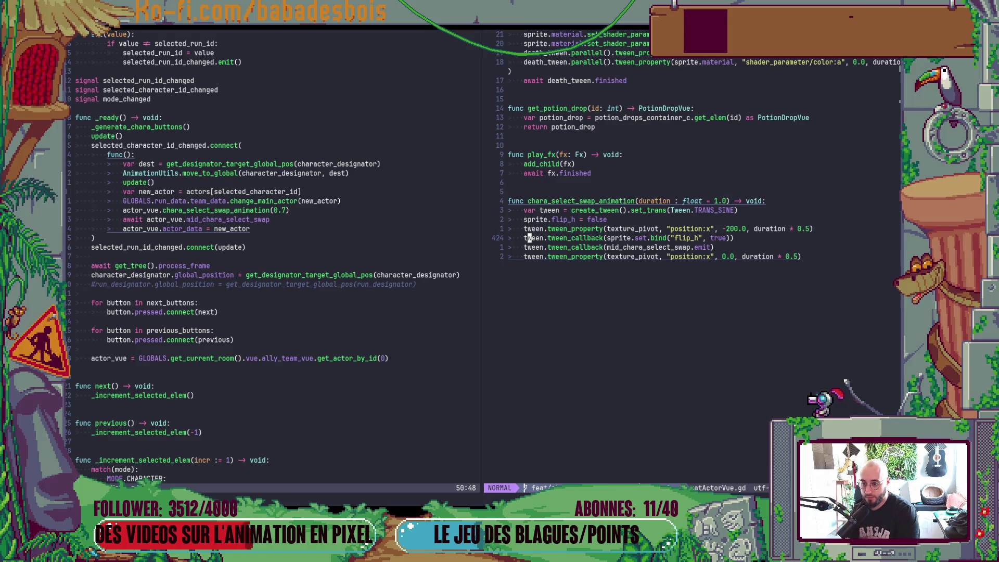
key(d)
key(d)
key(g)
key(g)
key(j)
scroll(530, 238, down, 20)
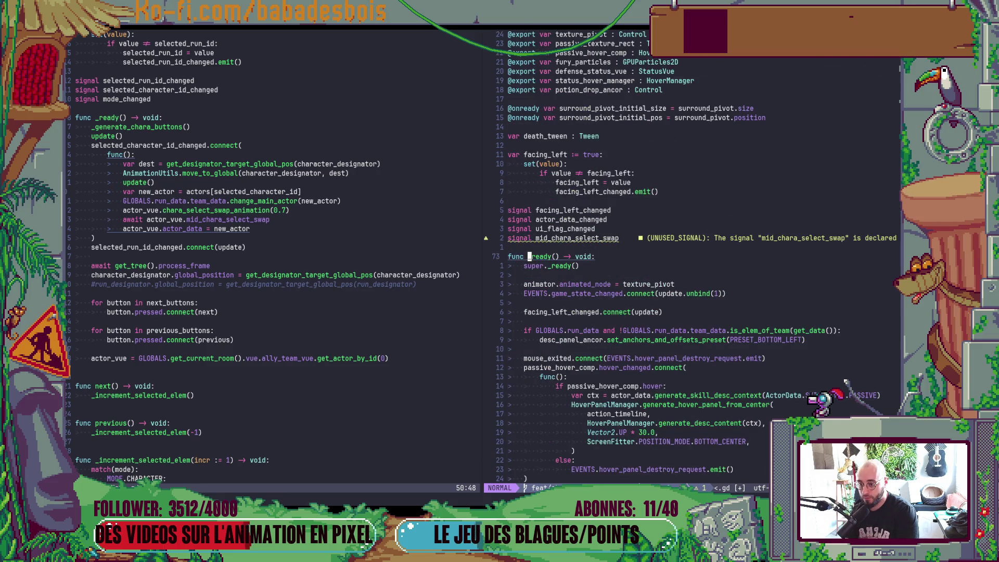
key(d)
key(d)
Step: Return to the chara_select_swap_animation signature and begin adding a second parameter
key(ctrl+o)
key(k)
key(k)
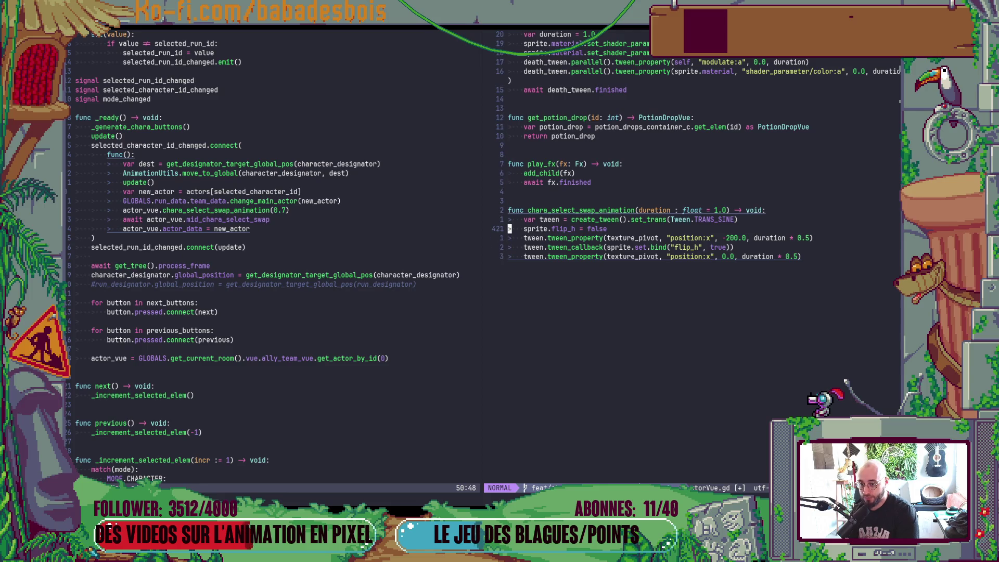
key(dollar)
text(b)
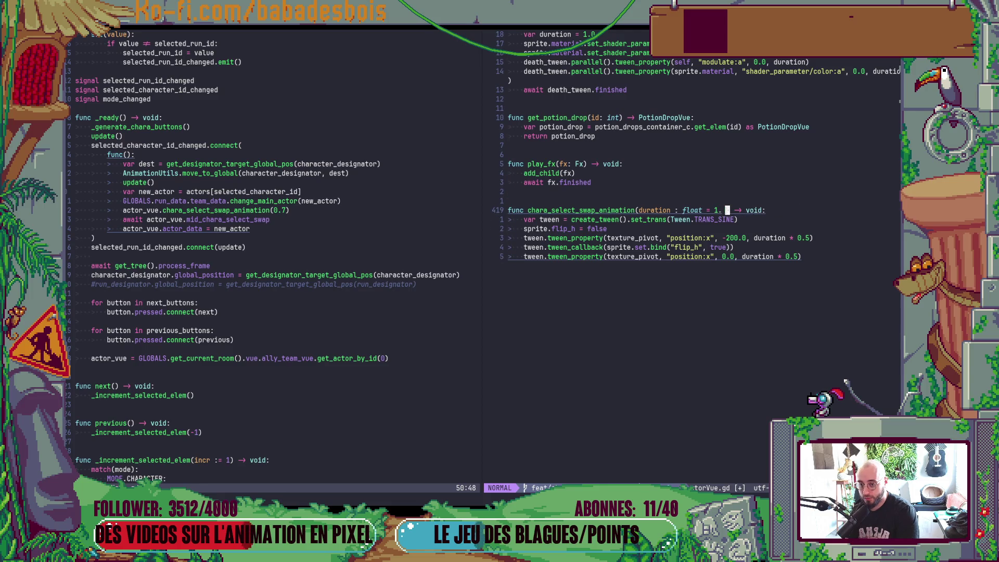
text(a, cha)
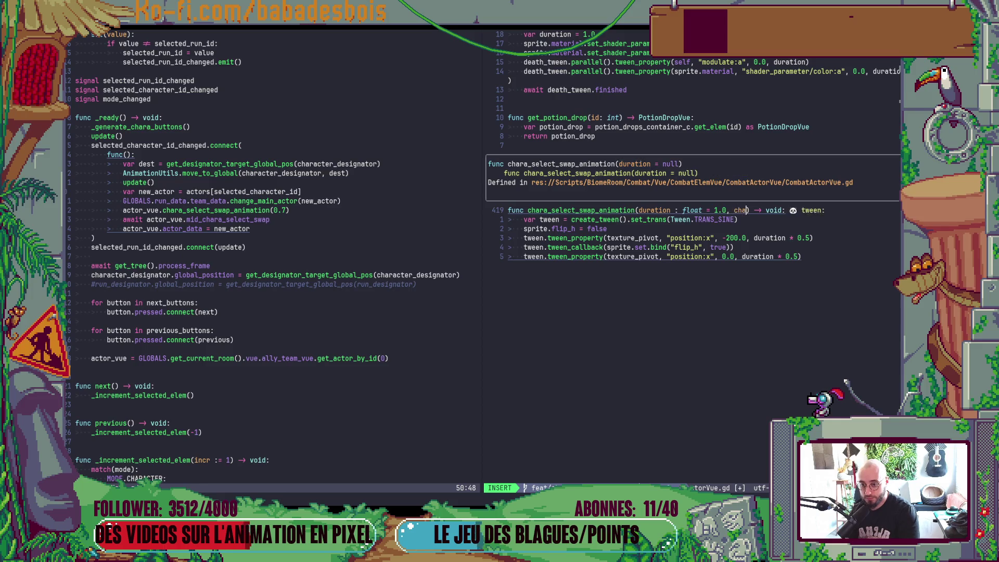
Step: Add a callback: Callable parameter, then discard an unfinished tween.twe line
key(BackSpace)
key(BackSpace)
key(BackSpace)
text(callb)
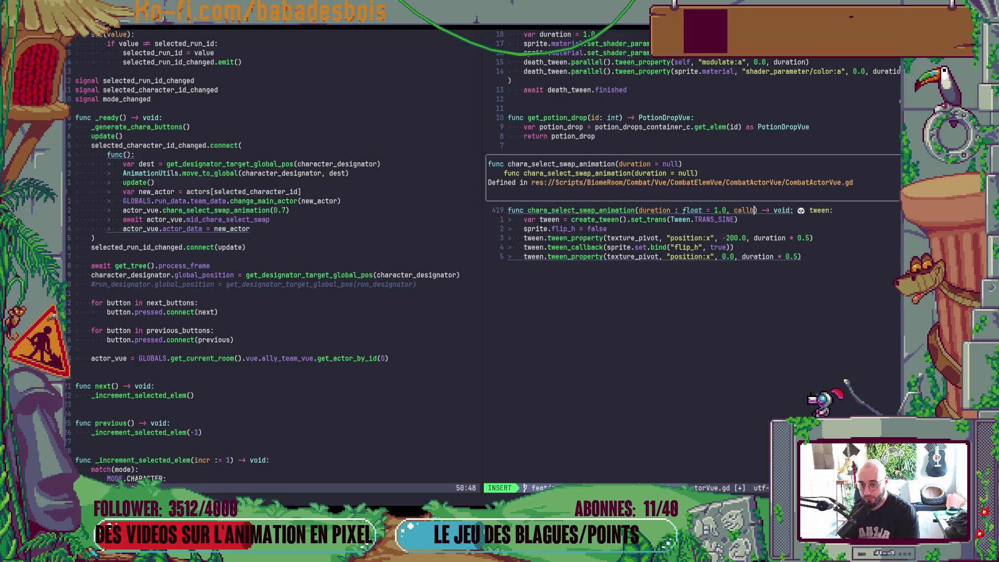
text(ack: )
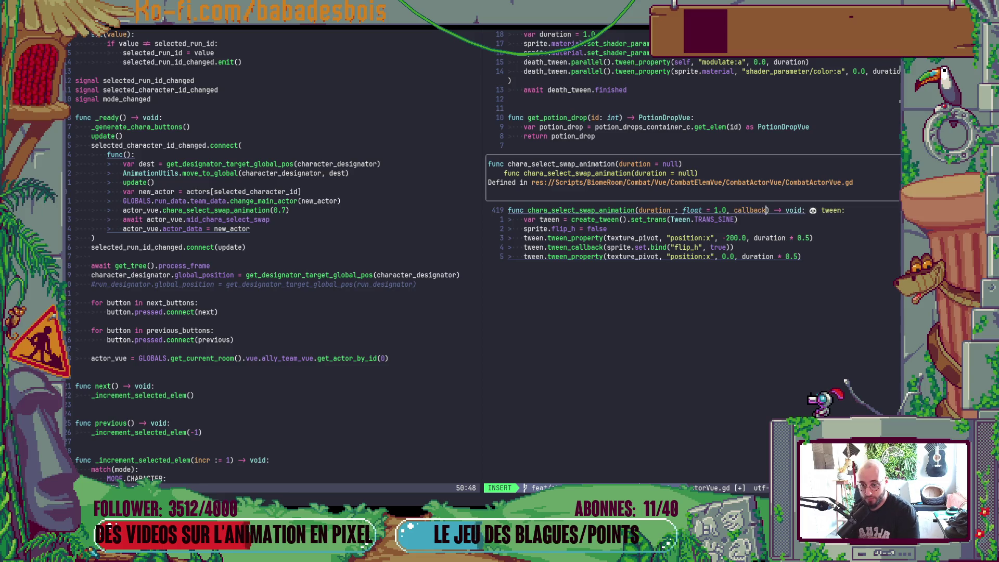
text(Callable)
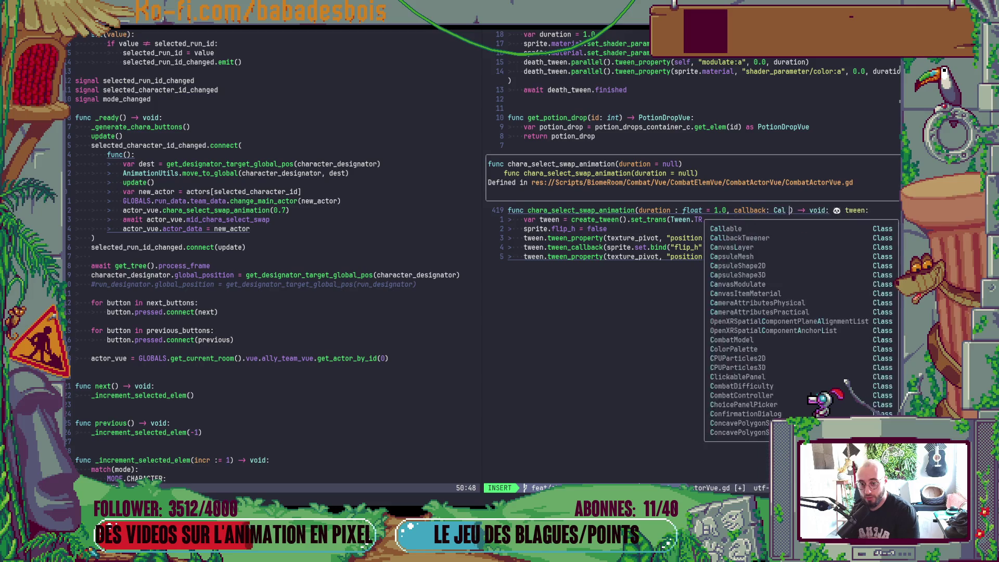
key(Escape)
key(j)
key(j)
key(j)
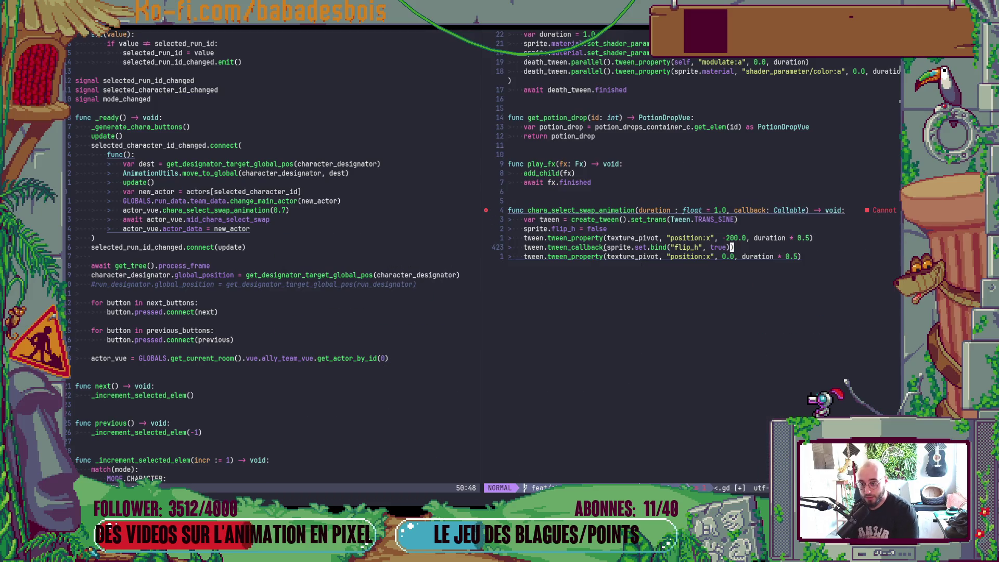
text(otween.)
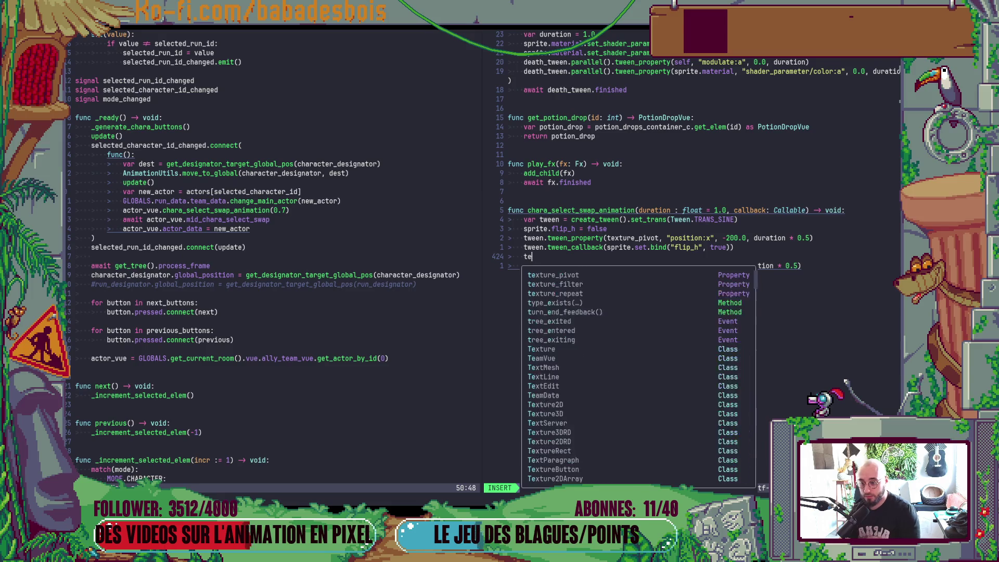
text(twe)
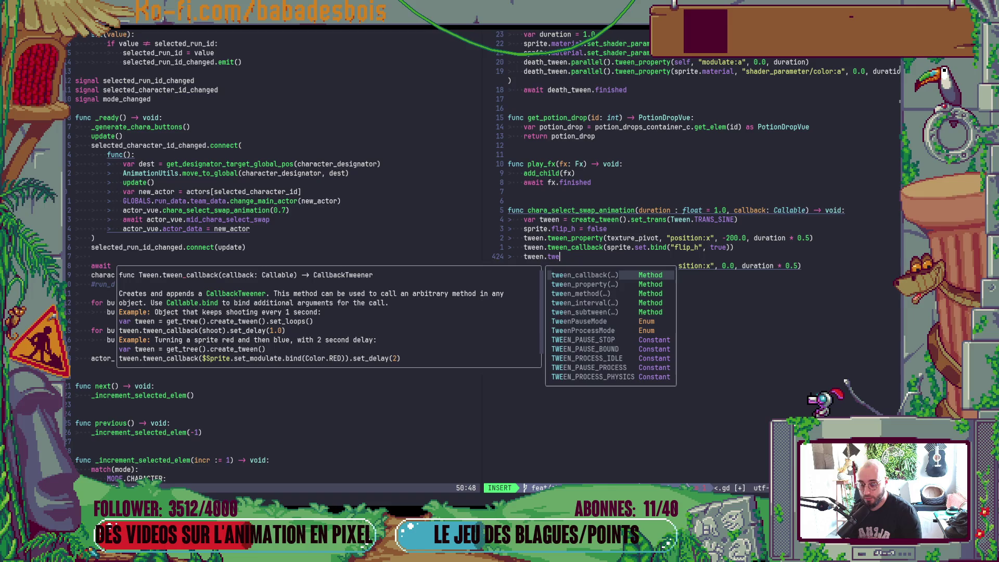
key(Escape)
key(d)
key(d)
key(k)
key(k)
key(k)
Step: Delete the callback: Callable parameter from the signature
key($)
key(b)
key(b)
key(b)
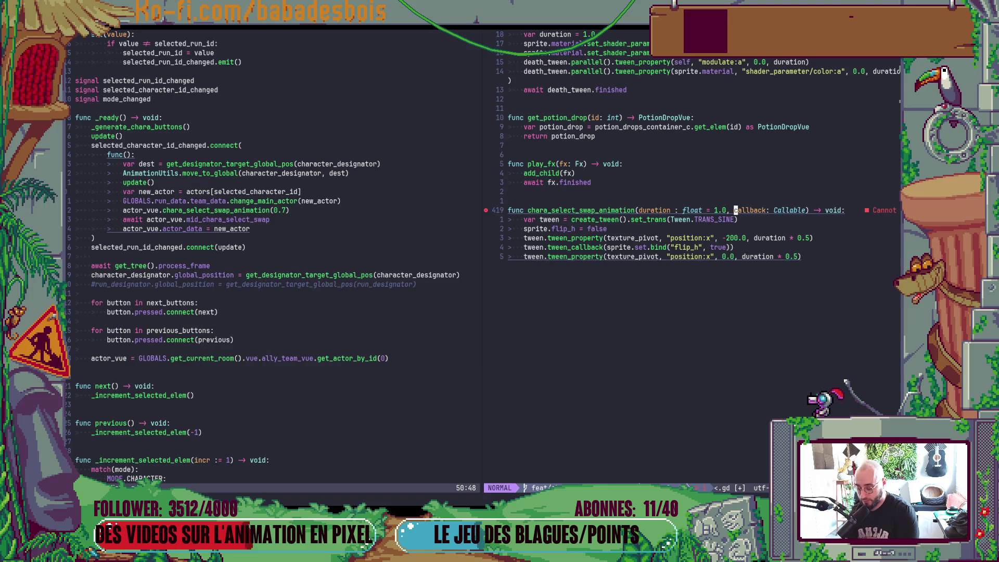
key(c)
key(t)
key(parenright)
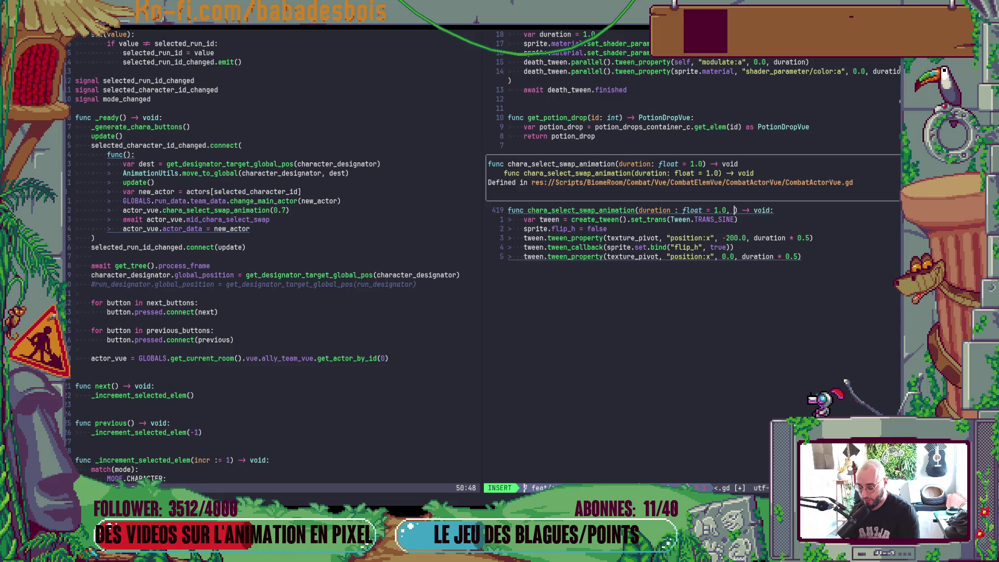
Step: Add new_actor_data: ActorData and a tween_callback setting actor_data = new_actor_data, then save
text(ew_actor_da)
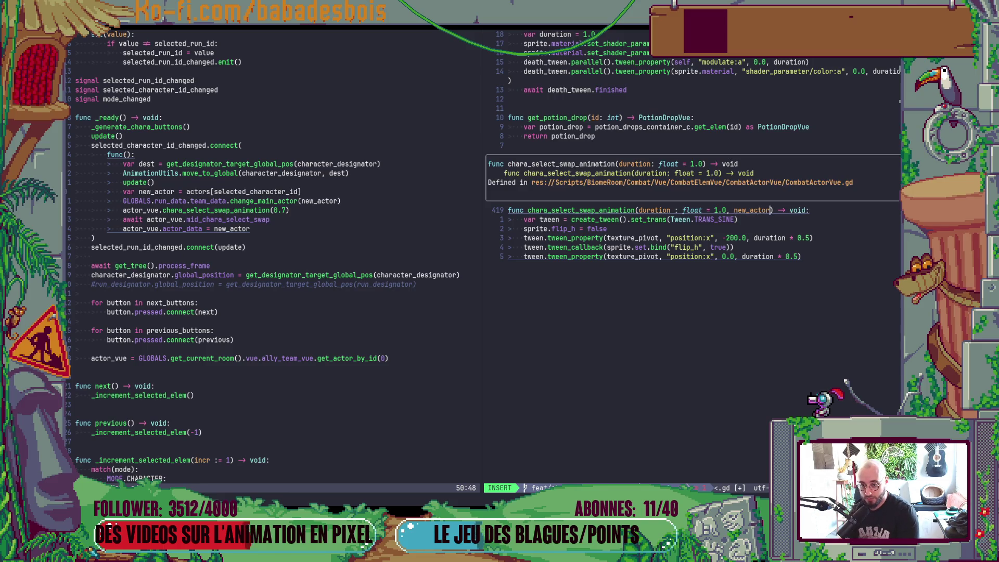
text(ta: Act)
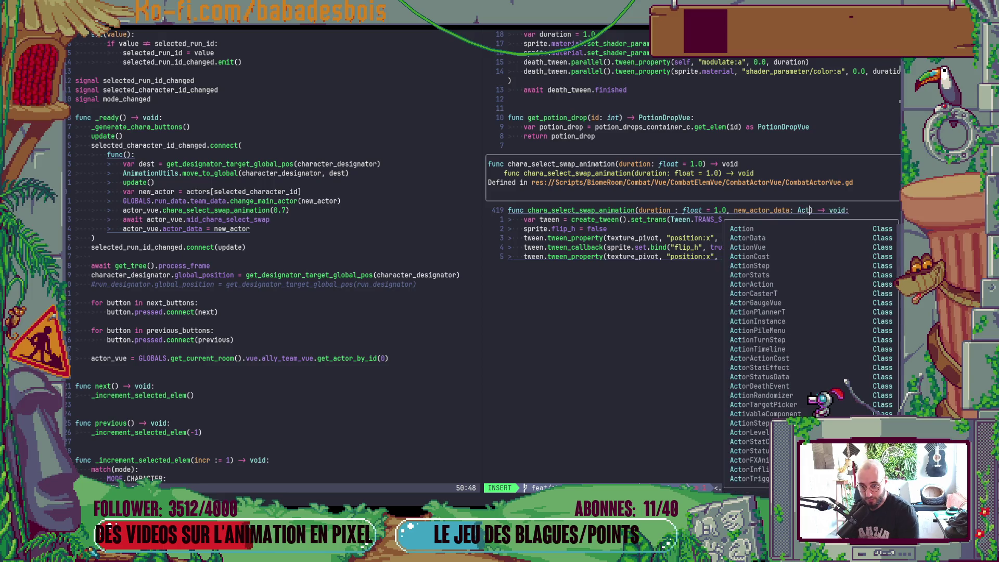
key(Return)
key(Escape)
key(j)
key(j)
key(j)
key(dollar)
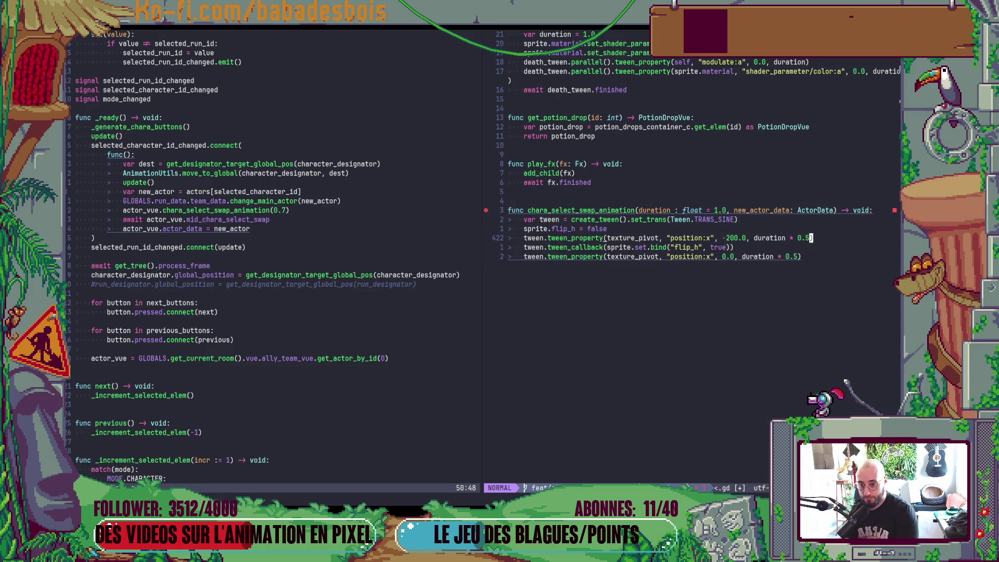
text(o)
text(wee)
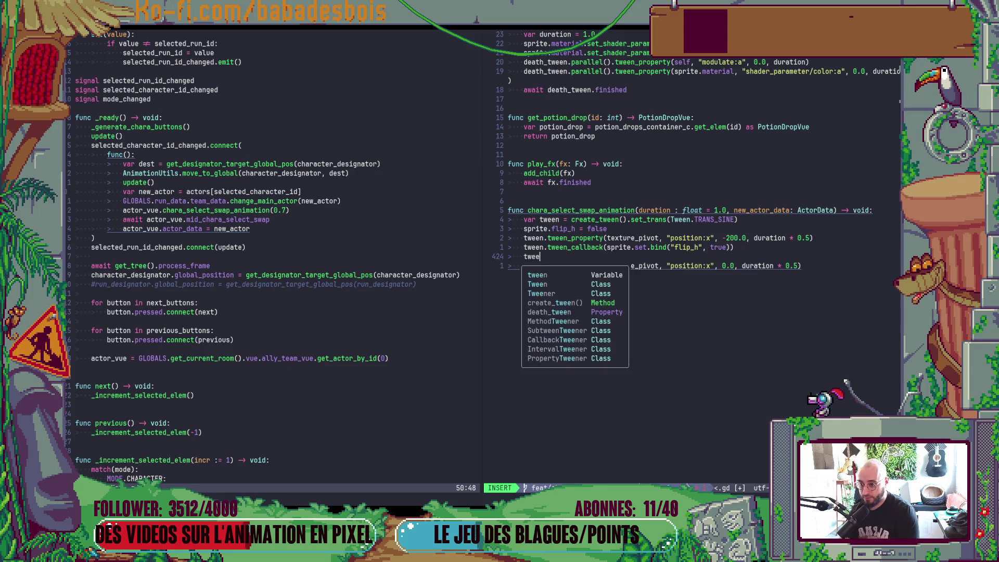
text(t)
key(Return)
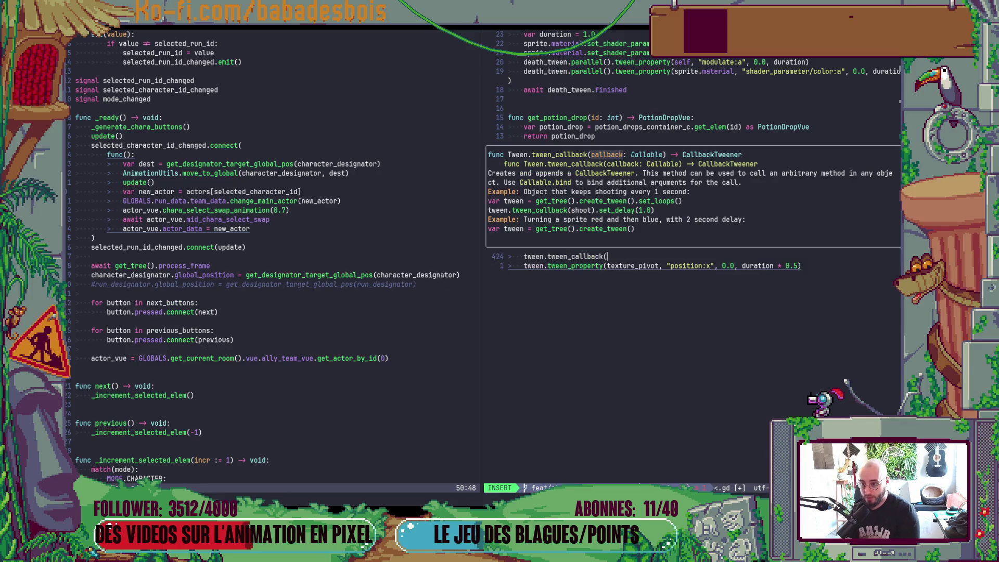
key(BackSpace)
key(BackSpace)
text(func)
text(():)
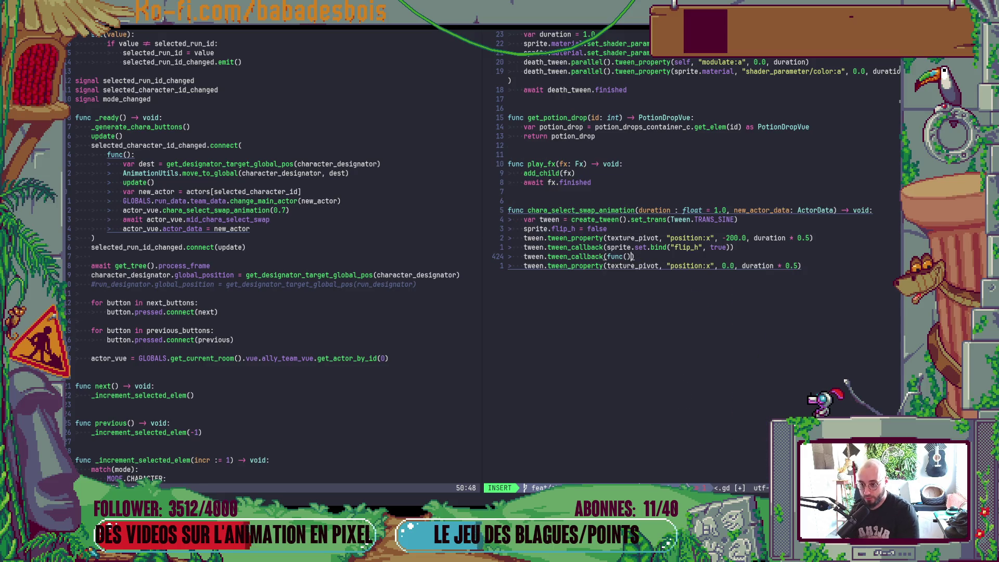
text( actor_data )
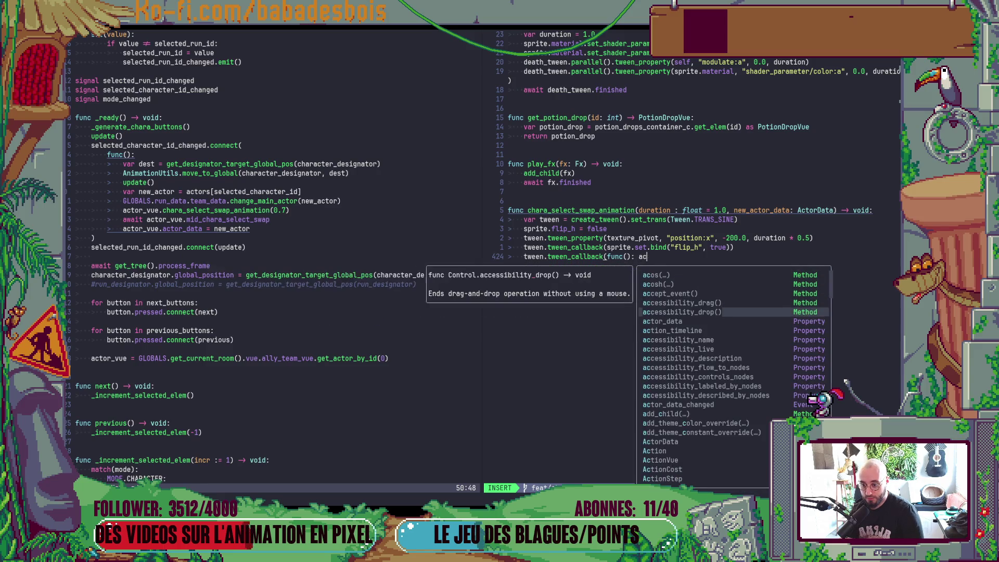
text(= ne)
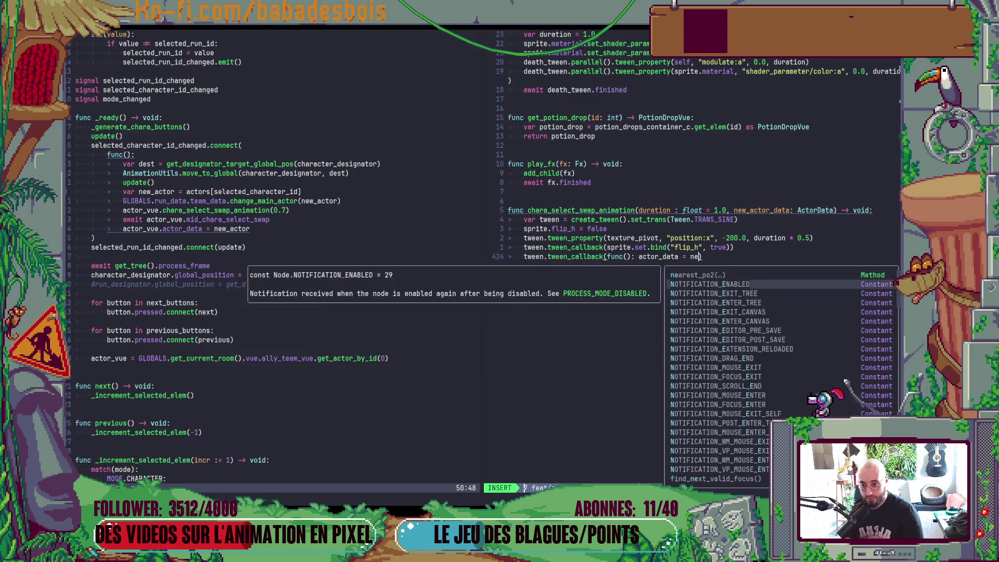
text(w_a)
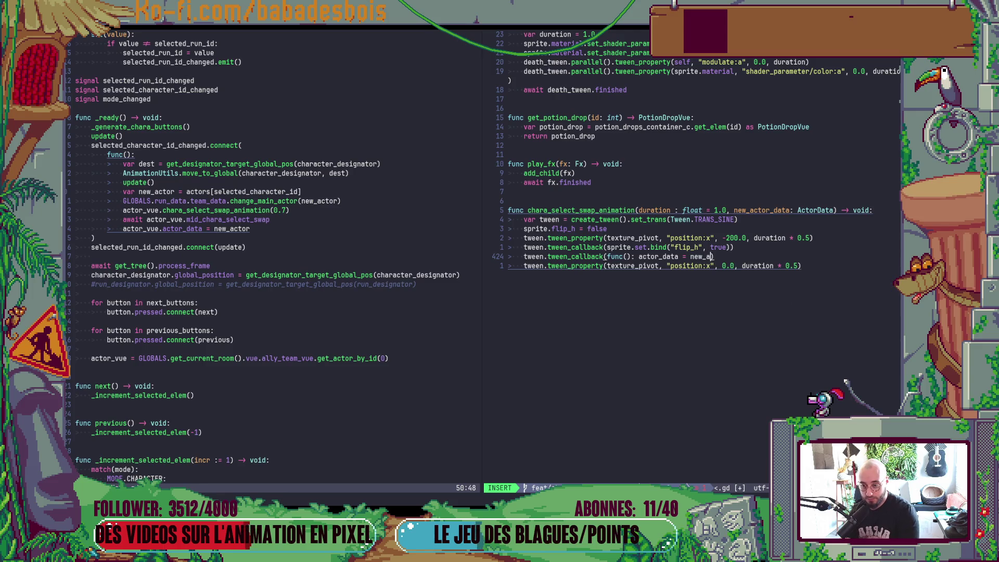
key(Escape)
text(:w)
key(Return)
Step: Select the new_actor_data parameter in the function signature
key(k)
key(k)
key(k)
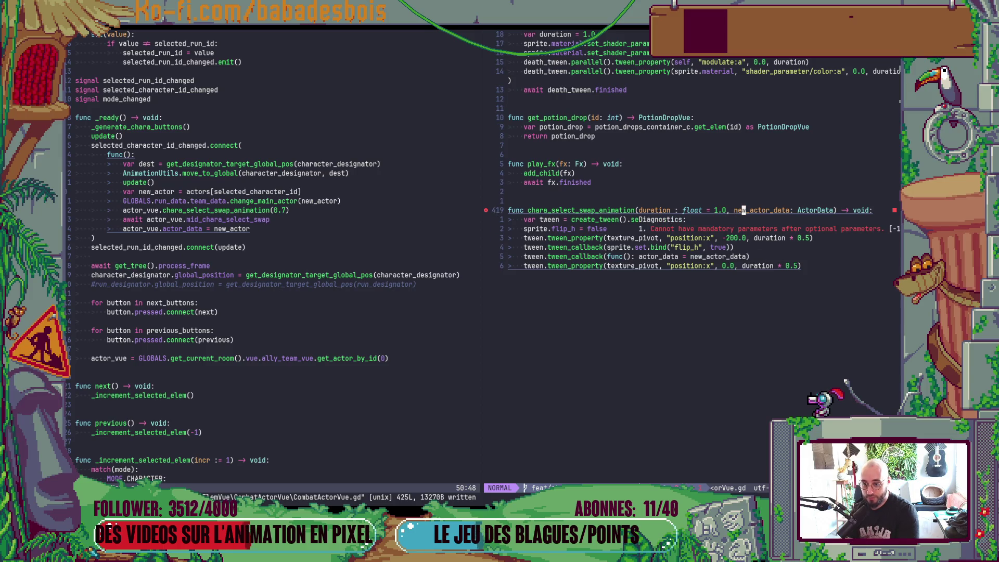
key(b)
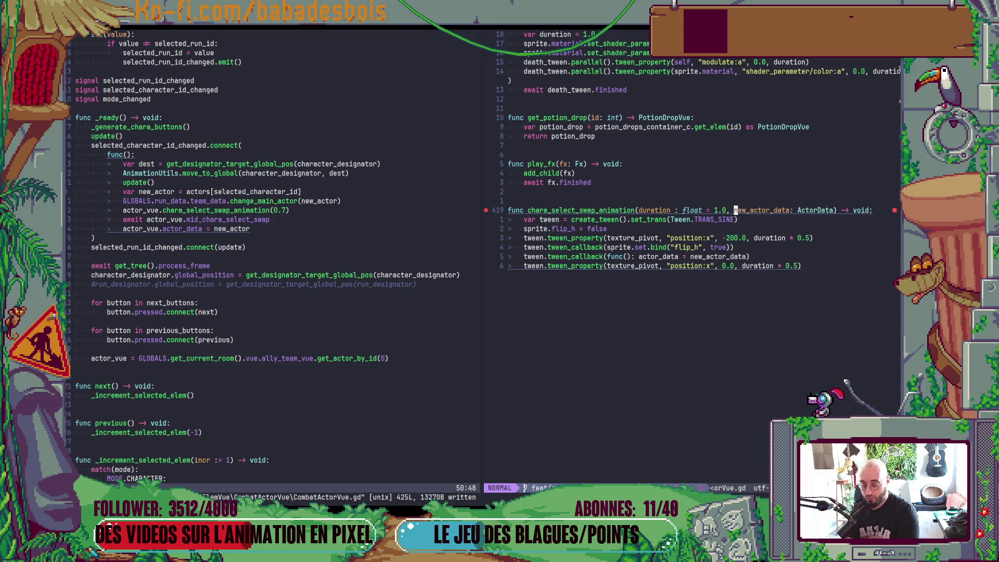
key(v)
key(dollar)
Step: Cut new_actor_data: ActorData and its comma out of the signature, undoing a wrong paste
key(h)
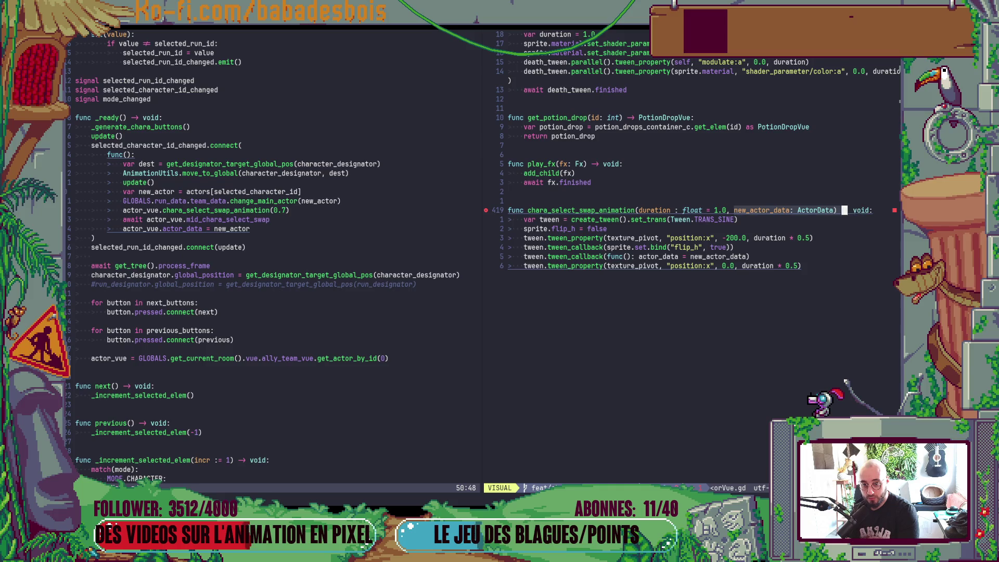
key(c)
key(BackSpace)
key(BackSpace)
key(BackSpace)
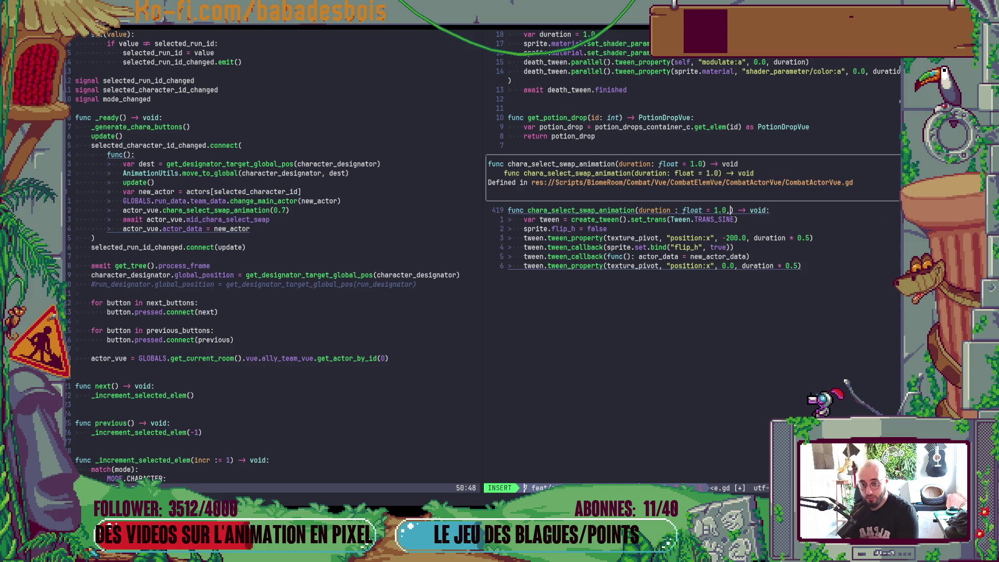
key(Escape)
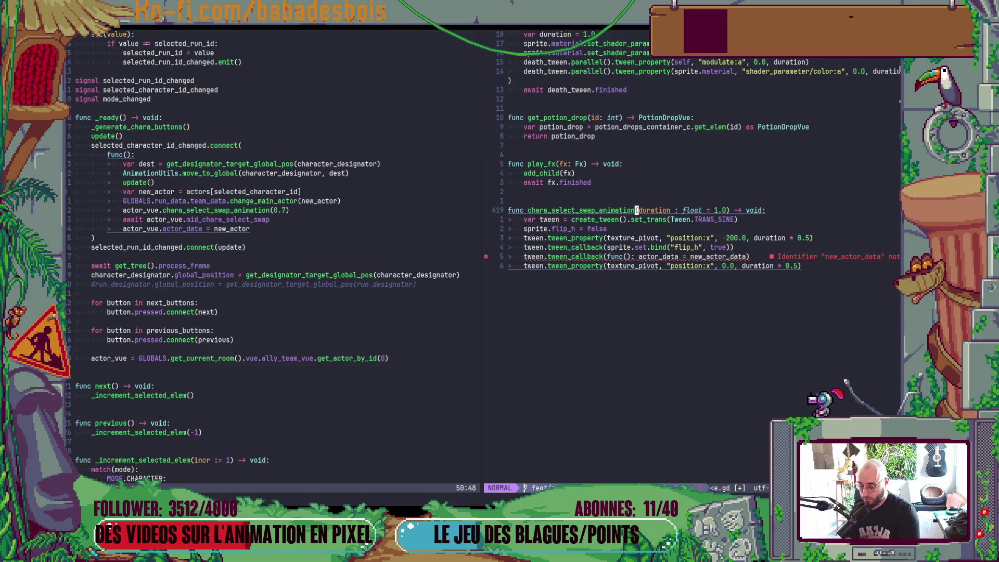
key(P)
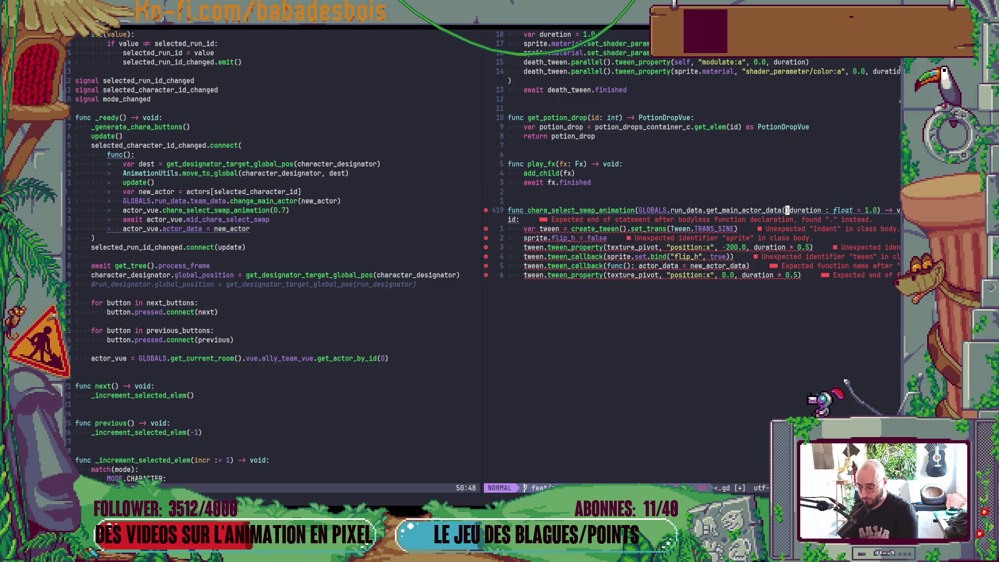
key(u)
Step: Insert 'new_actor_data: ActorData,' before duration and save CombatActorVue.gd
key(colon)
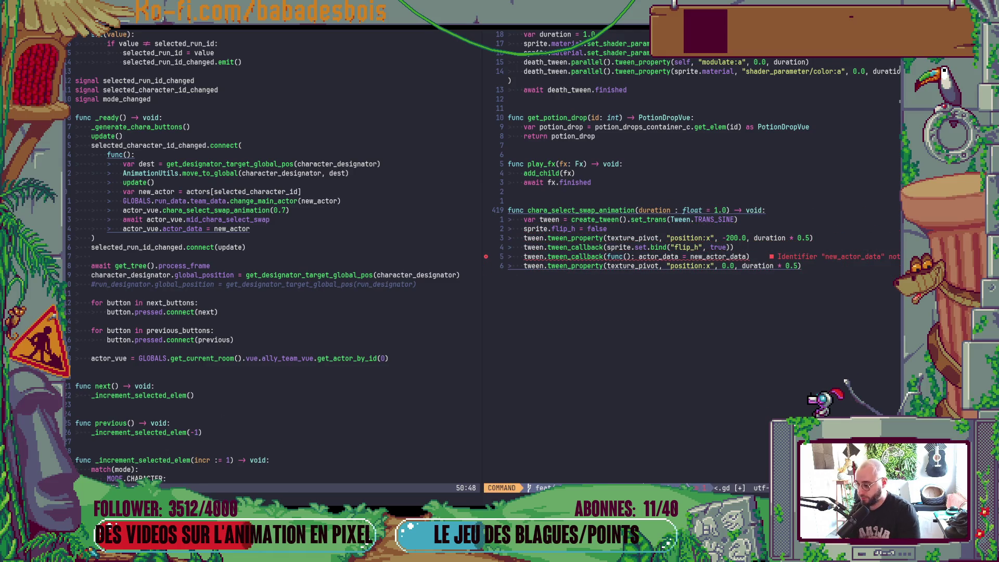
text(reg)
key(Return)
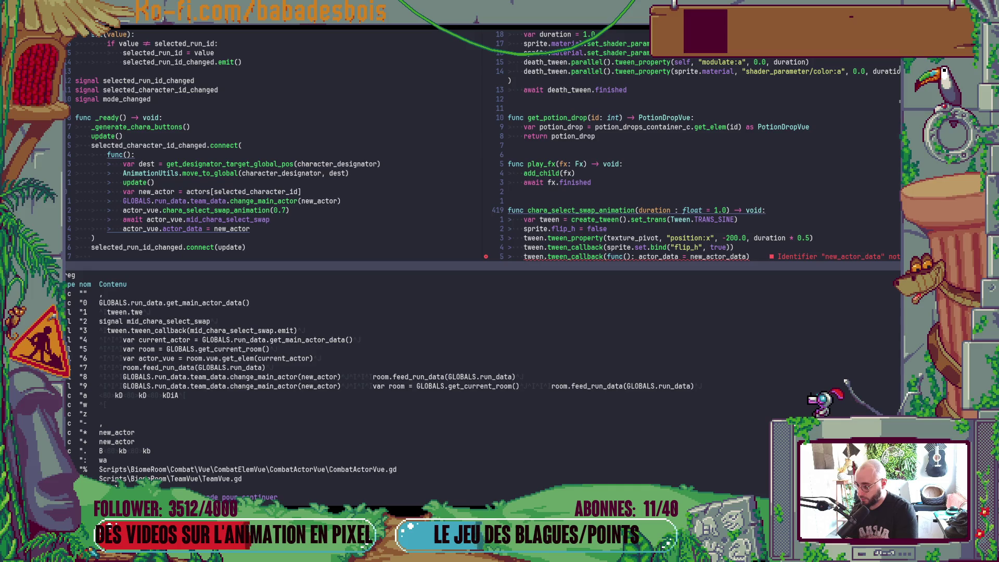
key(Return)
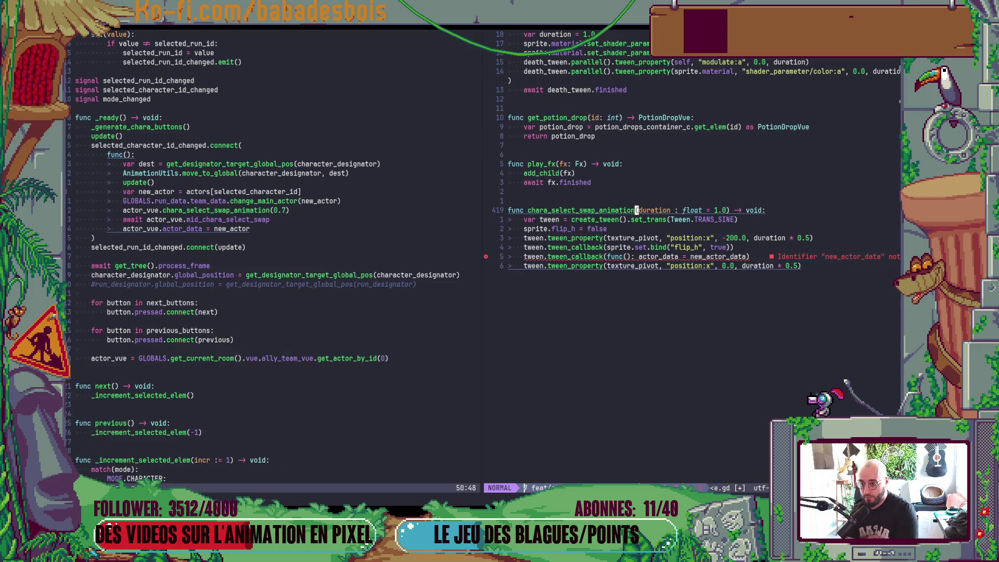
text(ation(new)
text(_actor_data)
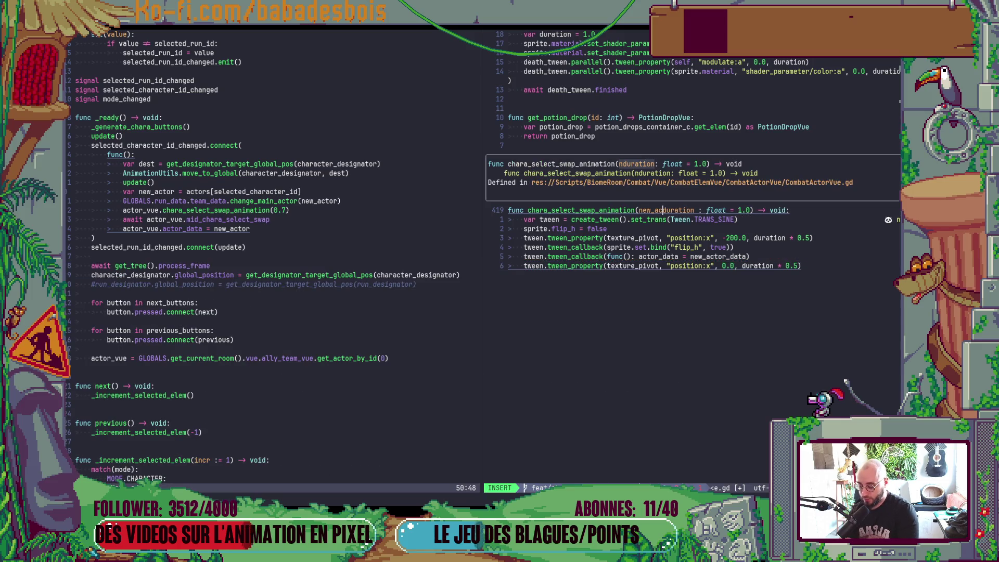
text(: ActorData)
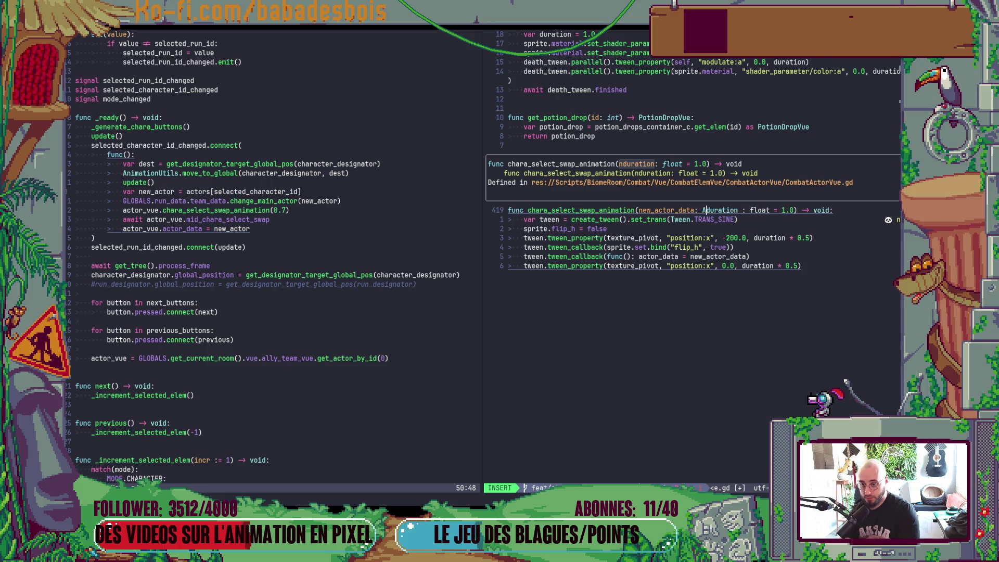
text(,)
key(Escape)
text(:w)
key(Return)
click(77, 210)
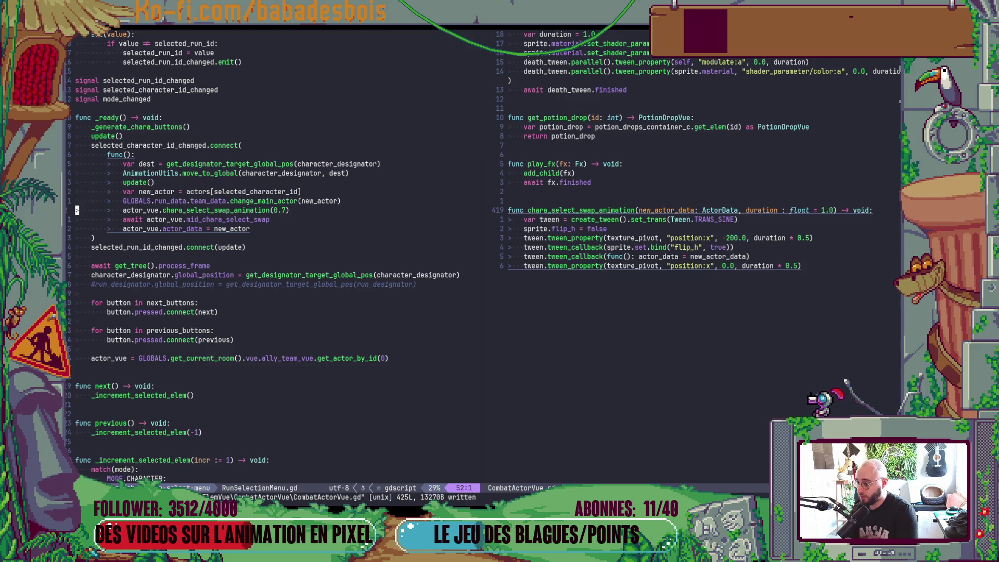
Step: Insert new_actor as an argument before 0.7 in the chara_select_swap_animation call
key(dollar)
key(i)
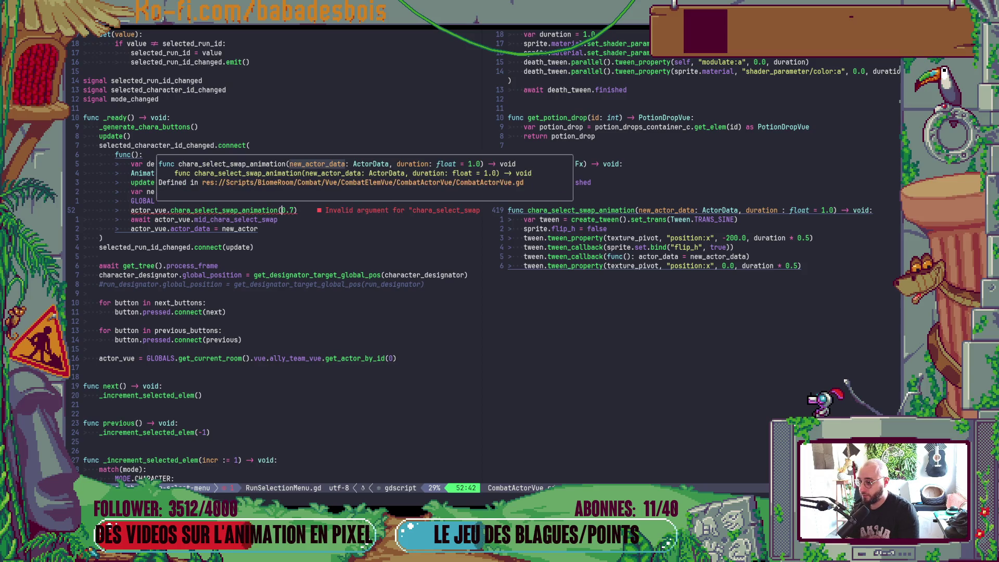
text(new_actor )
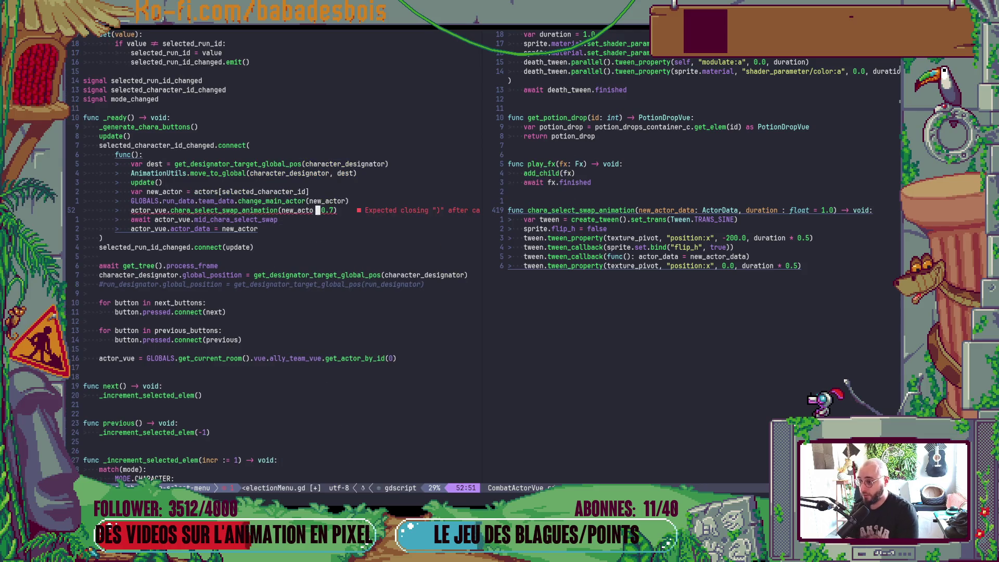
text(,)
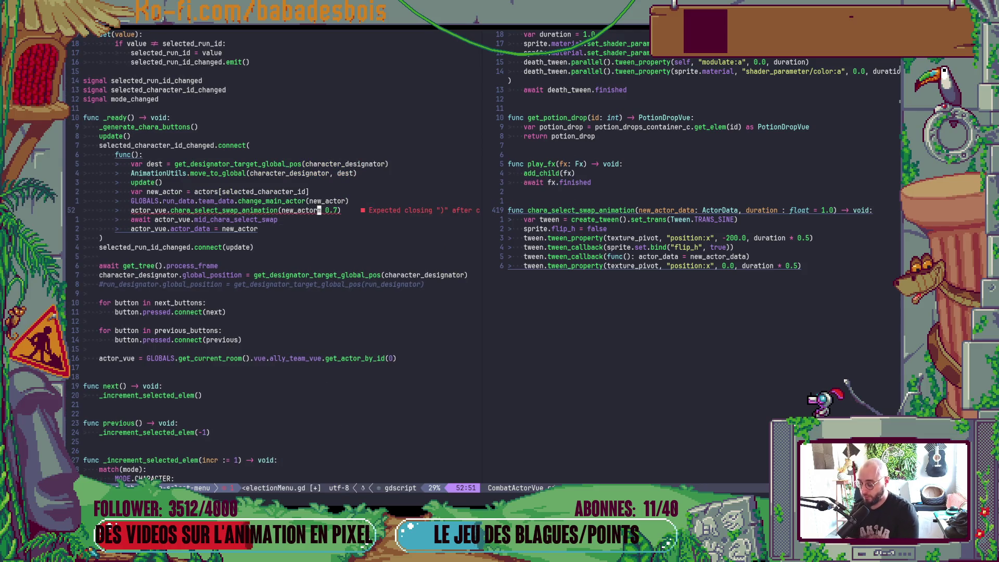
key(Escape)
Step: Delete the actor_data assignment and mid-swap await lines, then save RunSelectionMenu.gd with :w
key(j)
key(j)
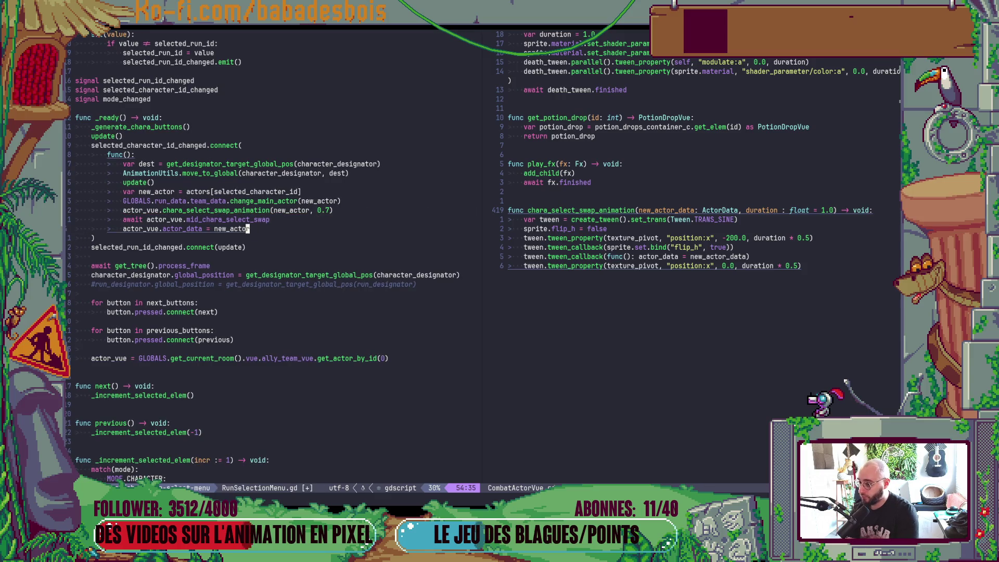
key(d)
key(d)
key(k)
key(d)
key(d)
text(:w)
key(Return)
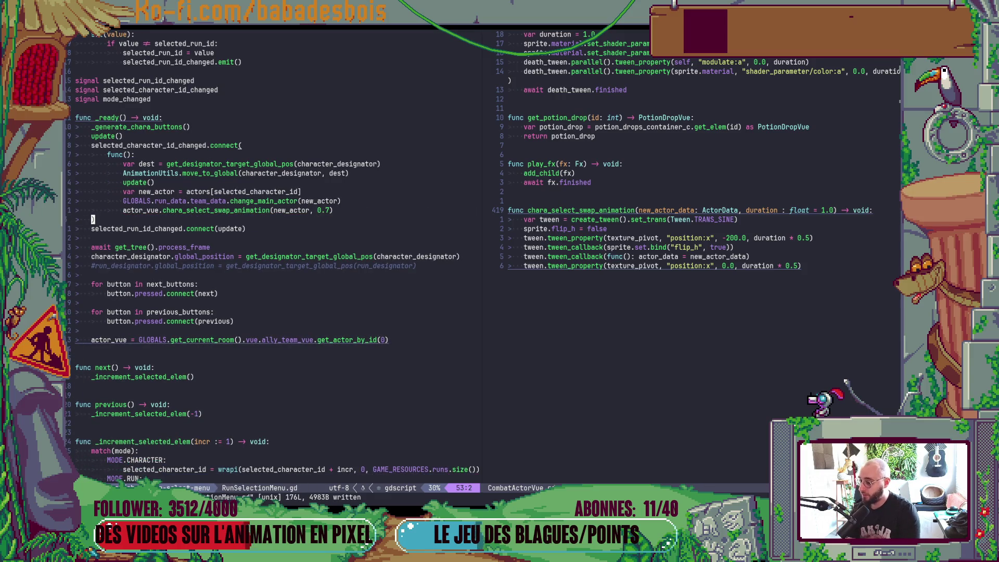
Step: Launch the game from Godot with F5 to test the change
key(ctrl+w)
key(l)
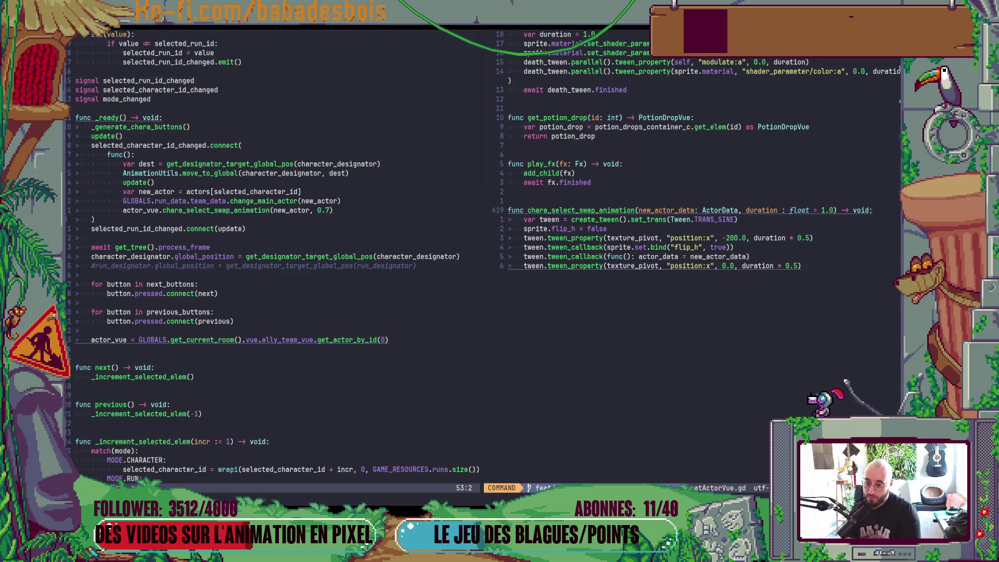
key(alt+Tab)
key(F5)
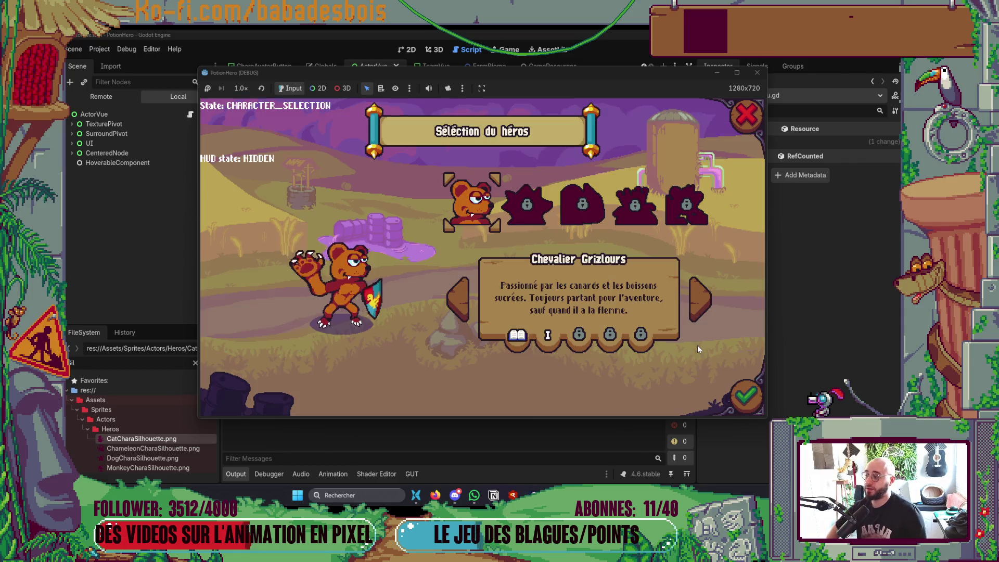
Step: Cycle the hero between the bear and the locked silhouettes, then close the game window
click(700, 304)
click(700, 304)
click(701, 304)
click(701, 304)
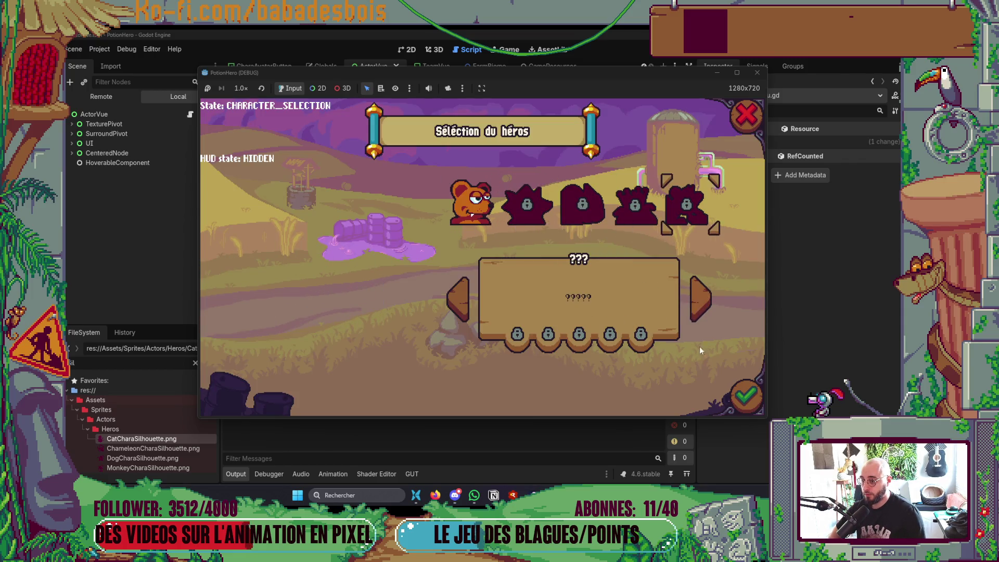
click(704, 297)
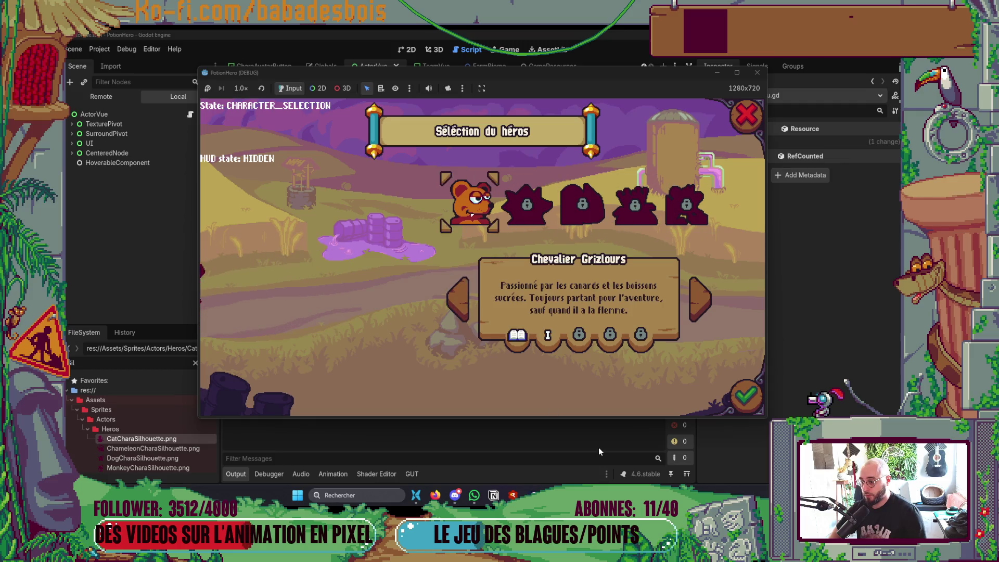
click(705, 296)
click(705, 296)
click(704, 296)
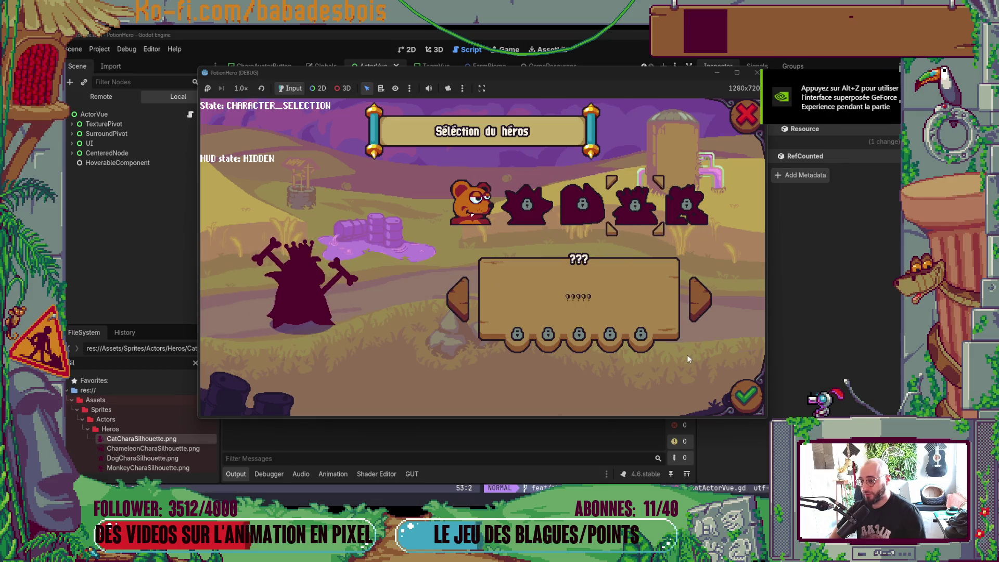
click(456, 291)
click(456, 291)
click(455, 291)
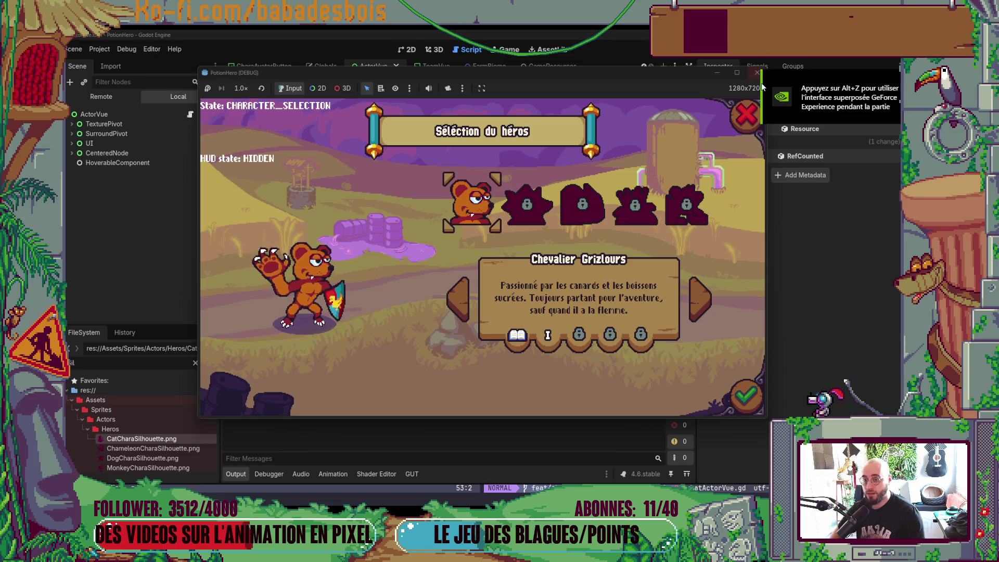
click(747, 114)
key(alt+Tab)
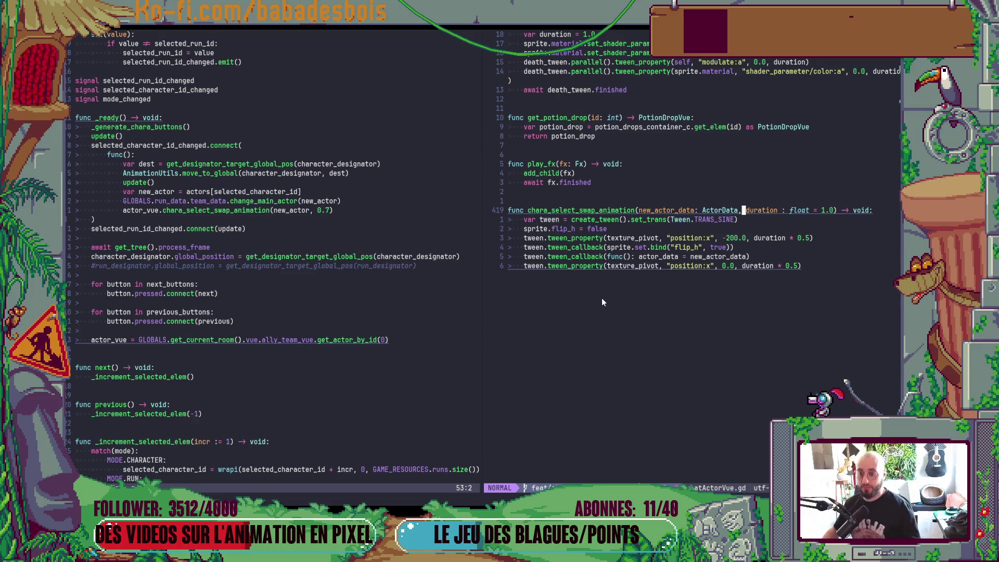
Step: Add 'var chara_swap_tween : Tween' to CombatActorVue.gd's var block, above facing_left
click(545, 220)
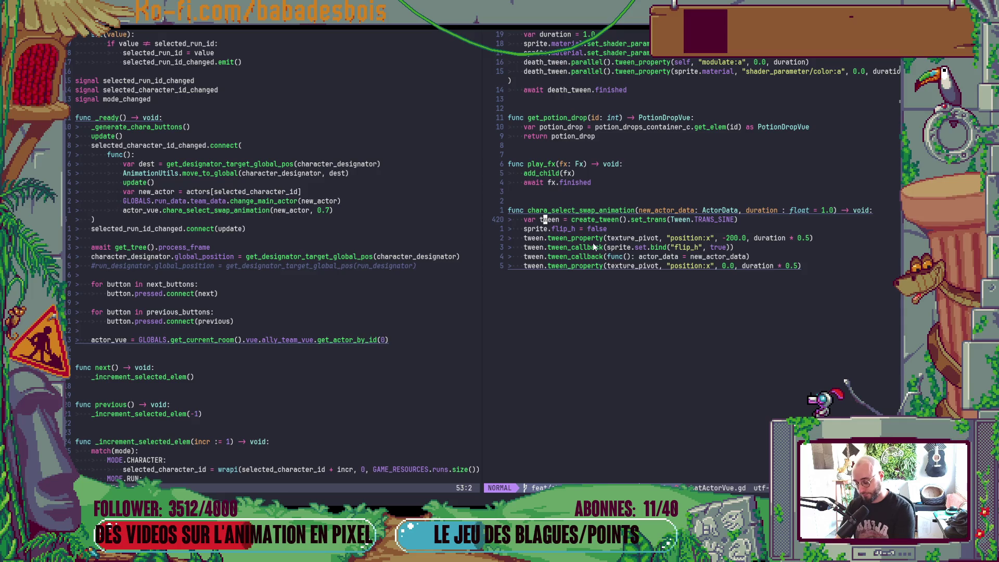
key(ctrl+o)
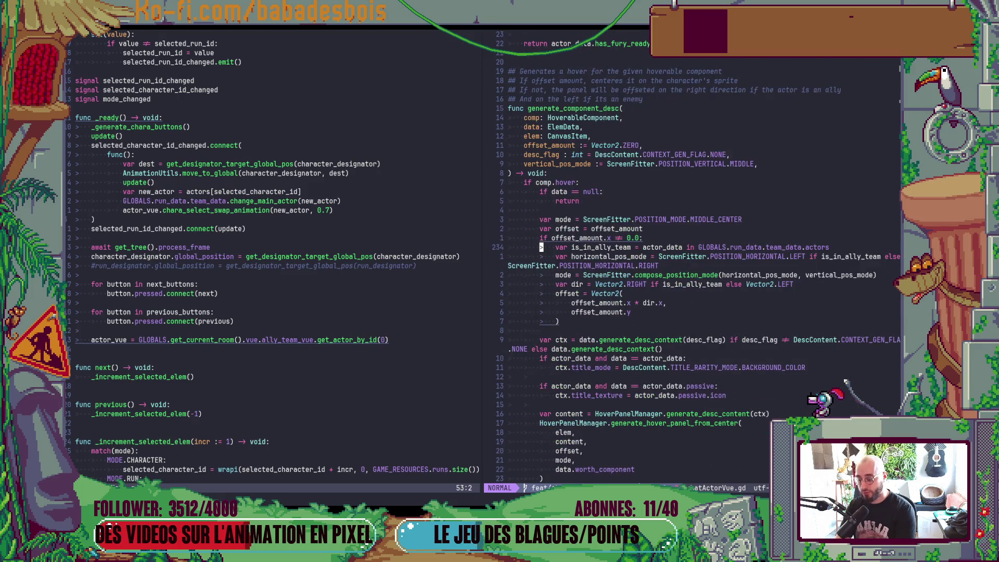
key(ctrl+o)
key(braceleft)
key(braceleft)
key(braceleft)
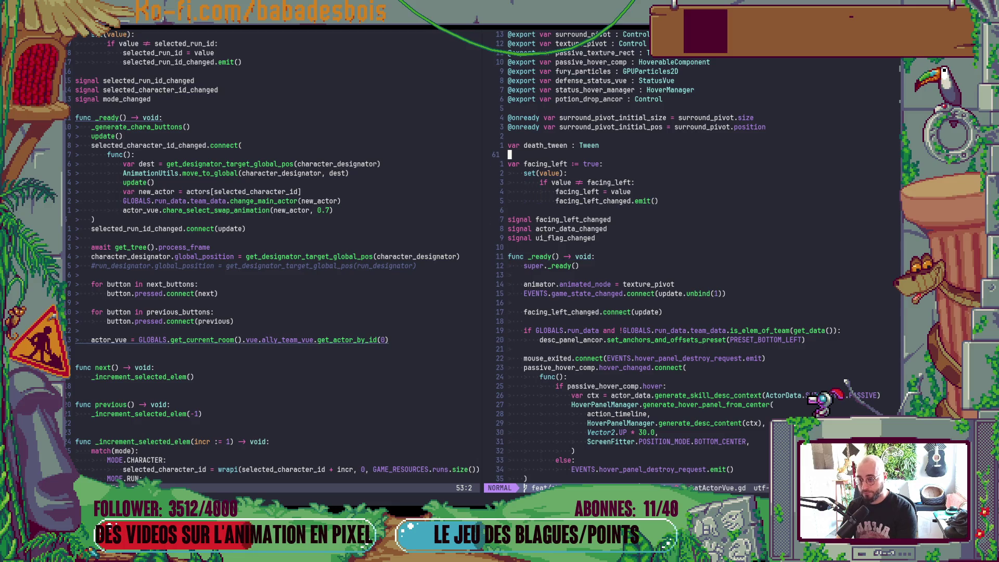
key(shift+o)
text(var chara_swap_twe)
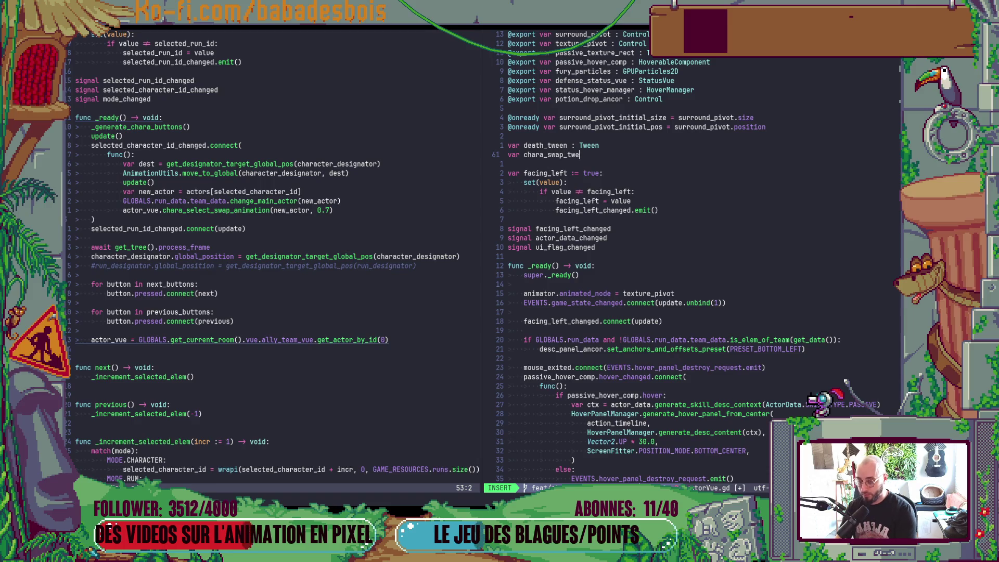
text(en)
key(Escape)
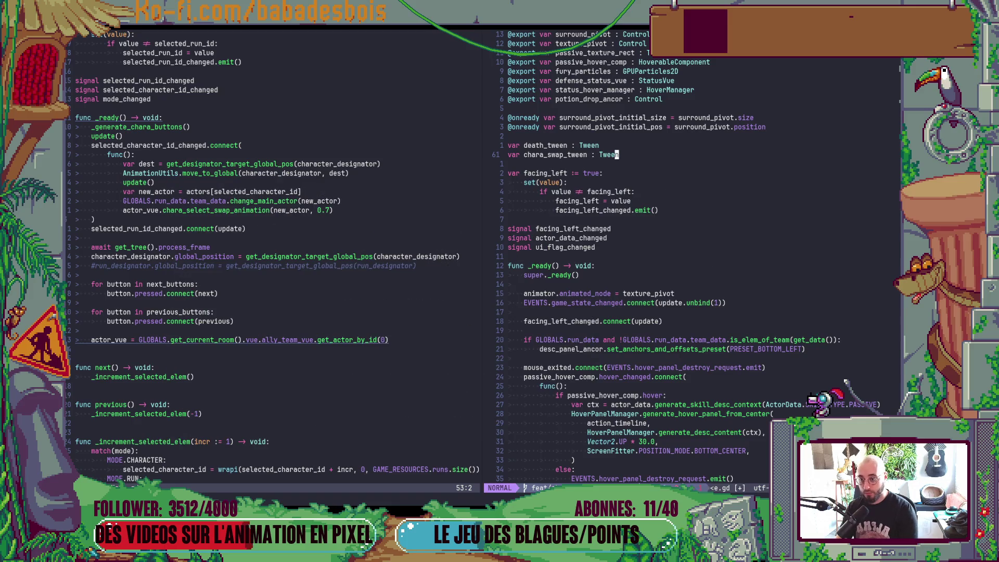
key(g)
key(g)
key(ctrl+o)
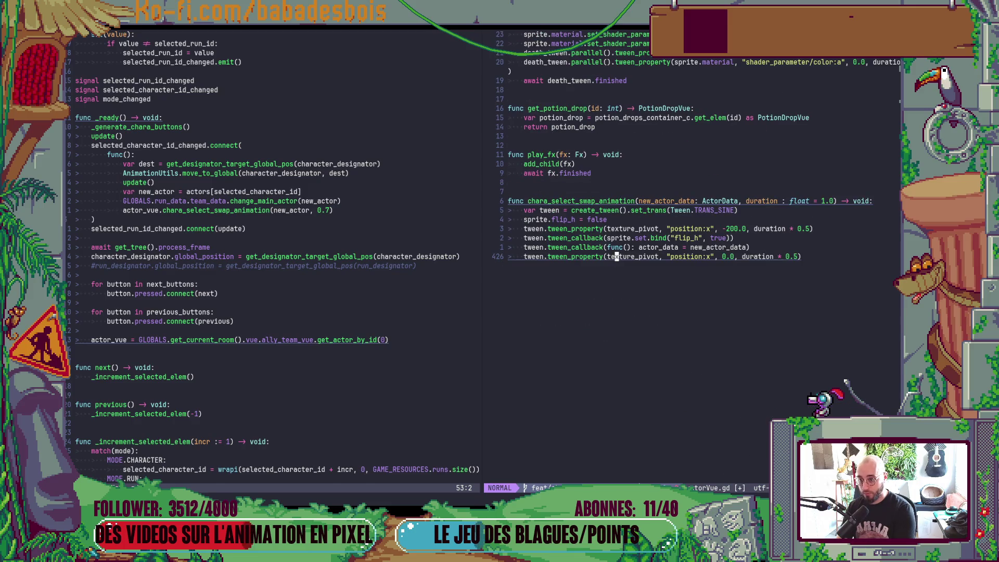
Step: Replace the local 'var tween' creation with chara_swap_tween and save CombatActorVue.gd
key(k)
key(k)
key(k)
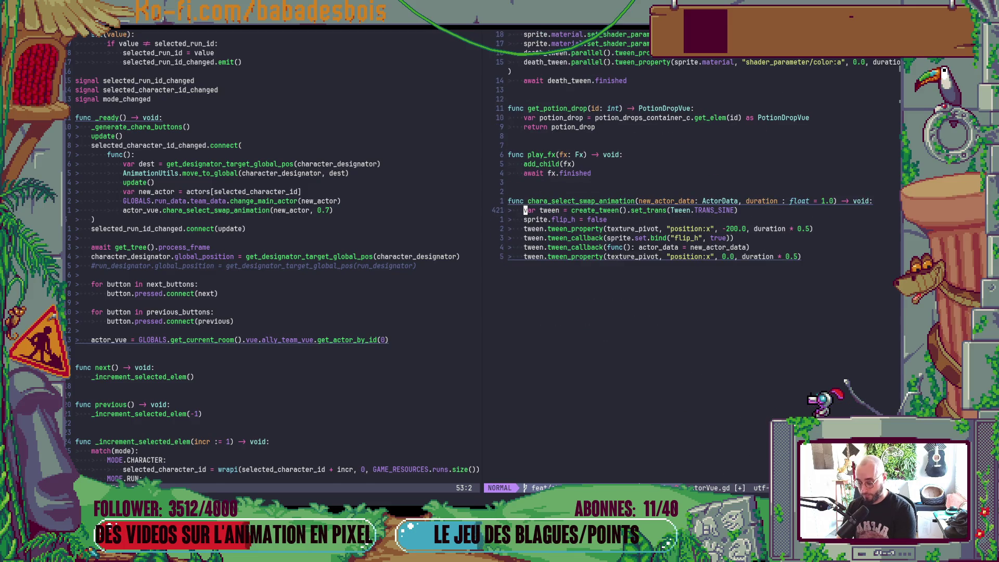
key(v)
key(e)
key(e)
text(c)
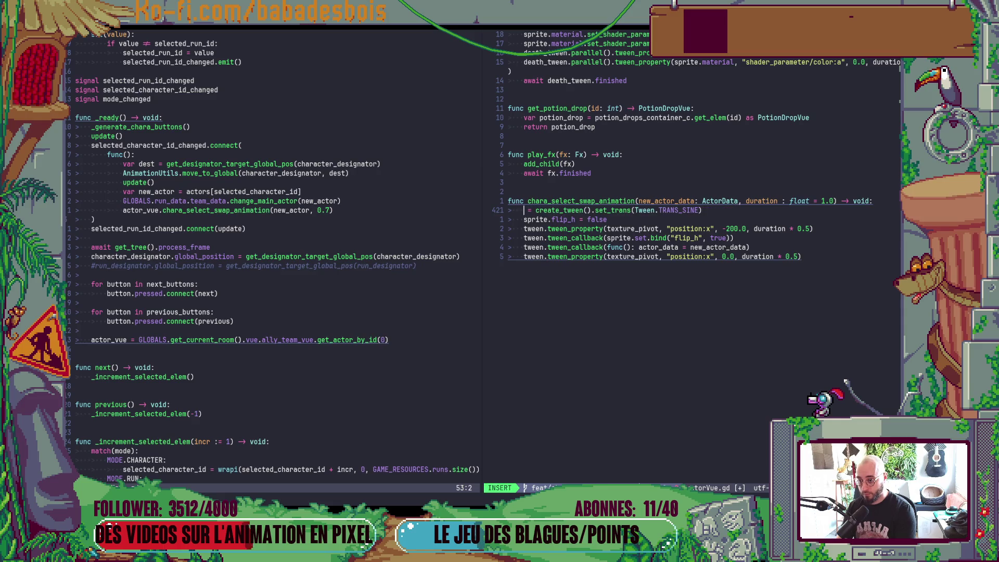
text(chara_swap_tween)
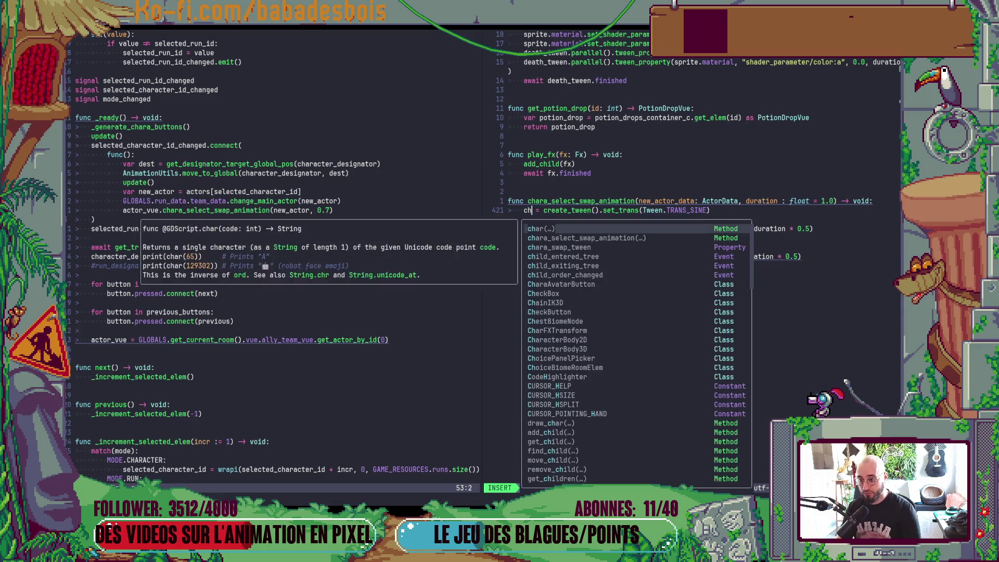
key(Escape)
key(colon)
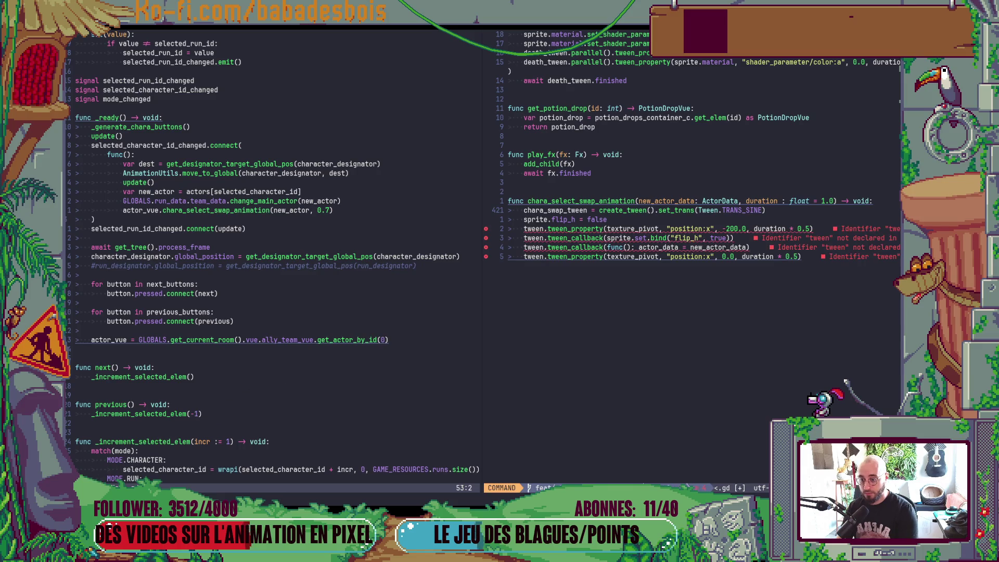
text(w)
key(Return)
Step: Rename tween to chara_swap_tween on the four following tween lines with a block change
key(j)
key(ctrl+v)
key(j)
key(j)
key(j)
key(l)
key(l)
key(l)
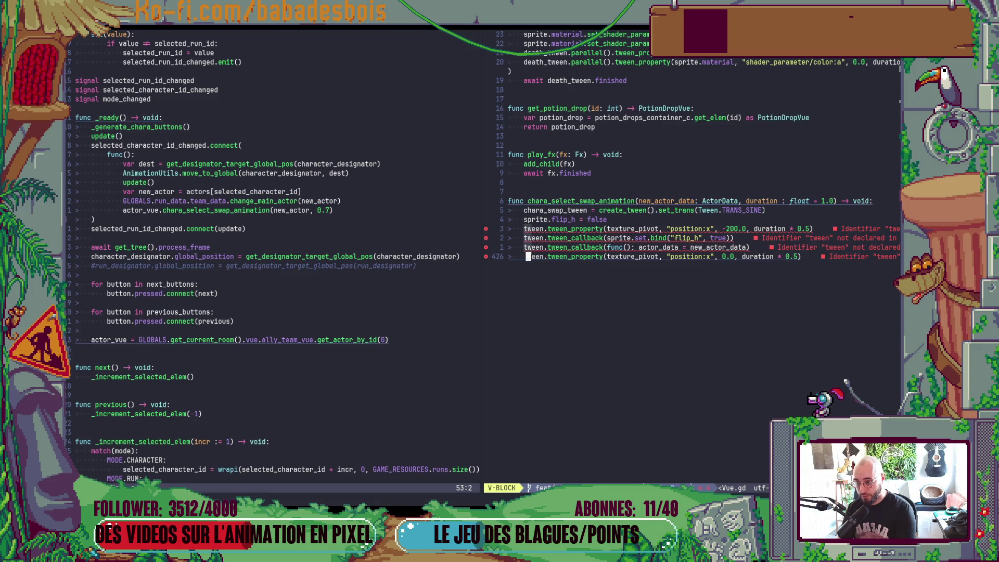
text(ecchara)
key(Return)
key(Escape)
Step: Add an 'if chara_swap_tween:' guard line above the tween calls
key(k)
key(k)
key(k)
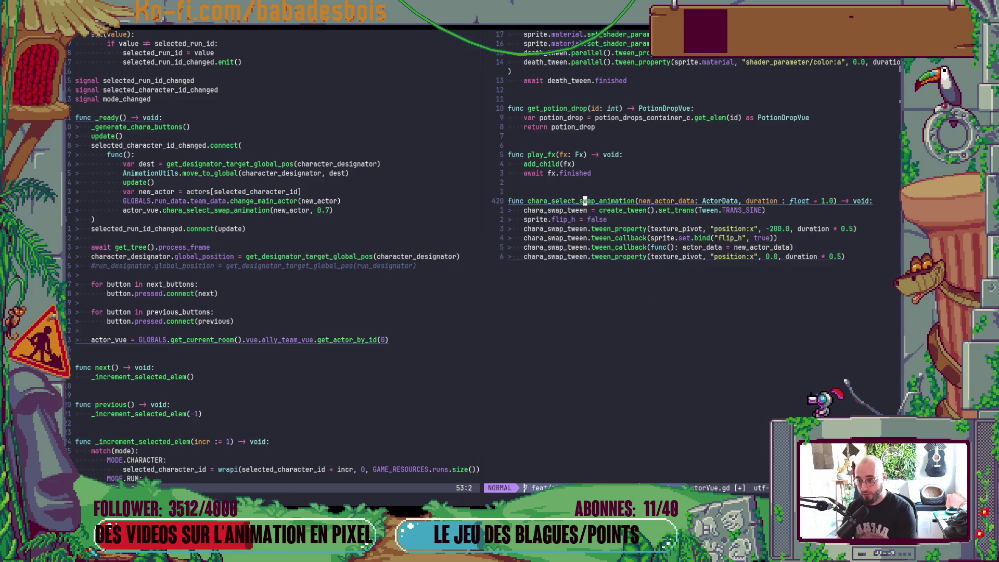
text(Oif chara_swap_tween)
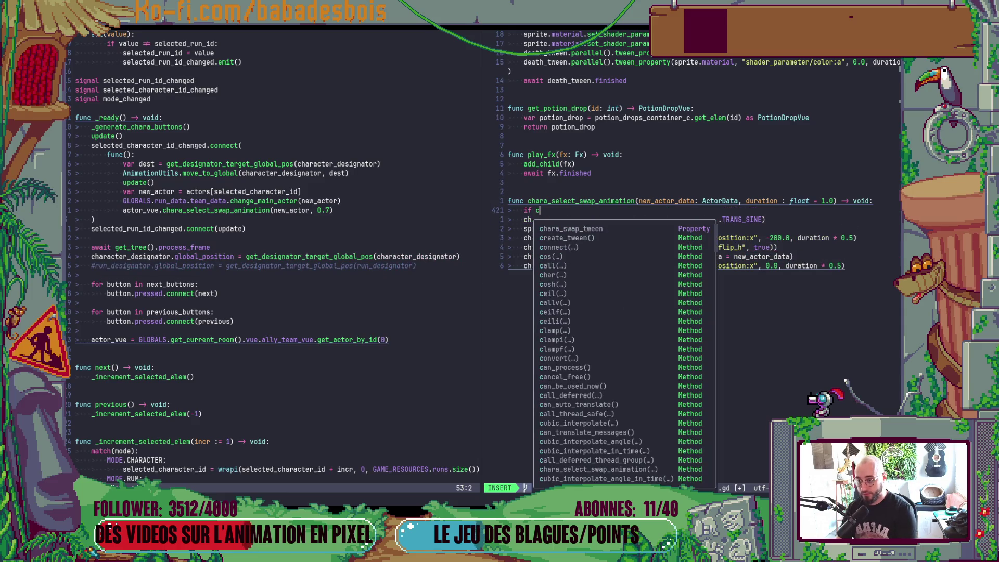
text(:)
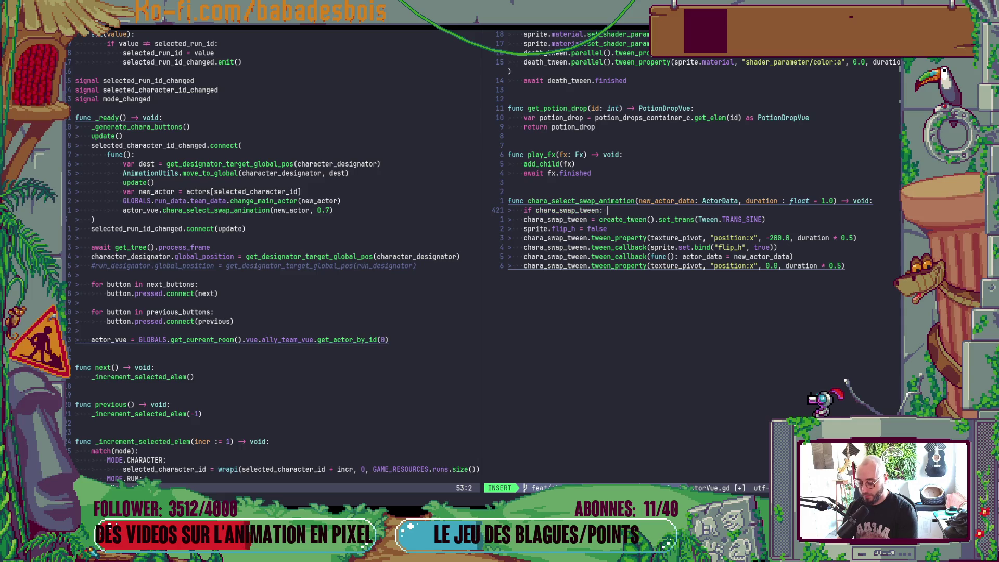
text(chara_swap_tween.k)
key(Return)
key(Escape)
key(alt+Tab)
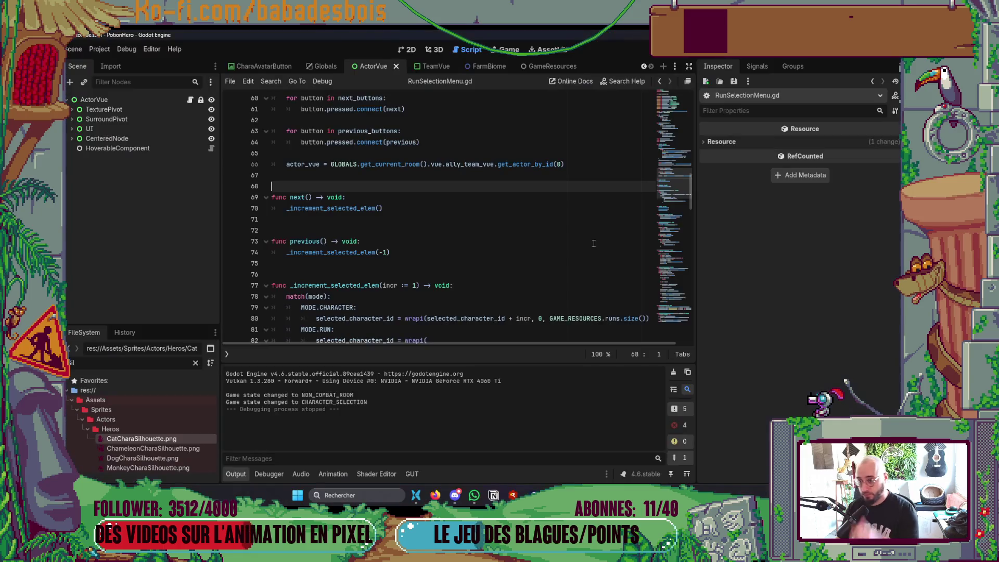
Step: Relaunch the game and cycle heroes back and forth, rapidly testing the swap animation
key(F5)
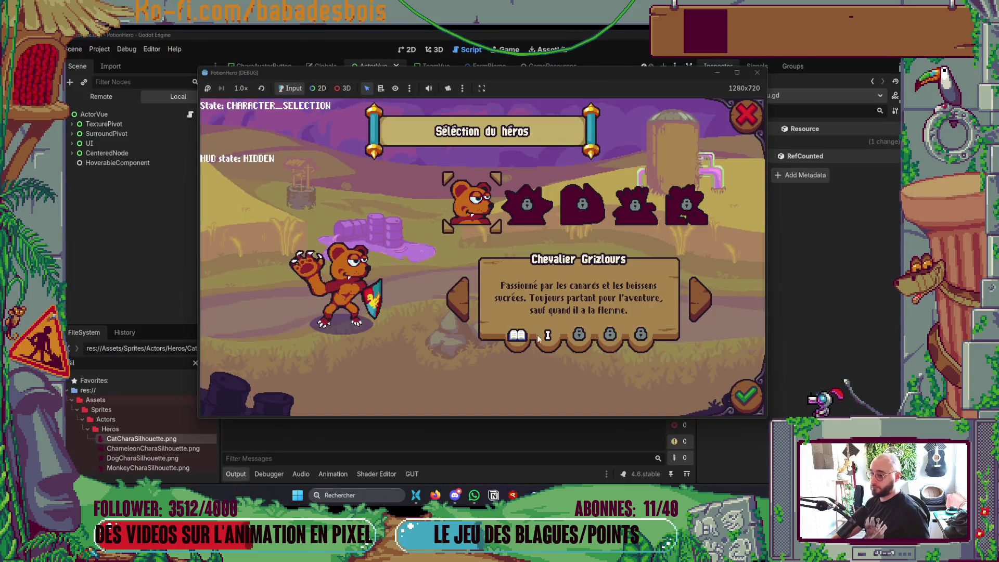
click(686, 205)
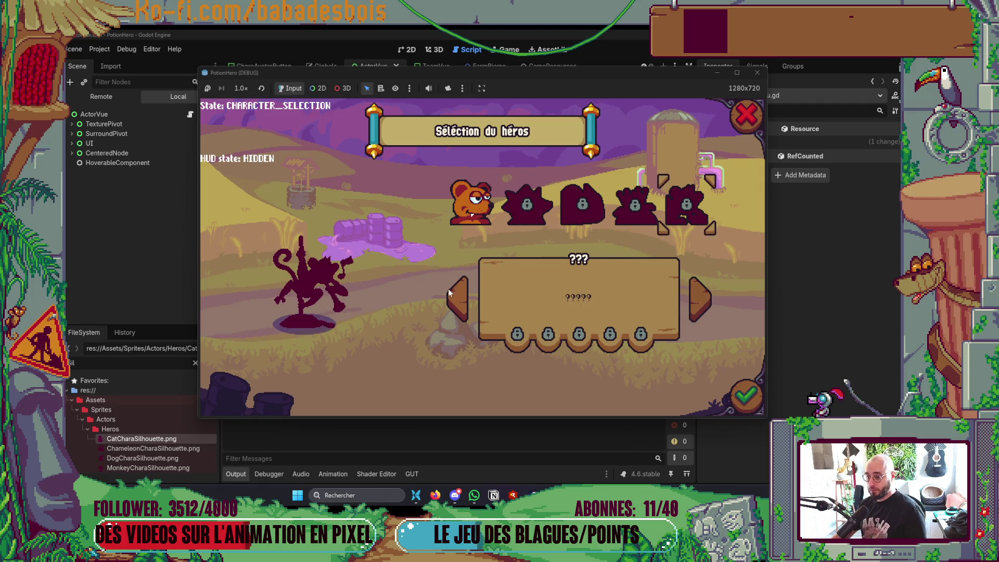
click(454, 300)
click(454, 299)
click(454, 300)
click(702, 300)
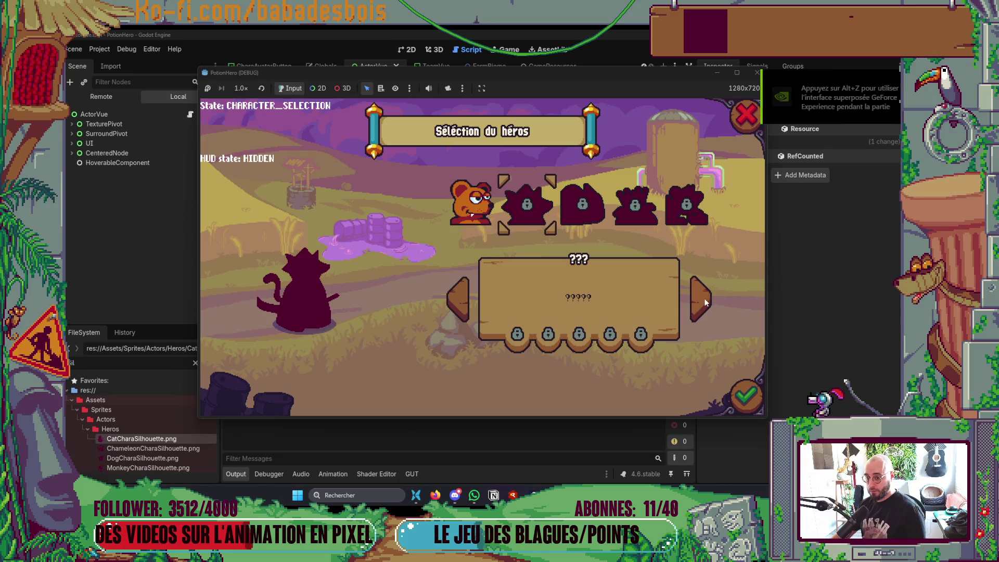
click(703, 298)
click(704, 298)
click(465, 300)
click(465, 299)
click(465, 300)
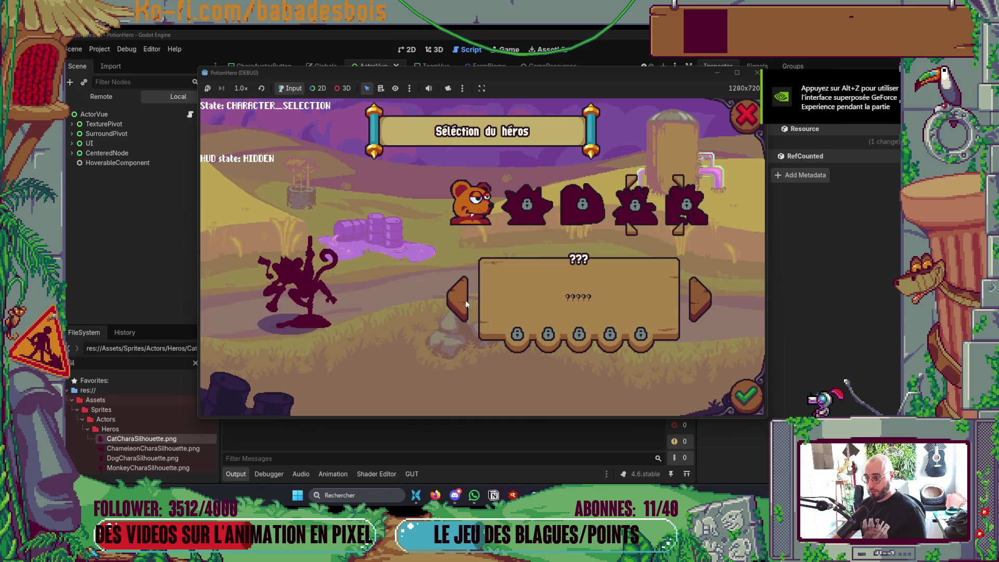
click(705, 298)
click(705, 299)
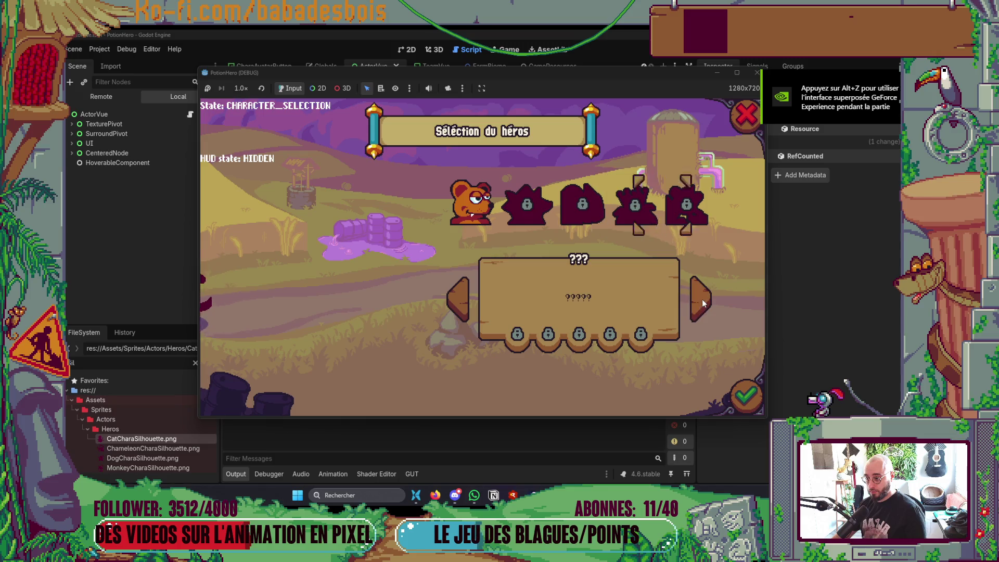
click(701, 298)
click(461, 298)
click(458, 300)
click(459, 300)
click(457, 301)
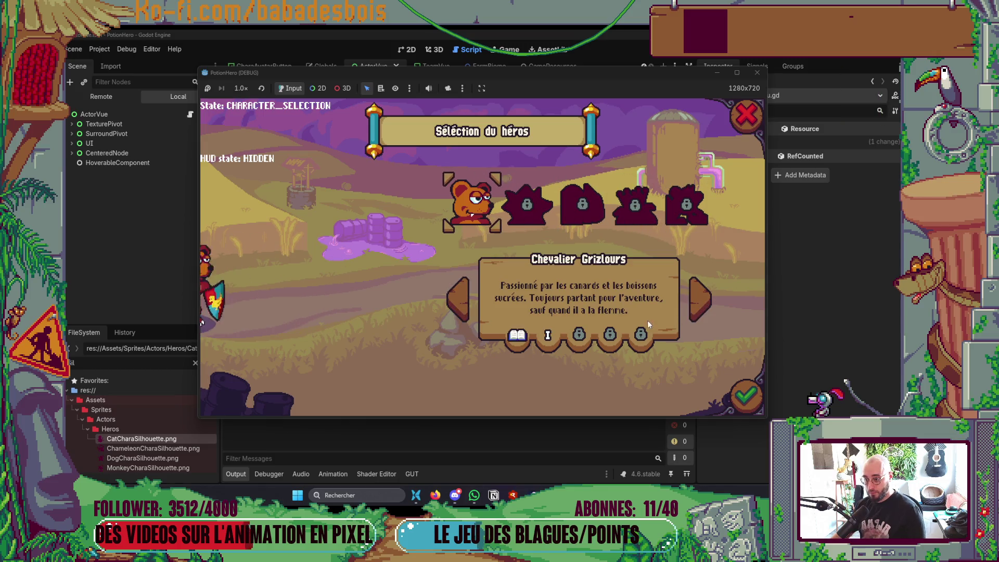
click(692, 291)
click(692, 291)
click(692, 291)
click(692, 290)
click(466, 305)
click(462, 307)
click(461, 307)
click(686, 300)
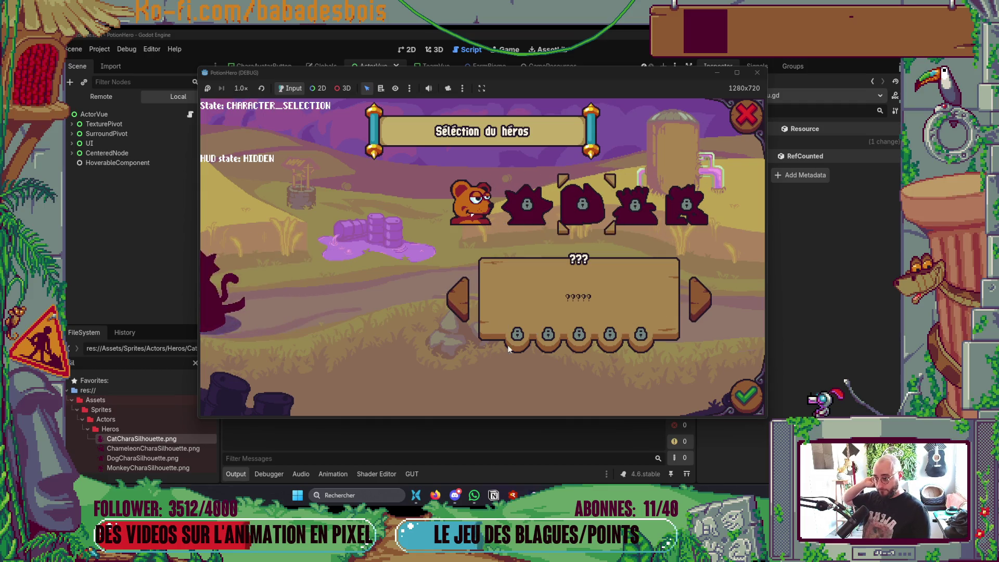
click(463, 306)
click(464, 313)
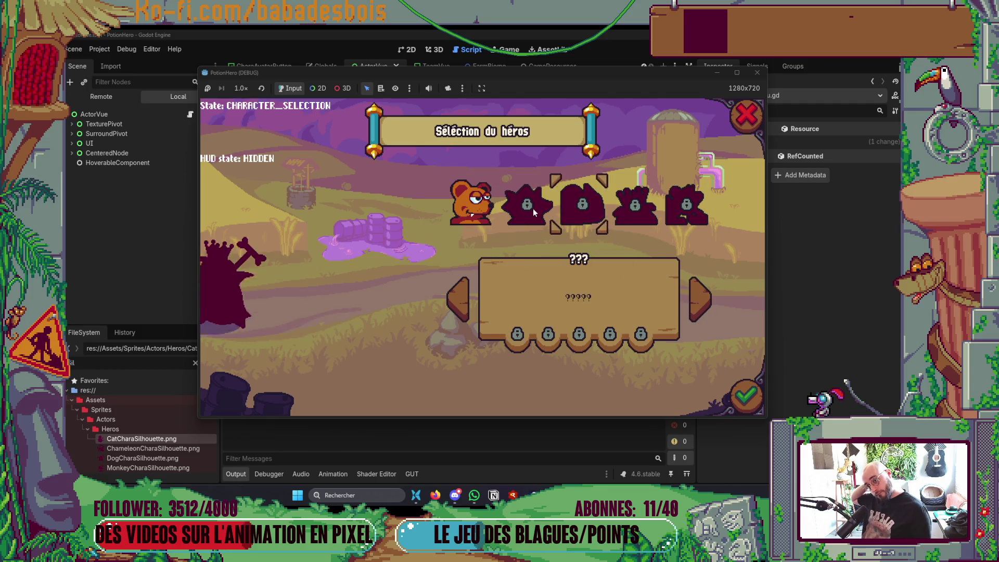
Step: Keep cycling through Chevalier Grizlours, the cat, the chameleon and locked heroes, also with Left
click(704, 309)
click(704, 309)
click(704, 309)
click(704, 309)
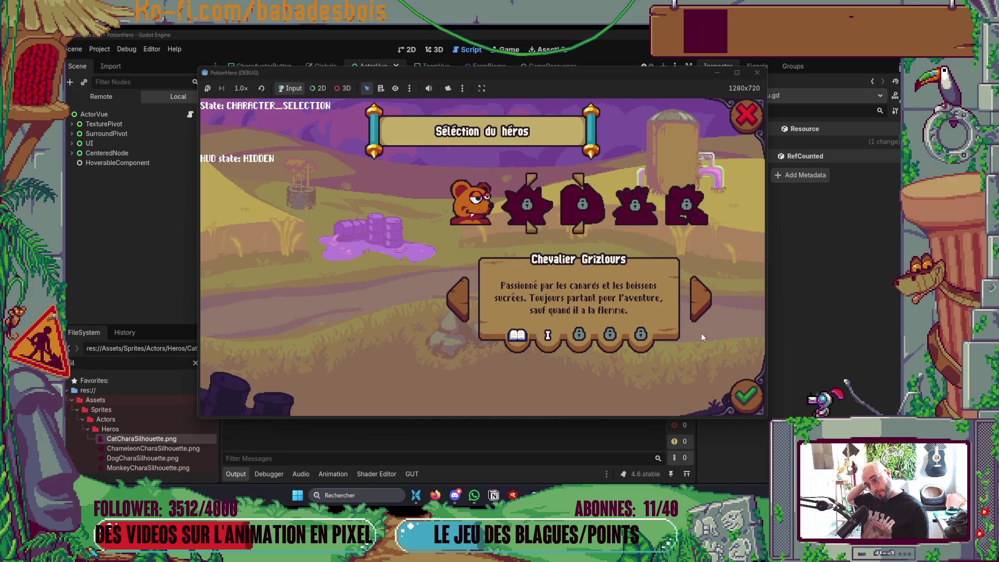
click(708, 297)
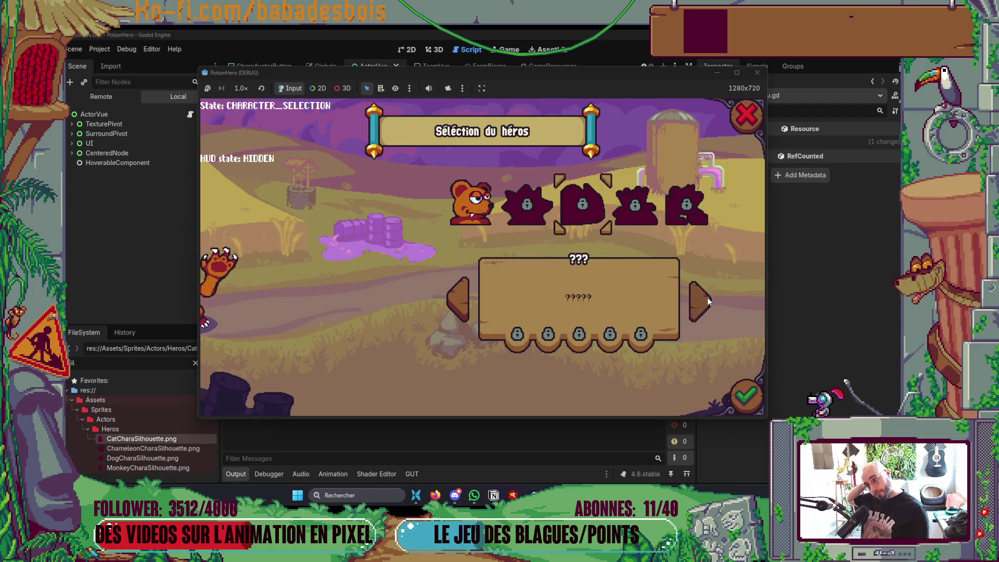
click(465, 301)
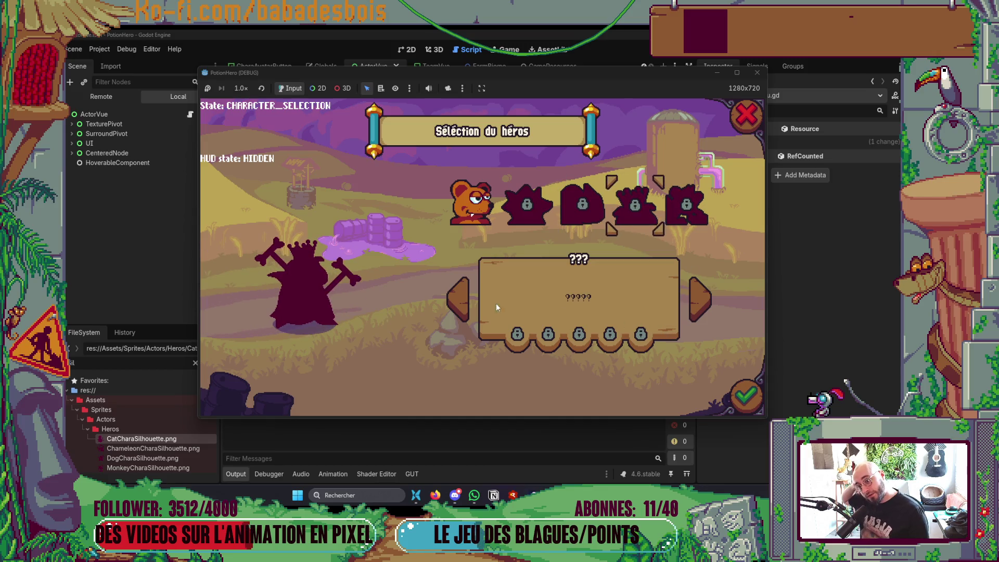
click(460, 304)
click(458, 305)
click(457, 304)
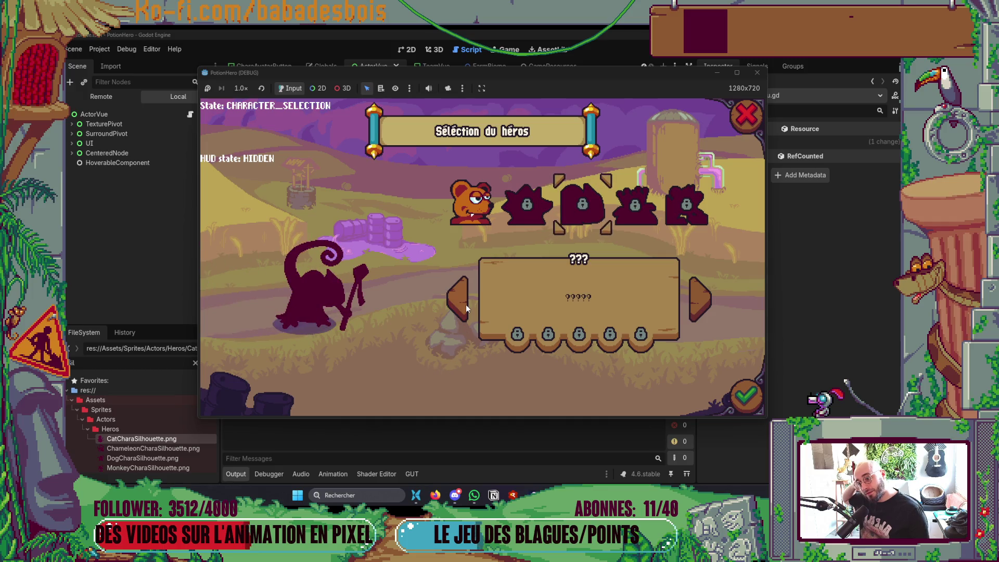
click(466, 301)
click(698, 297)
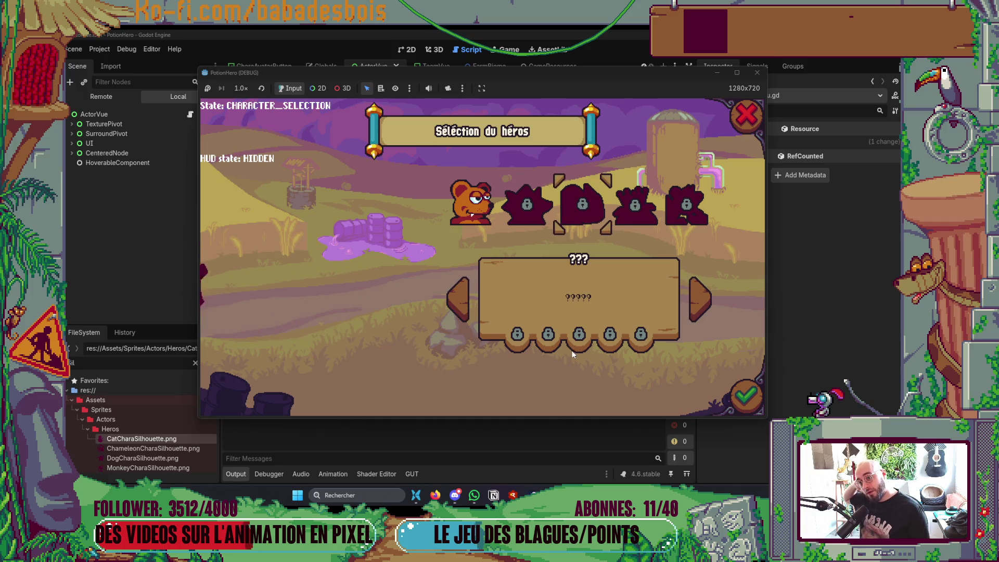
click(701, 301)
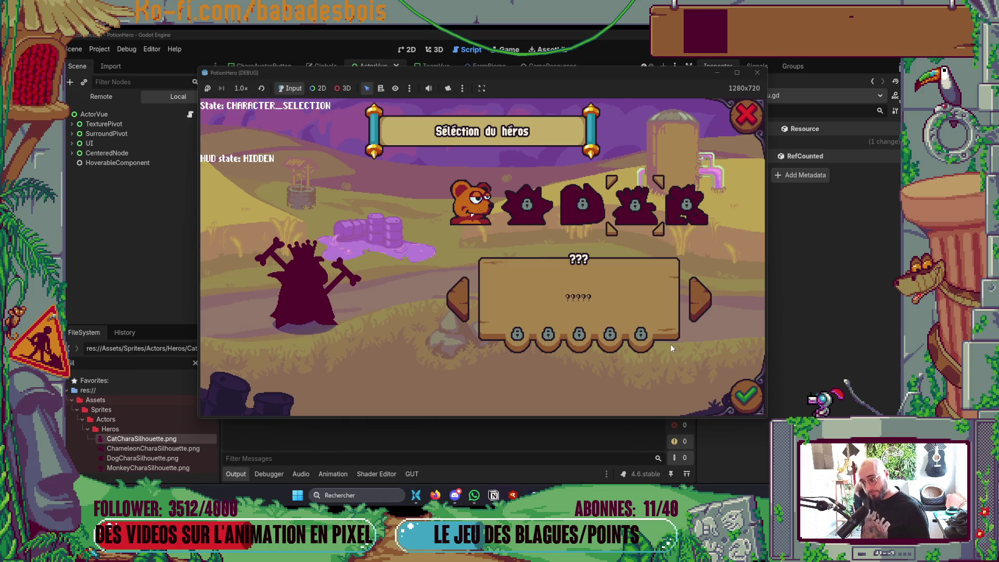
click(462, 309)
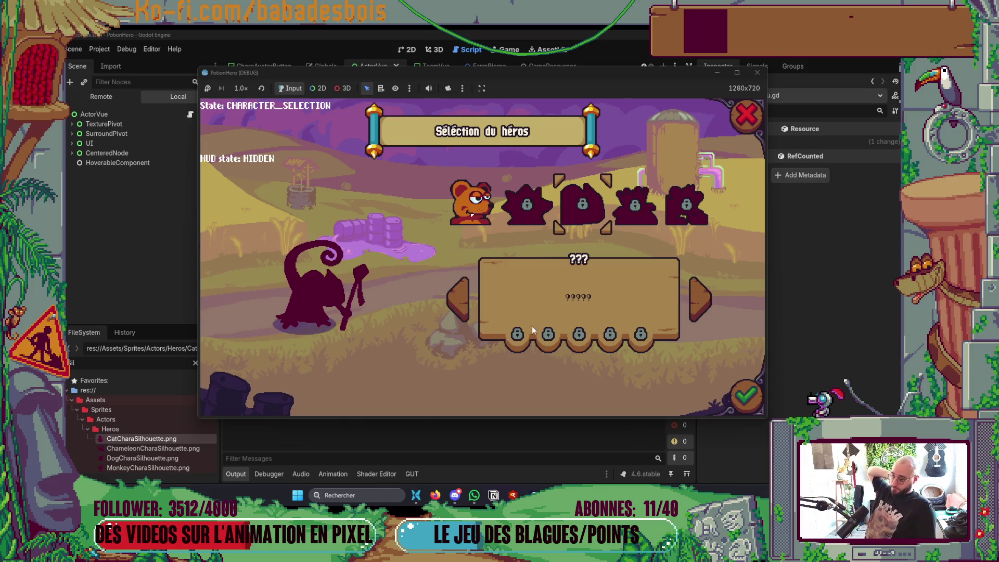
click(458, 297)
click(700, 299)
click(461, 307)
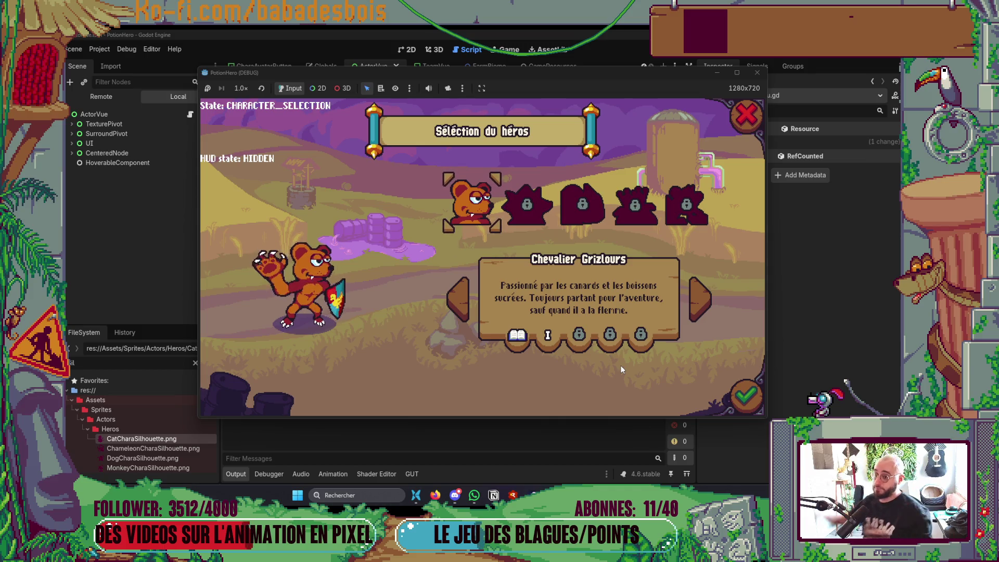
click(701, 223)
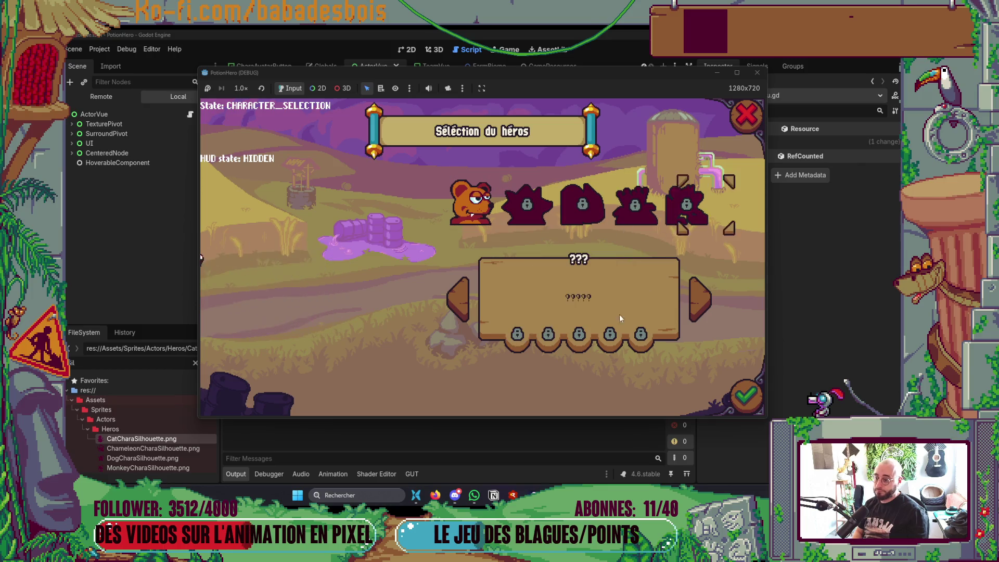
key(Left)
key(Left)
key(Left)
key(Left)
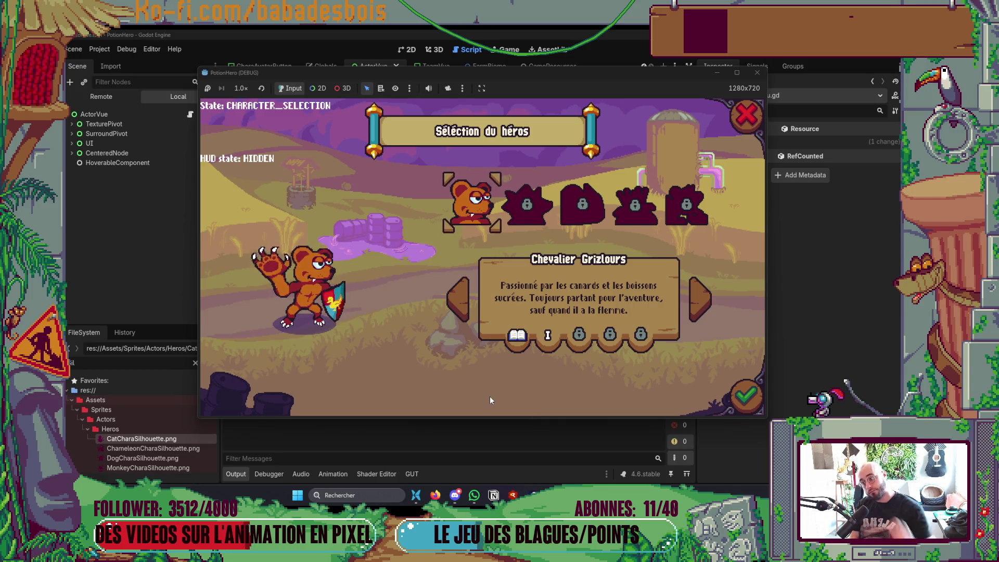
key(Left)
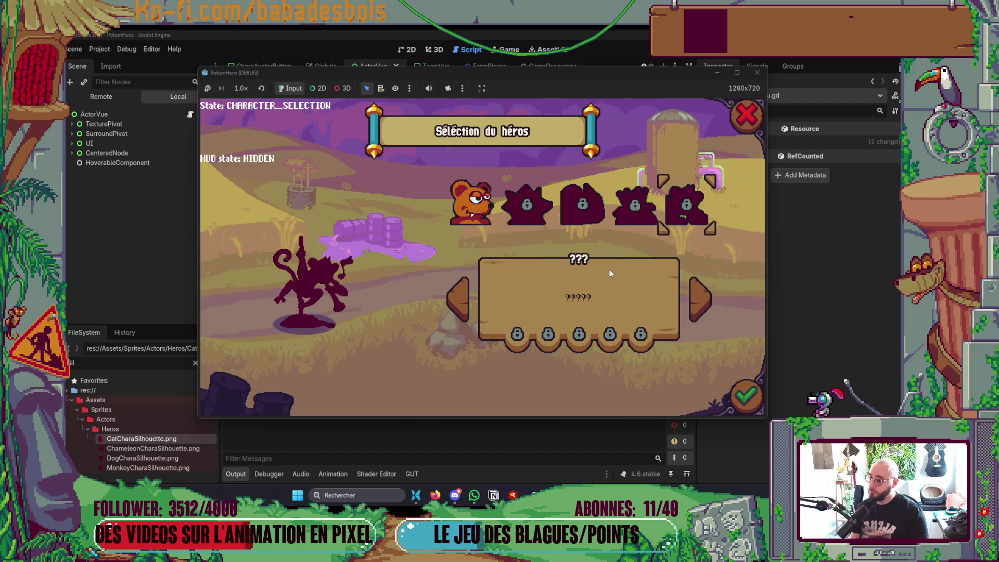
Step: Close the running game, collapse the output log and place the caret on line 87
click(757, 73)
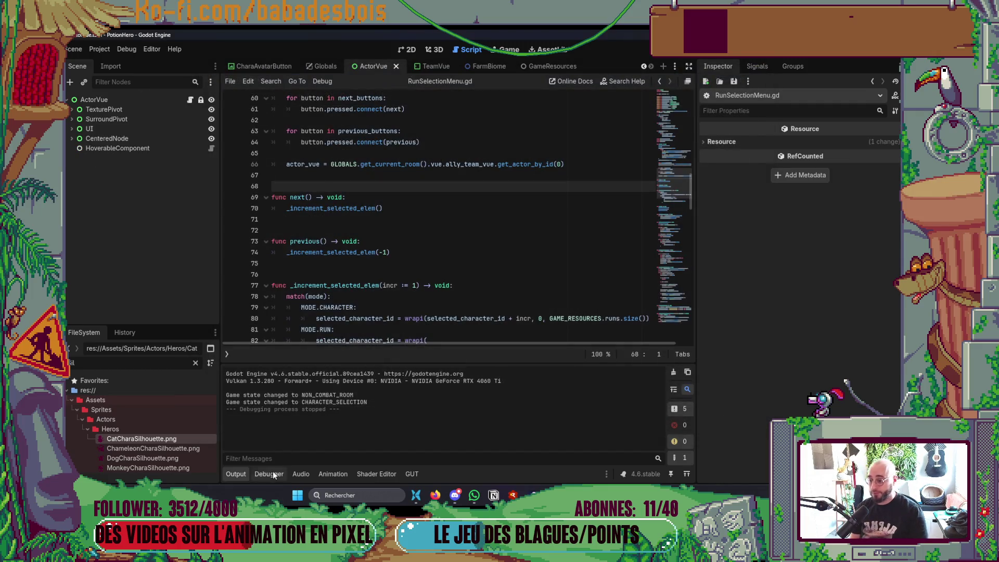
click(238, 475)
click(388, 396)
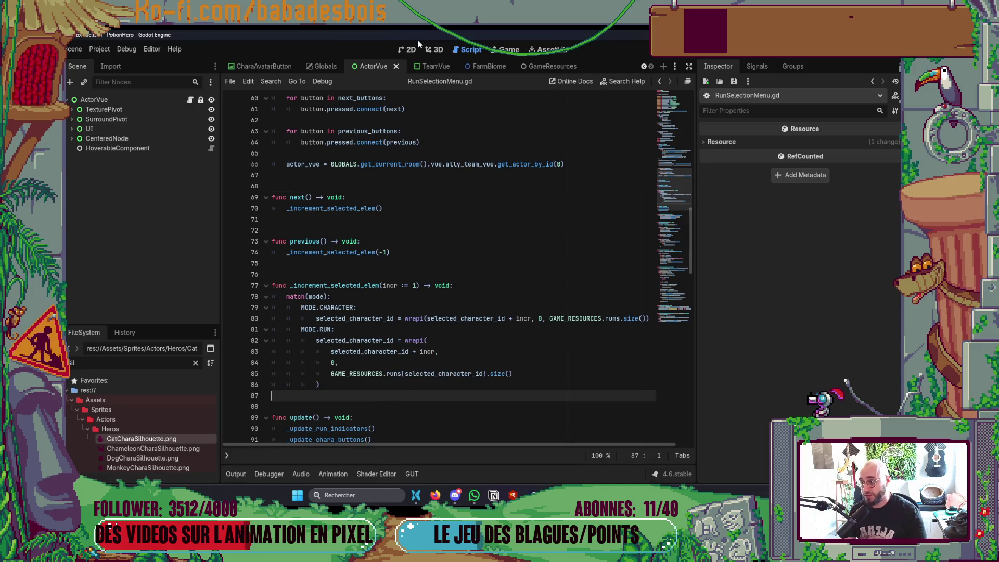
Step: Open a PowerShell terminal below Neovim's left split and run git status
click(411, 48)
key(alt+Tab)
key(ctrl+w)
key(h)
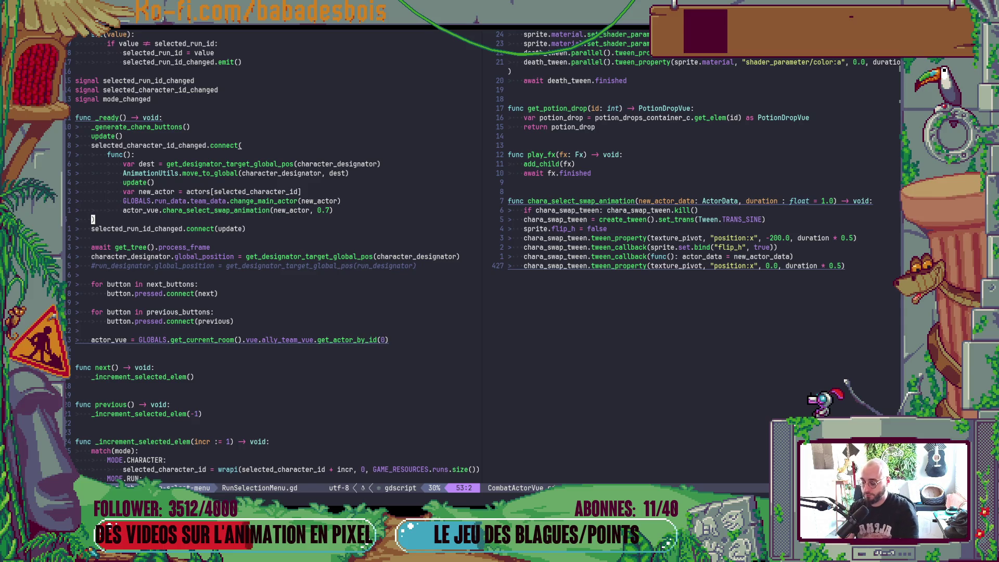
key(ctrl+backslash)
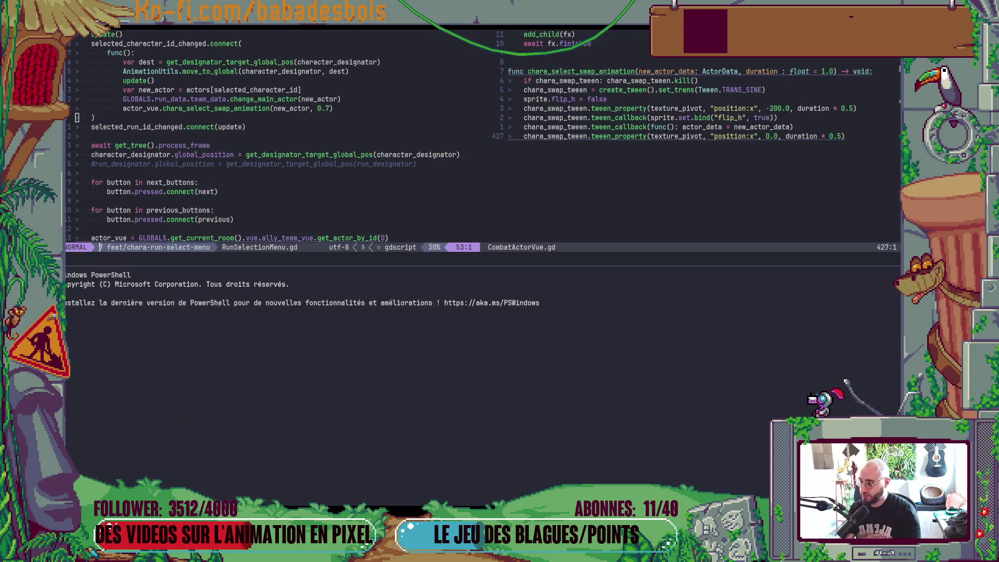
text(git status)
key(Return)
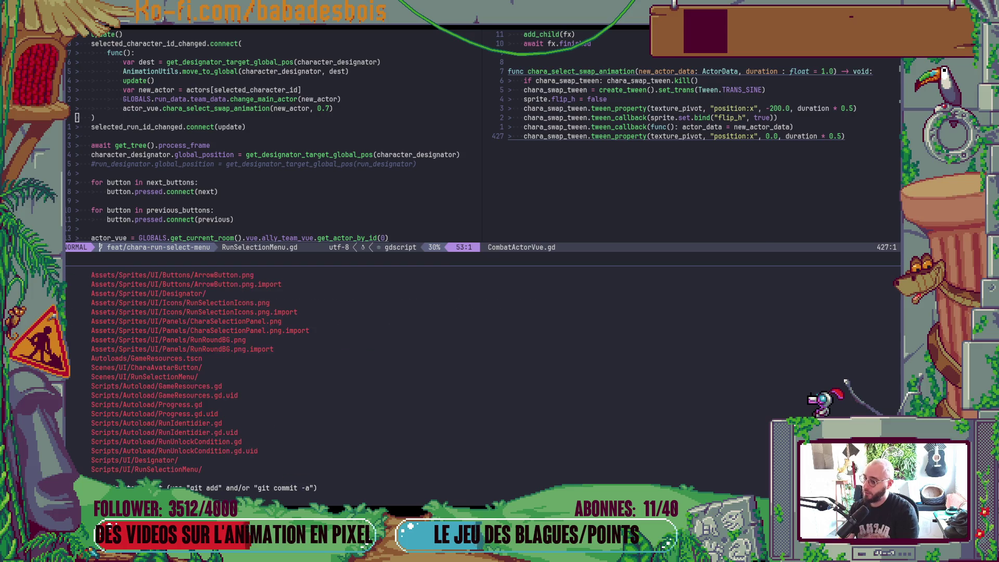
Step: Stage Assets/Sprites with git add, pasting the path from the untracked list, then rerun git status
text(git)
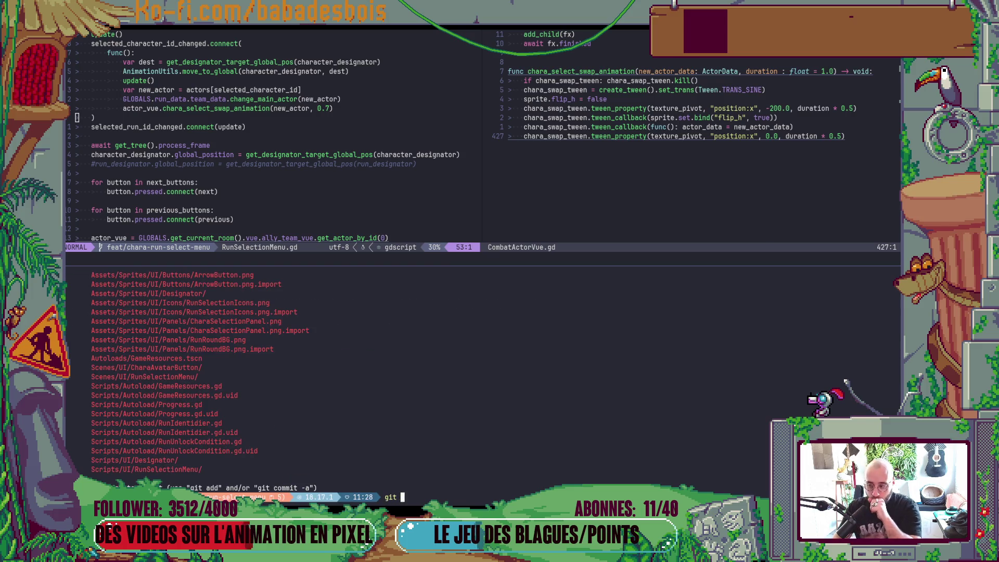
key(ctrl+shift+z)
scroll(600, 299, up, 10)
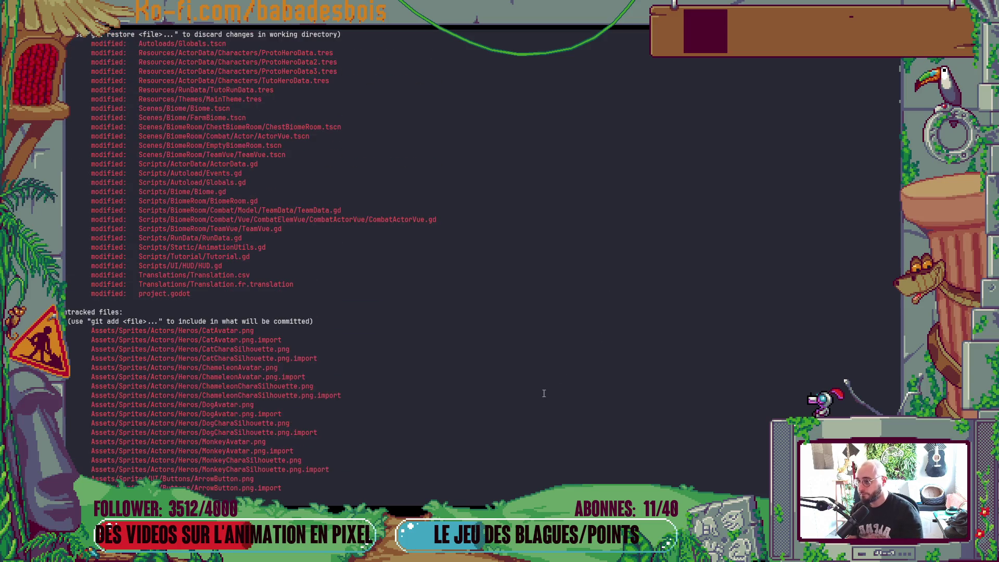
scroll(544, 393, down, 4)
scroll(544, 393, down, 6)
scroll(543, 394, up, 2)
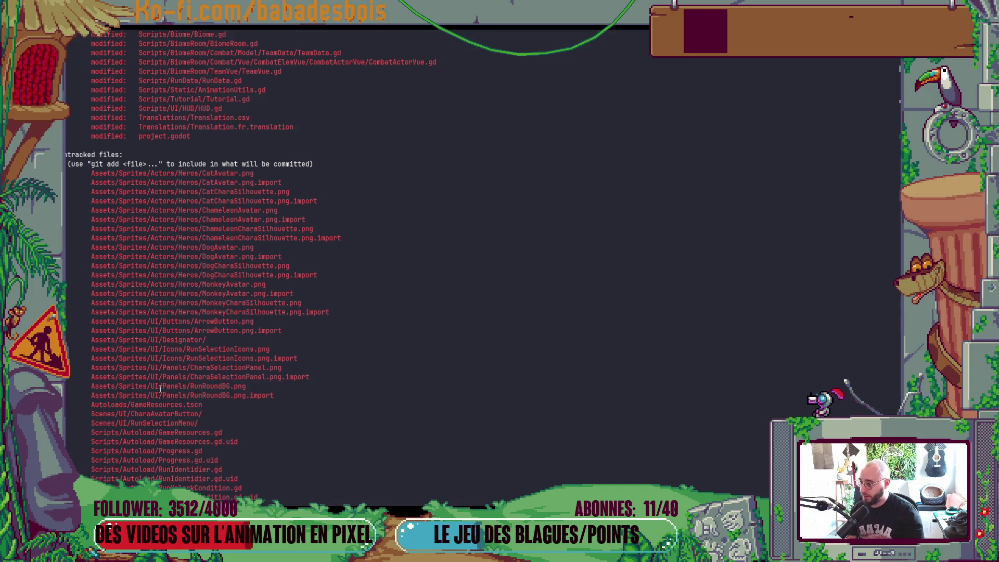
scroll(159, 391, down, 6)
text(add)
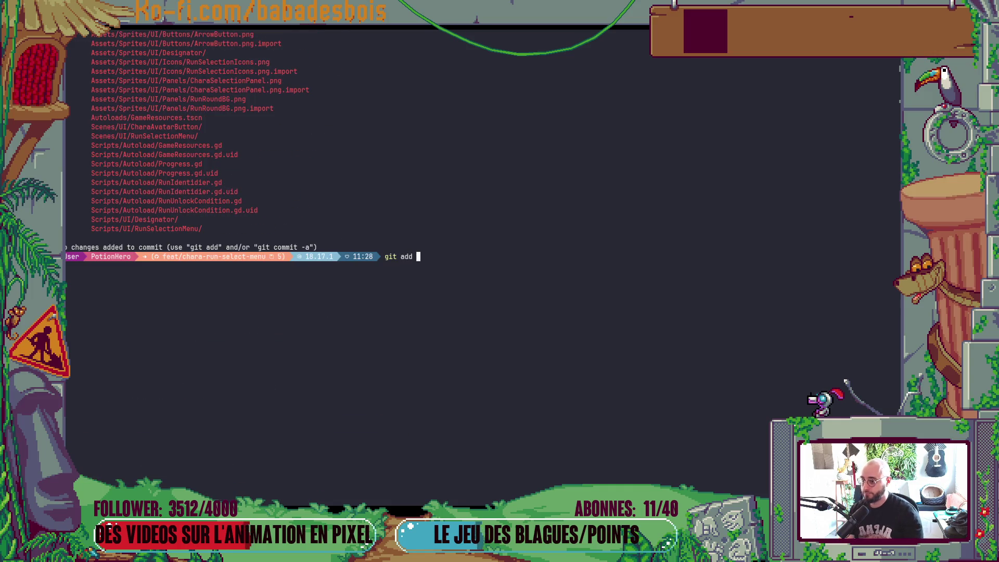
scroll(136, 233, up, 10)
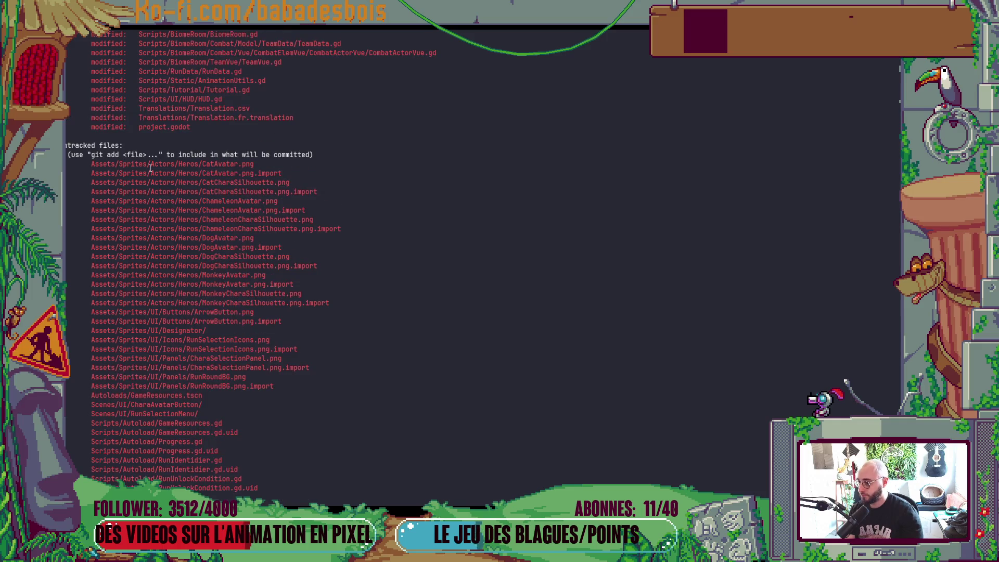
drag(147, 164, 92, 164)
middle_click(97, 168)
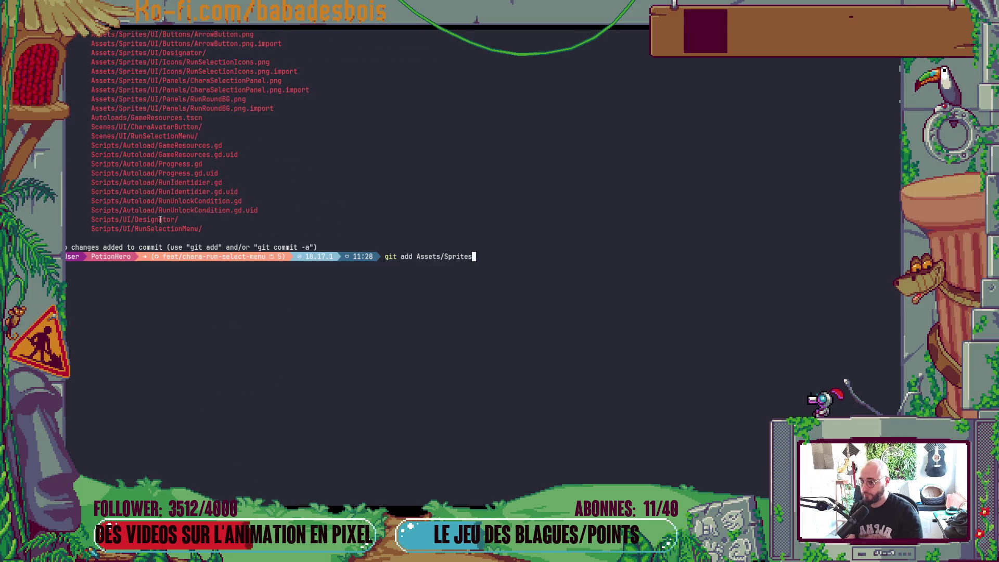
key(Return)
text(gtatus)
key(Return)
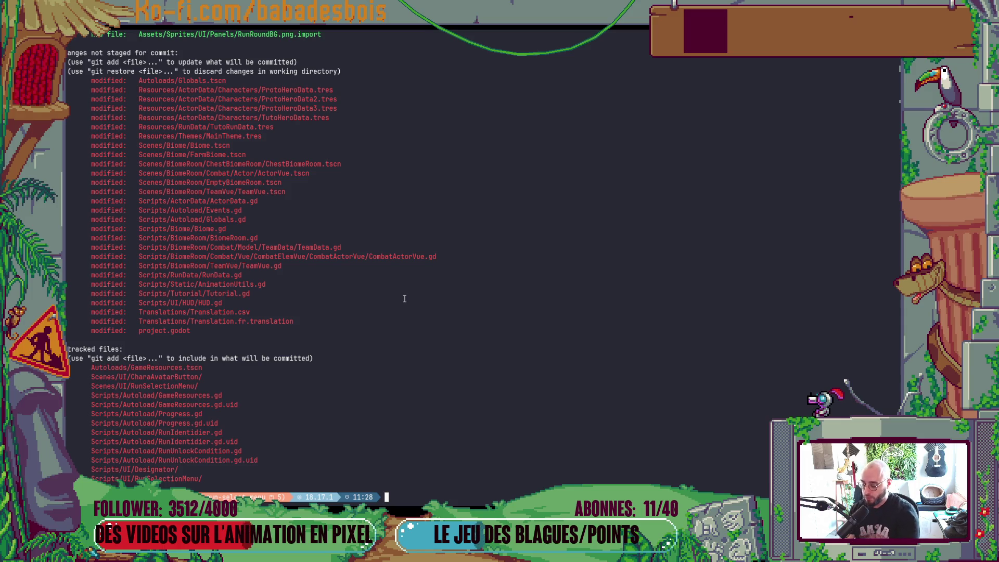
Step: Show the git diff for Resources/RunData/TutoRunData.tres
text(diff)
double_click(242, 128)
middle_click(243, 127)
key(Return)
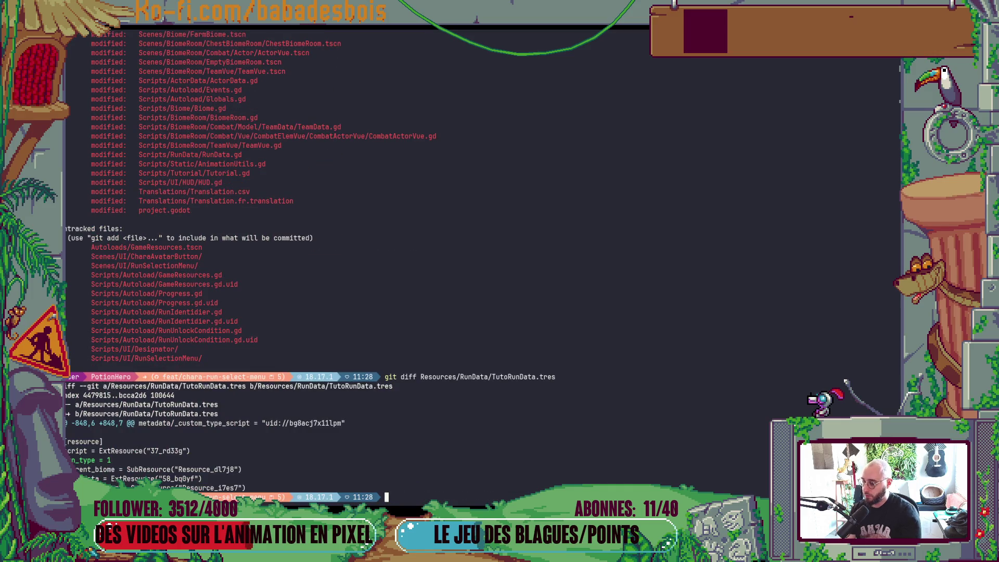
Step: Stage all remaining changes and start the commitizen prompt with cz
text(it ad)
key(Return)
text(cz)
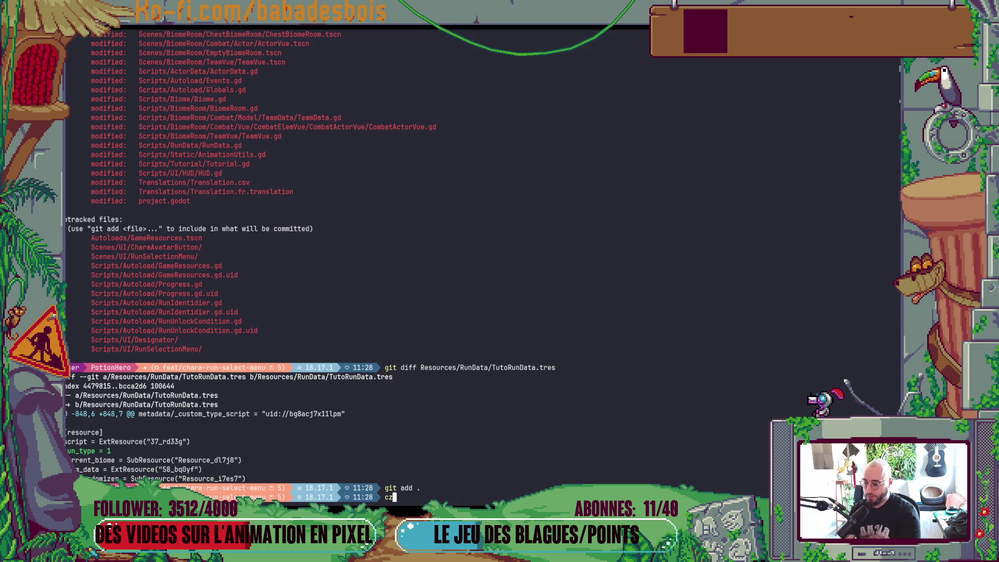
key(Return)
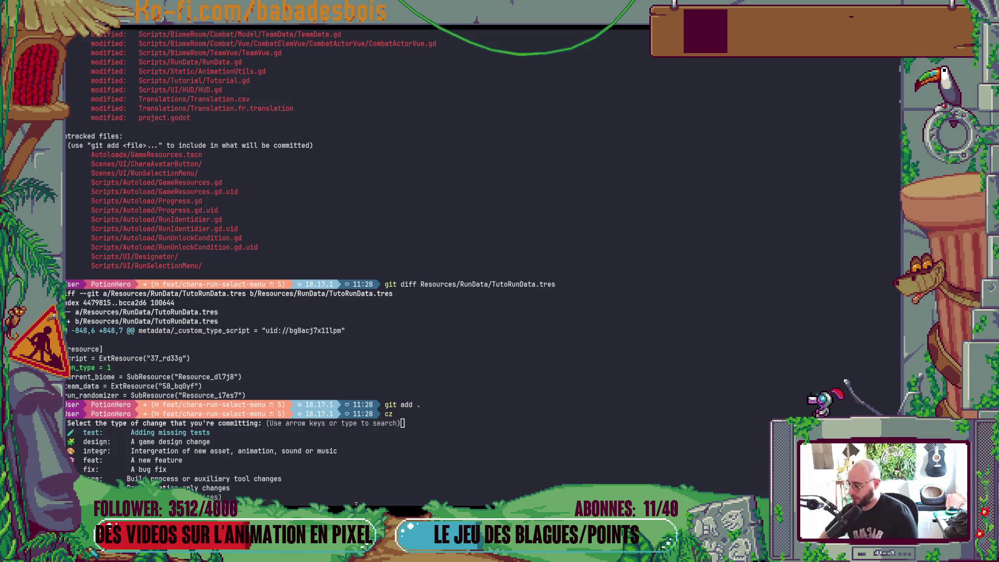
Step: Commit as type feat, scope UI, description 'Character selection menu', skipping the remaining prompts
key(Down)
key(Down)
key(Down)
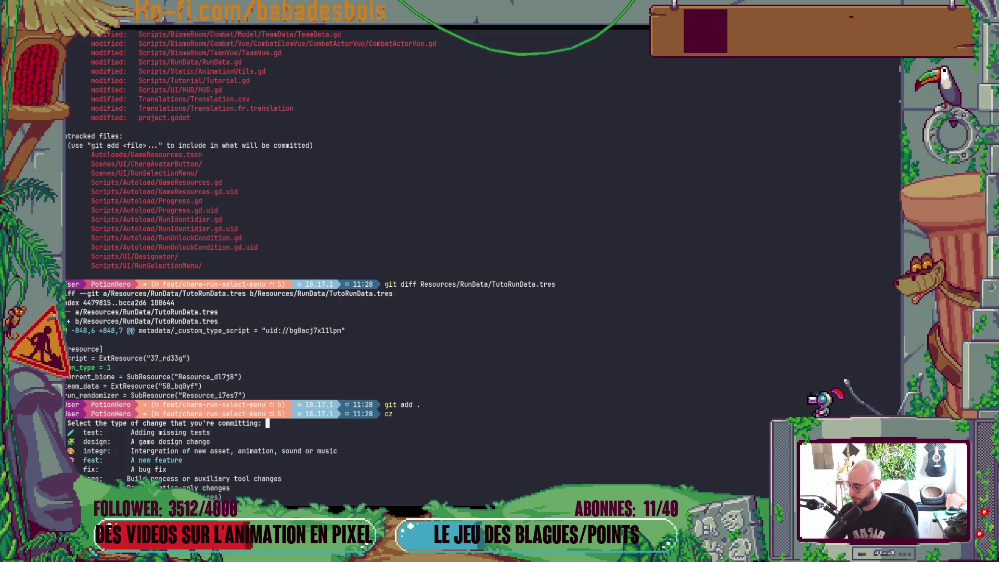
key(Up)
key(Return)
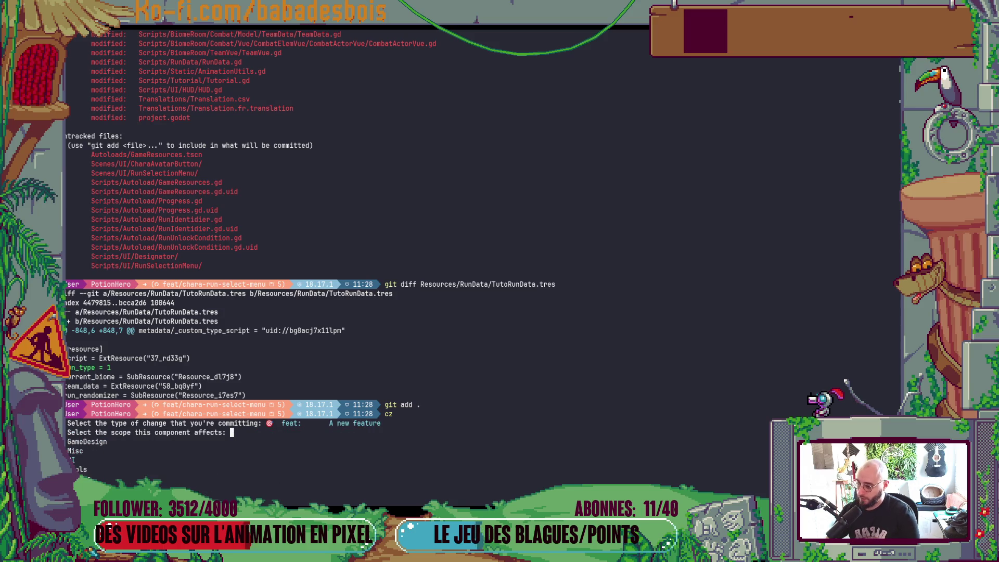
text(UI)
key(Return)
text(Charac)
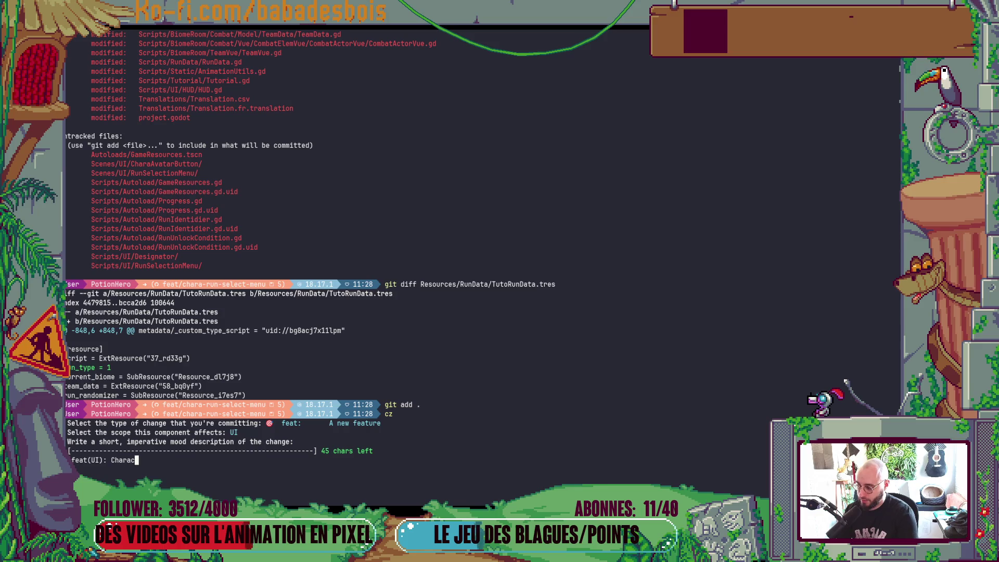
text(ter selec)
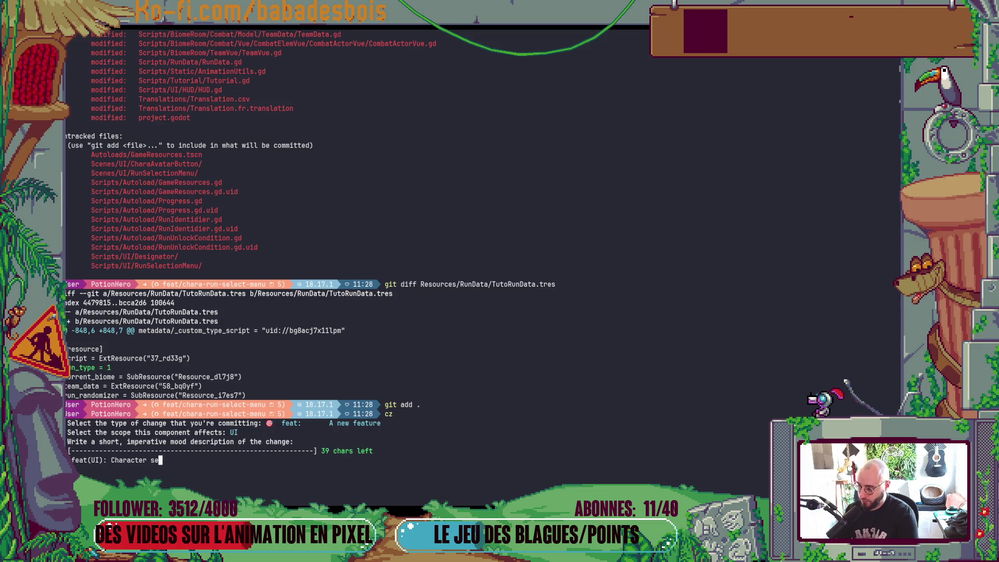
text(tion menu)
key(Return)
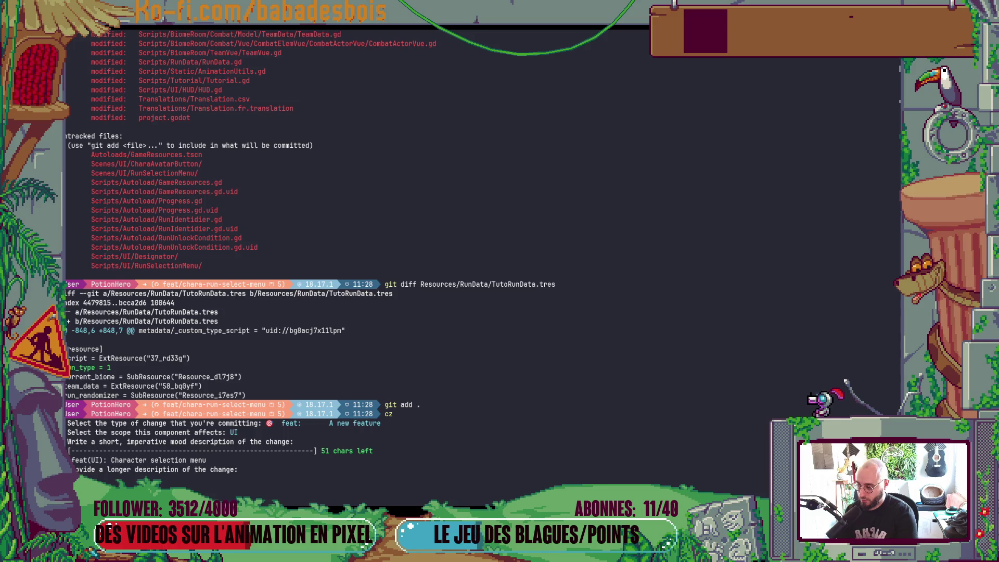
key(Return)
key(Return)
key(Return)
key(alt+Tab)
key(alt+Tab)
key(alt+Tab)
key(alt+Tab)
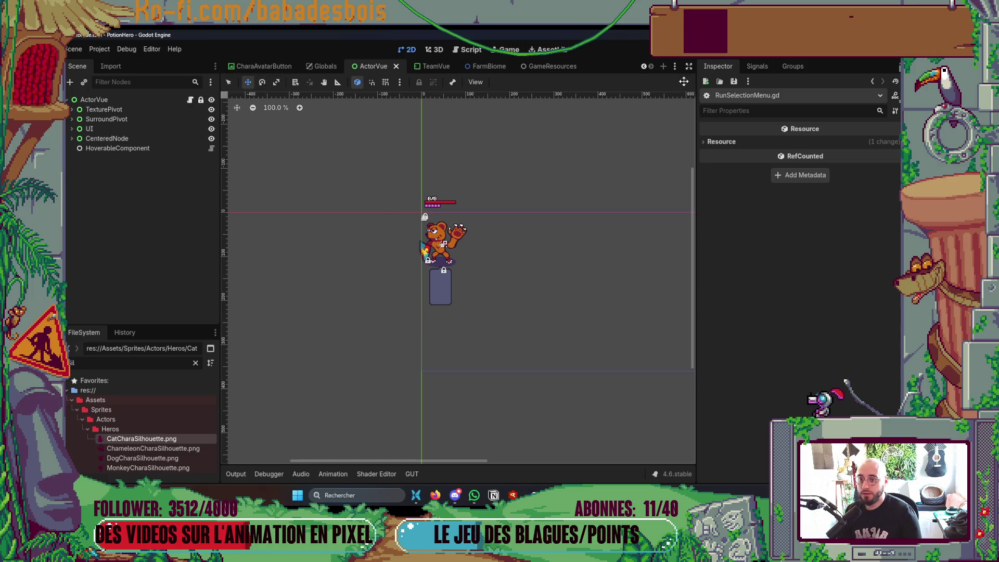
Step: Close the FarmBiome and TeamVue scene tabs
click(548, 66)
click(567, 67)
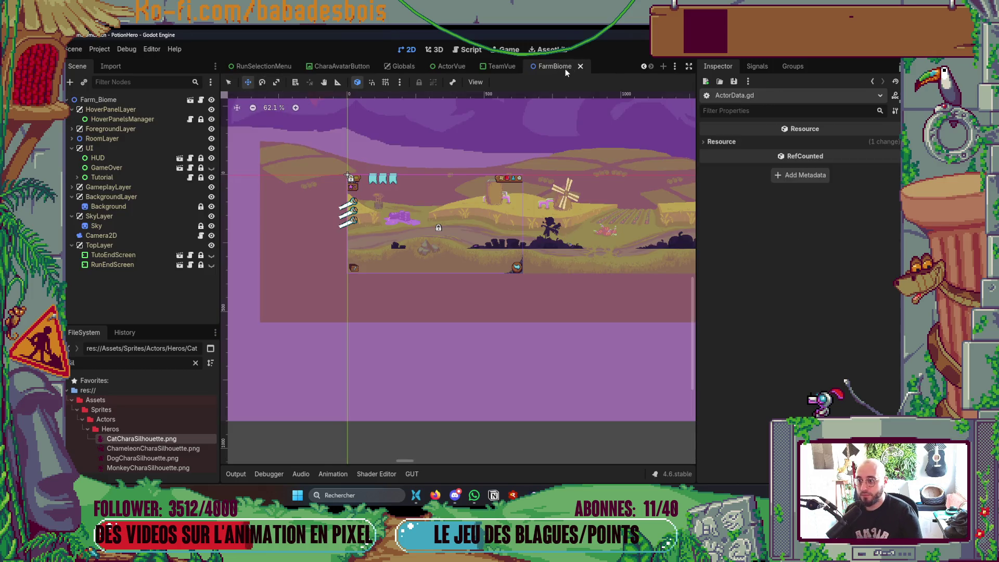
click(579, 67)
click(596, 66)
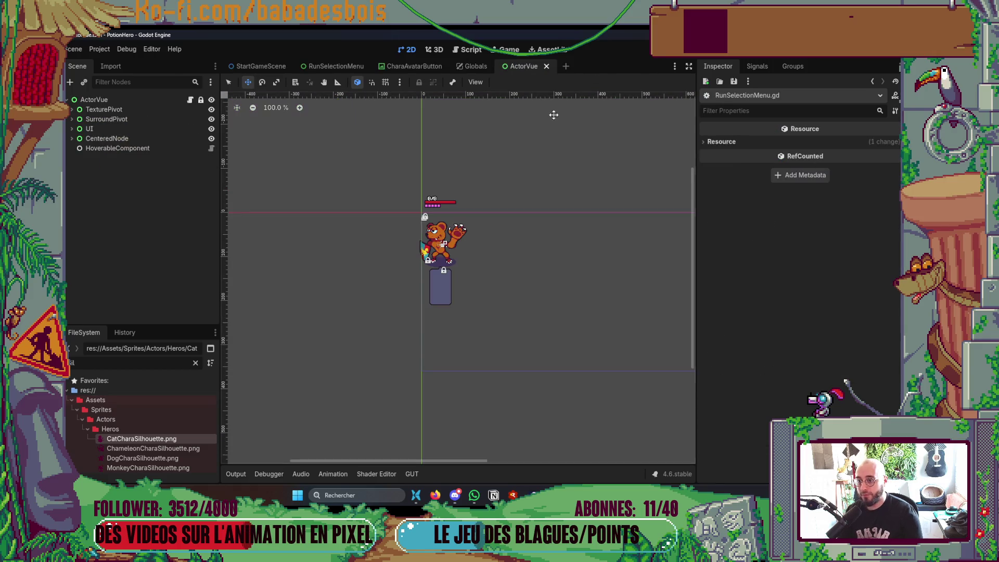
Step: Open the RunSelectionMenu.gd script and review its MODE enum and exported container variables
key(ctrl+shift+o)
text(Cha)
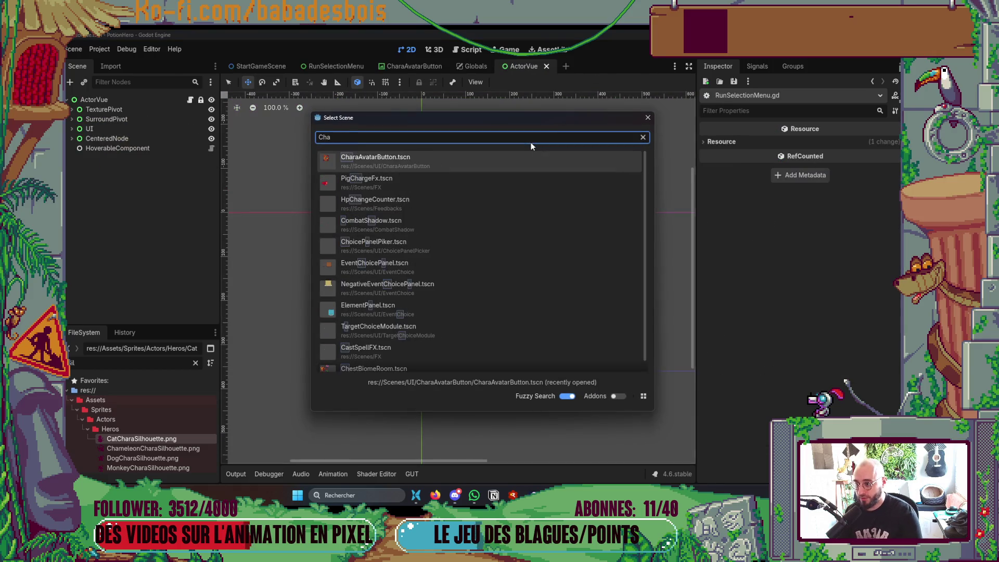
text(raSele)
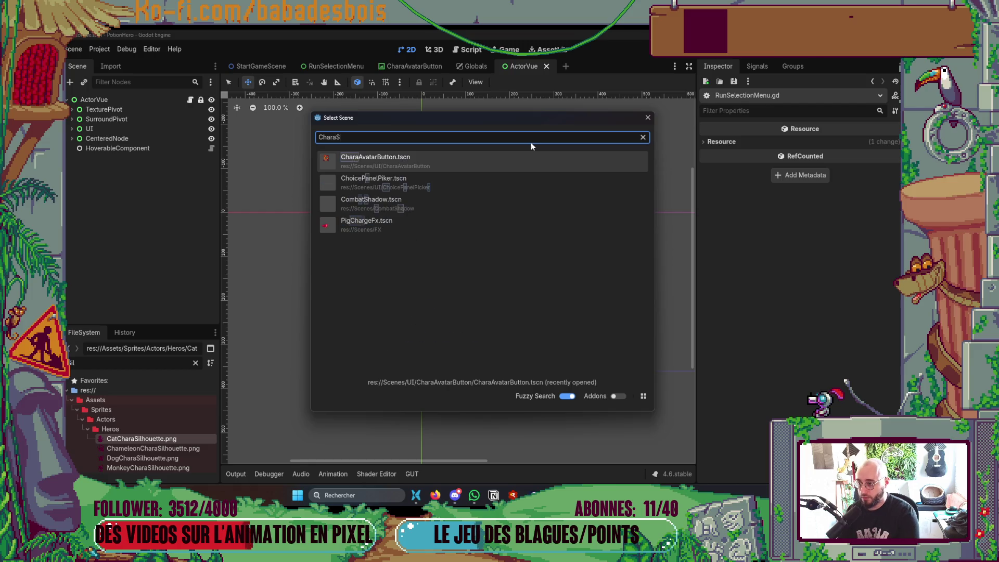
key(Escape)
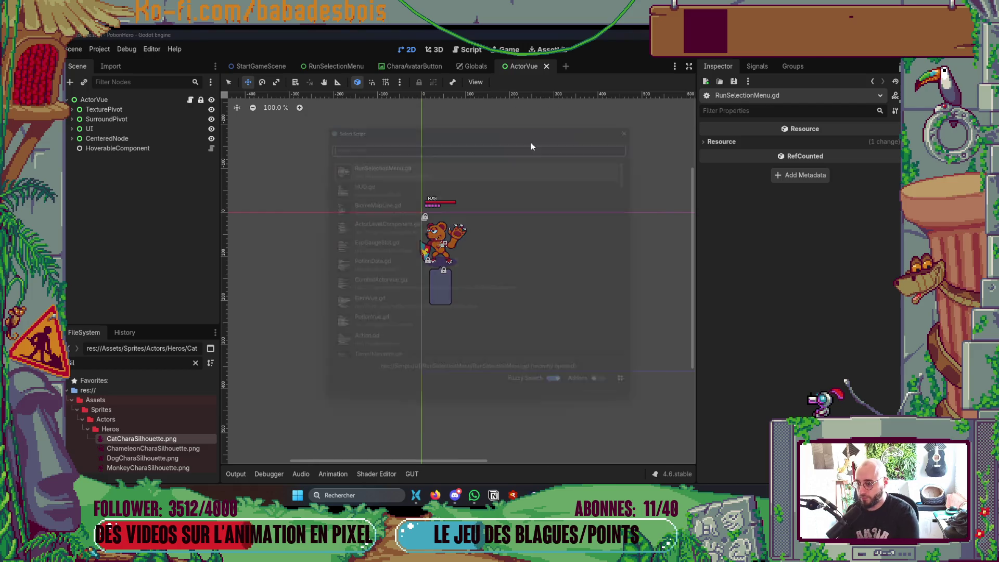
key(ctrl+alt+o)
text(RunSel)
key(Return)
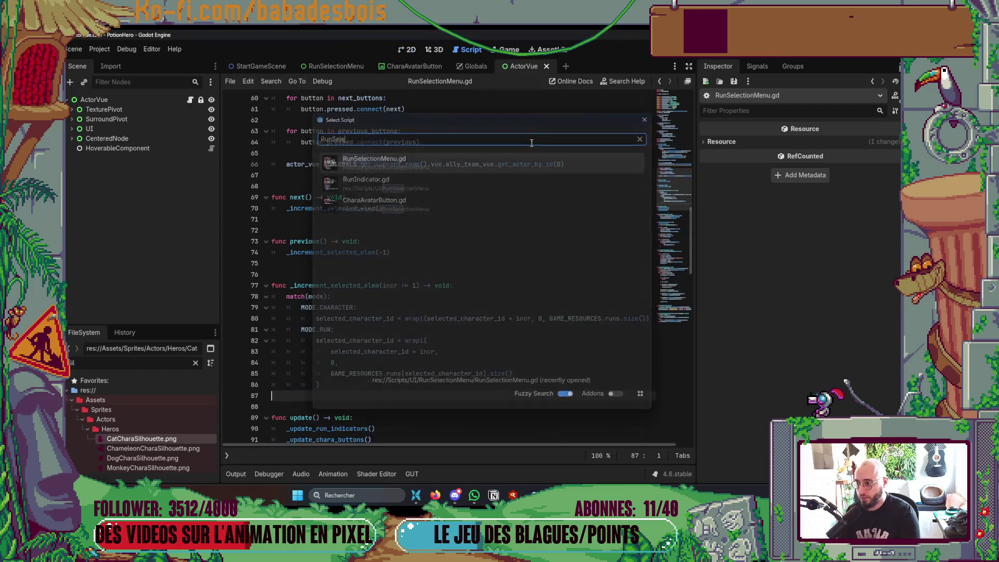
scroll(608, 342, up, 15)
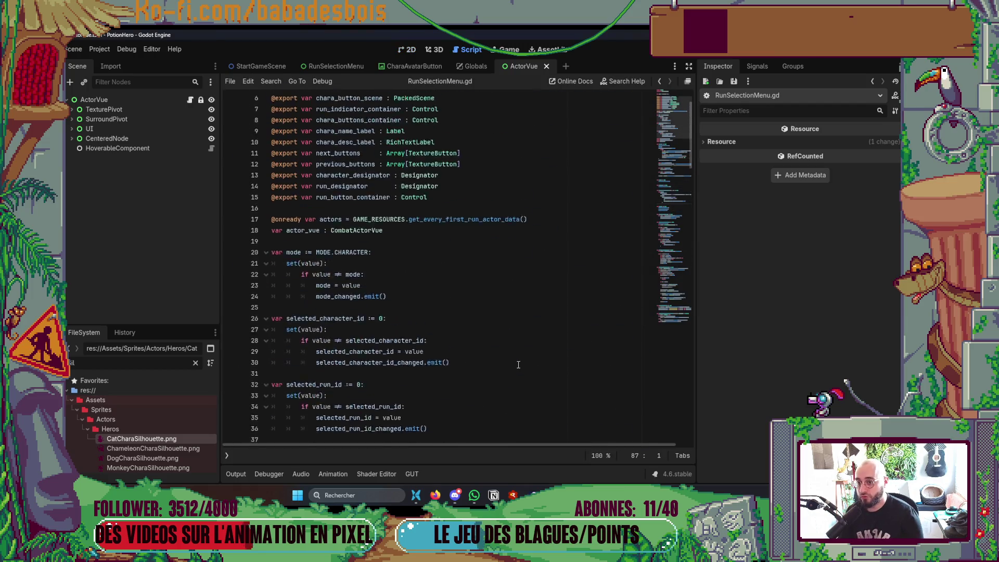
click(342, 132)
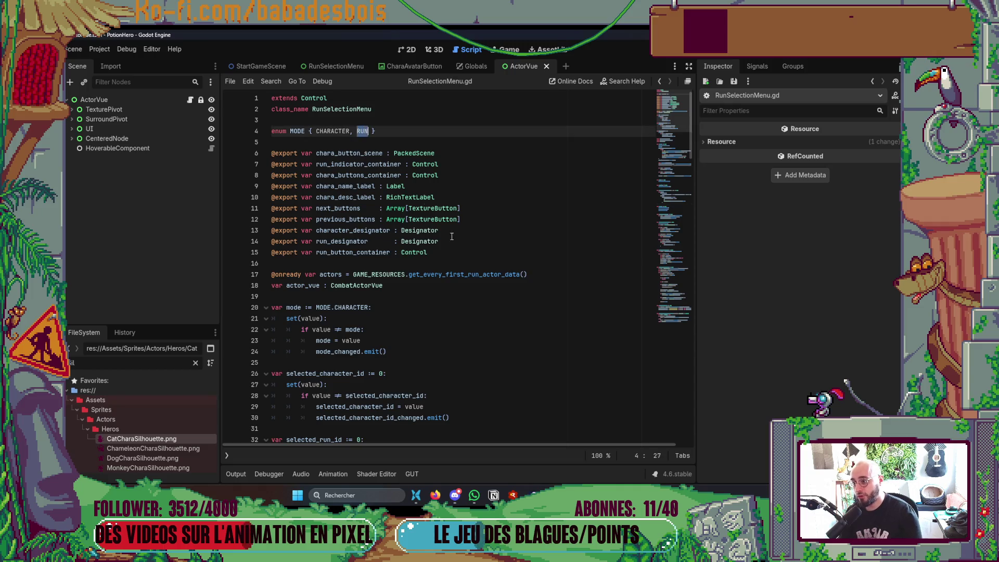
click(364, 252)
Step: Return to the RunSelectionMenu scene in 2D view and inspect the Content node's children
click(409, 50)
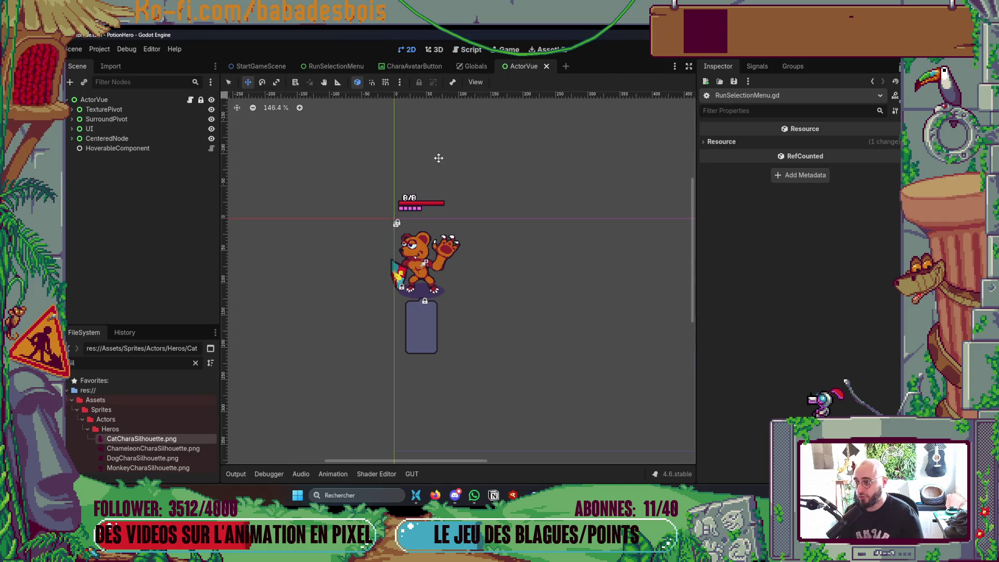
click(335, 66)
click(78, 129)
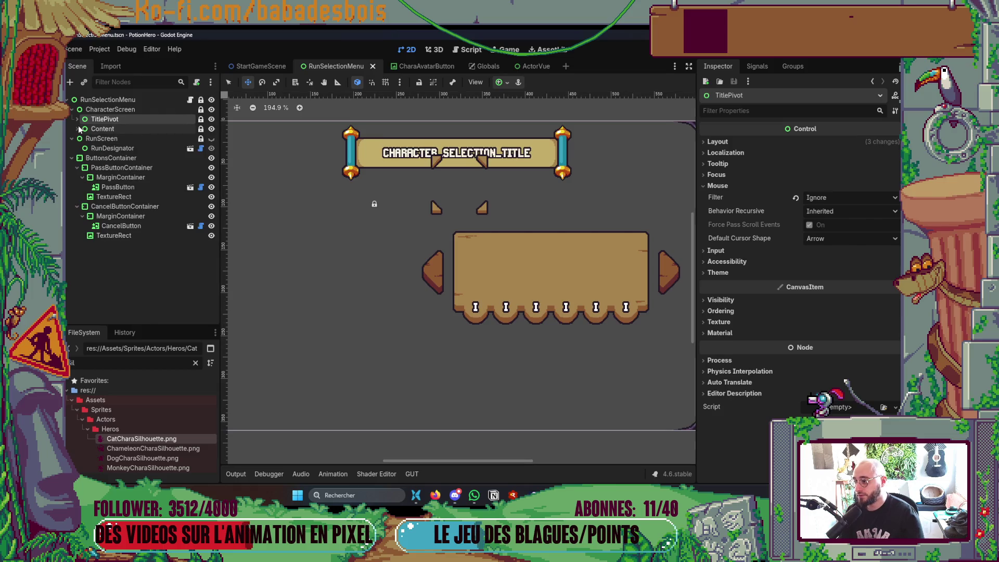
click(77, 129)
click(125, 139)
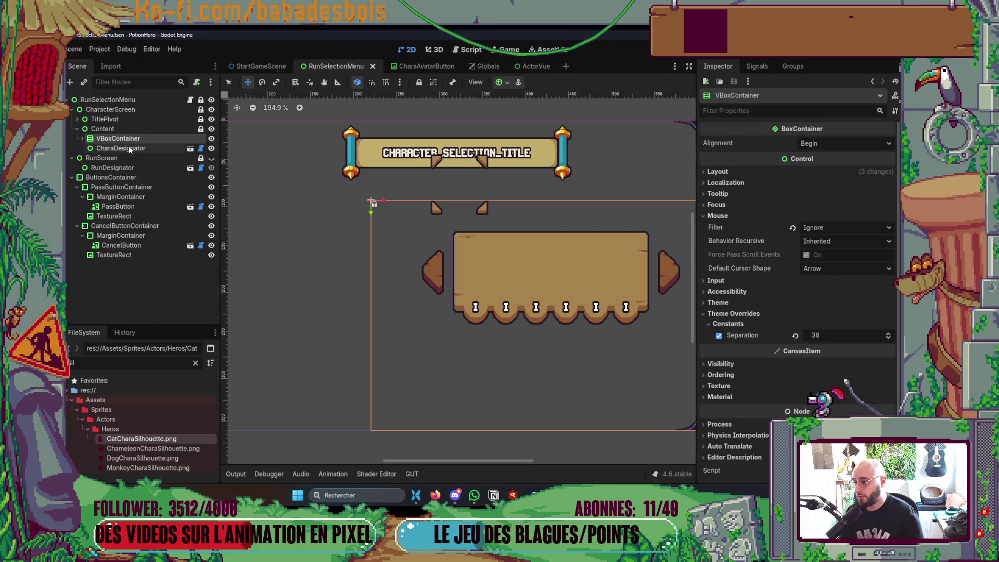
click(103, 128)
click(78, 129)
Step: Collapse CharacterScreen, RunScreen and ButtonsContainer, hide CharacterScreen, then bring up Miro
click(111, 109)
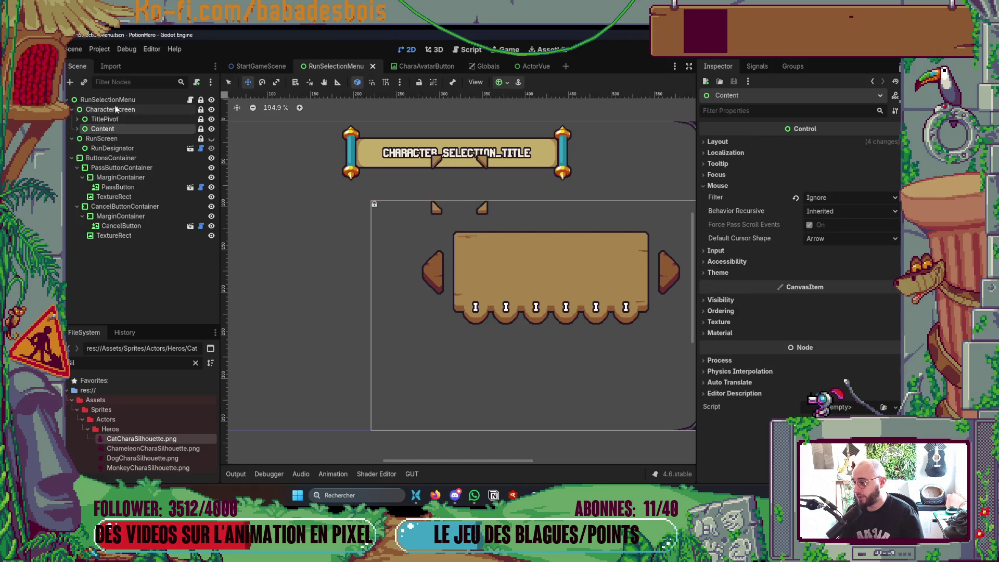
scroll(457, 236, down, 5)
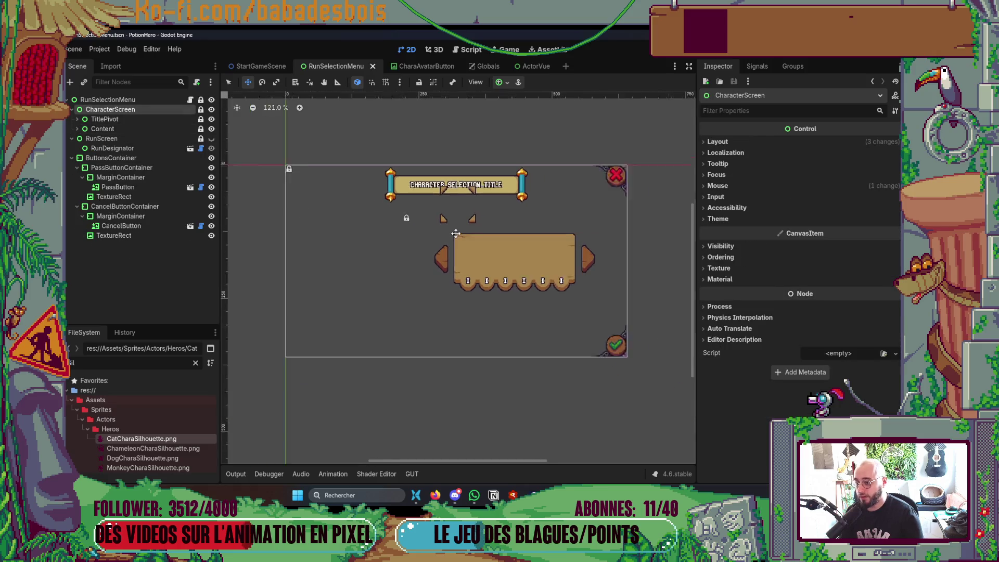
click(72, 109)
click(72, 119)
click(72, 129)
click(156, 120)
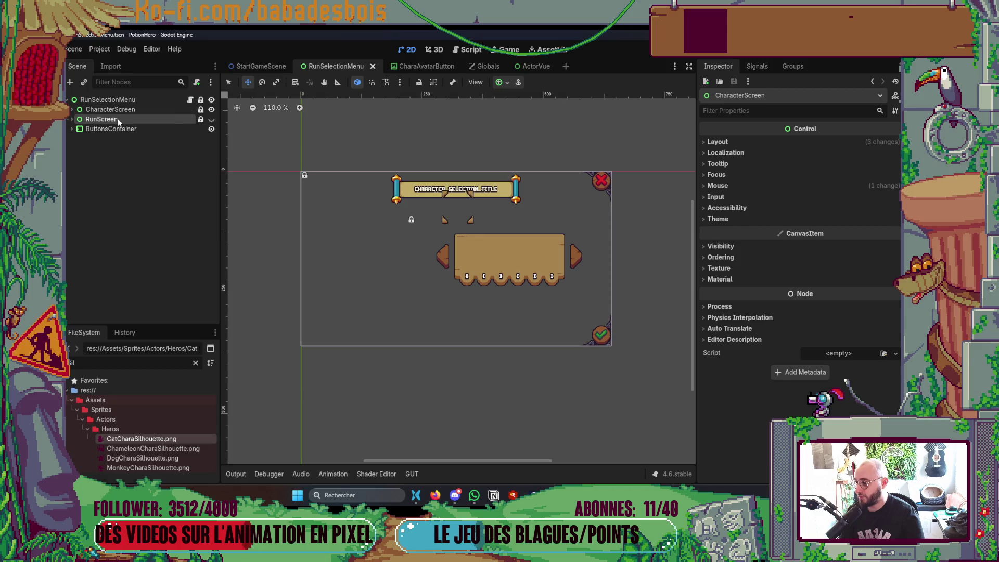
click(211, 110)
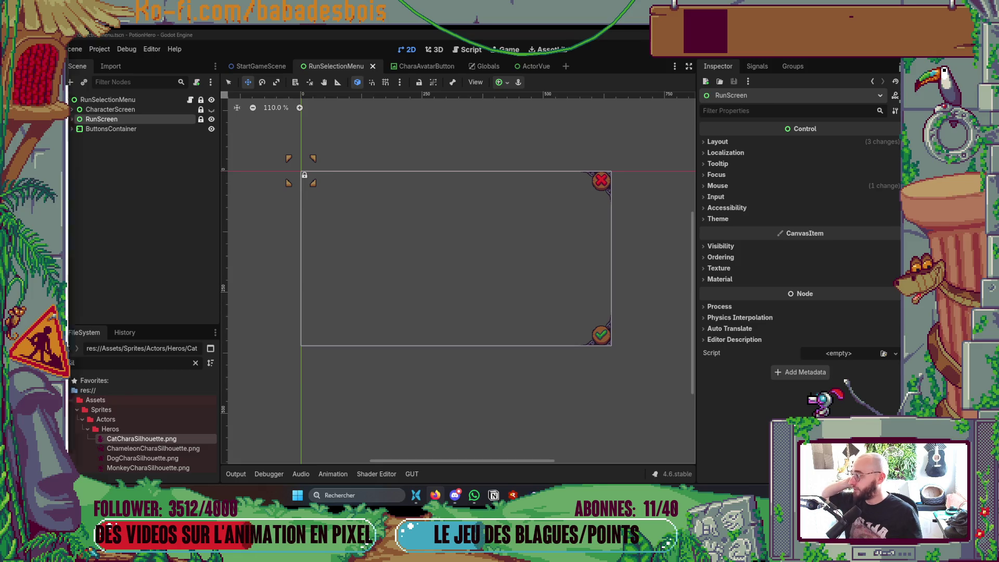
key(alt+Tab)
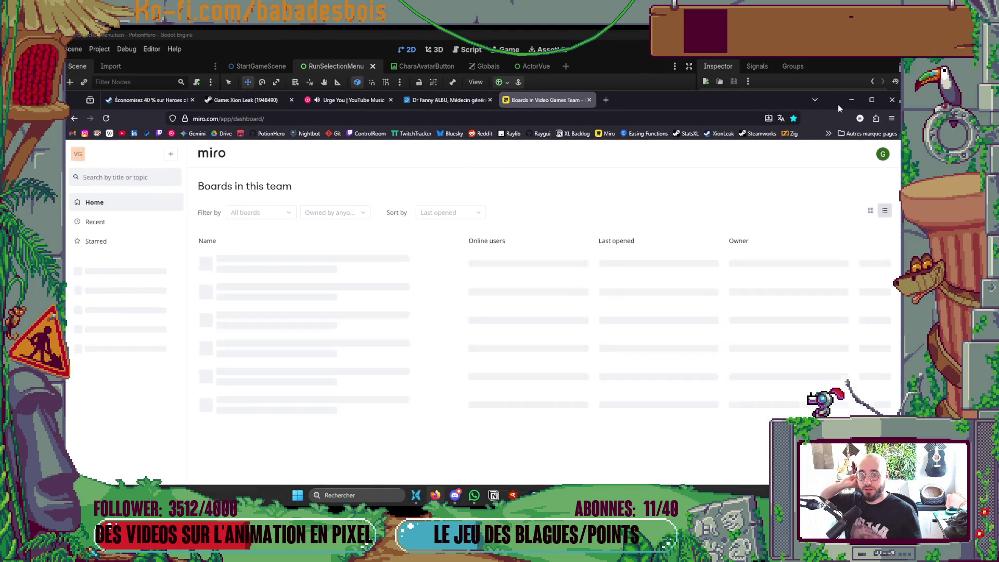
click(851, 99)
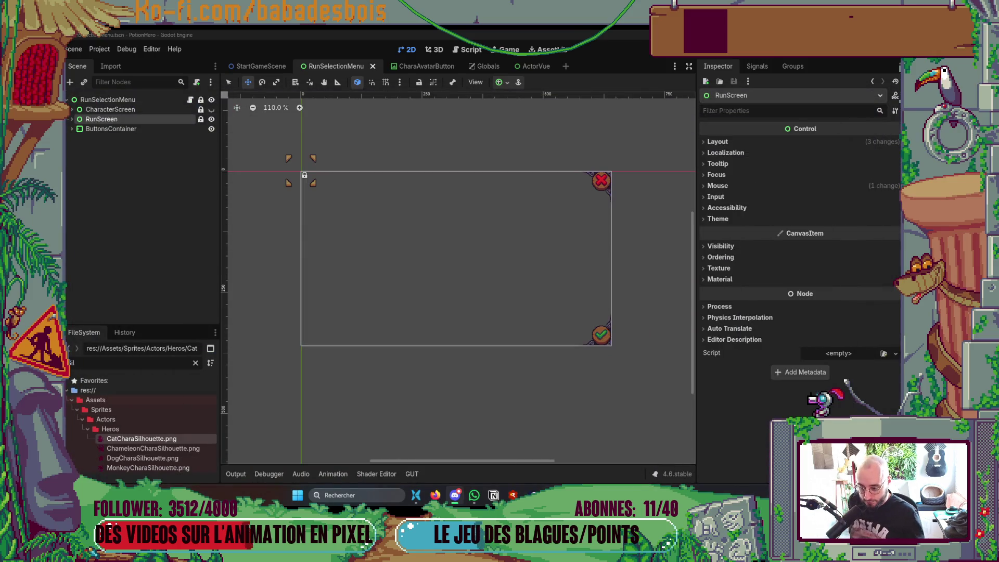
Step: Maximise the browser, open the Potion Hero - UI & Prototype board and centre the selection mockups
click(435, 495)
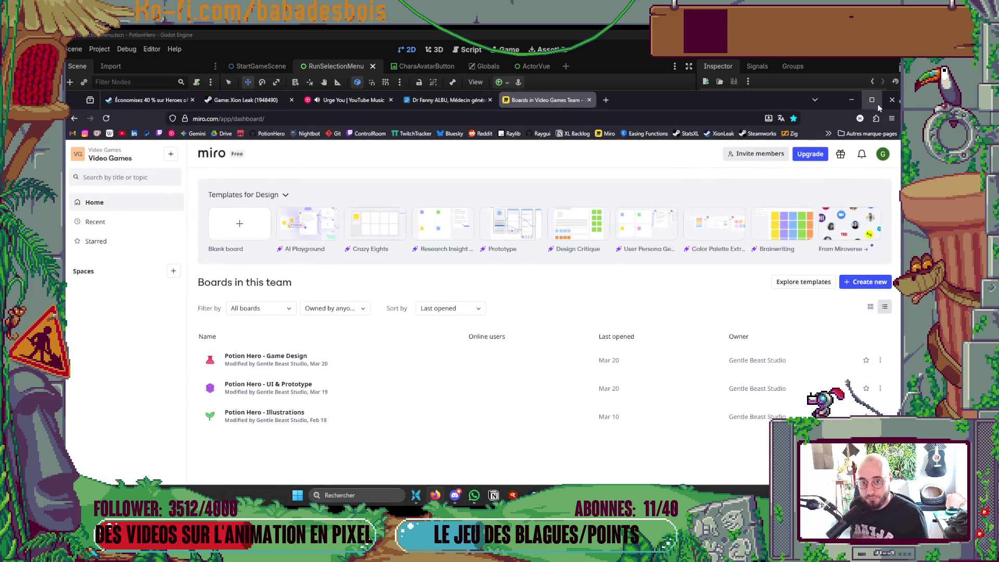
click(877, 105)
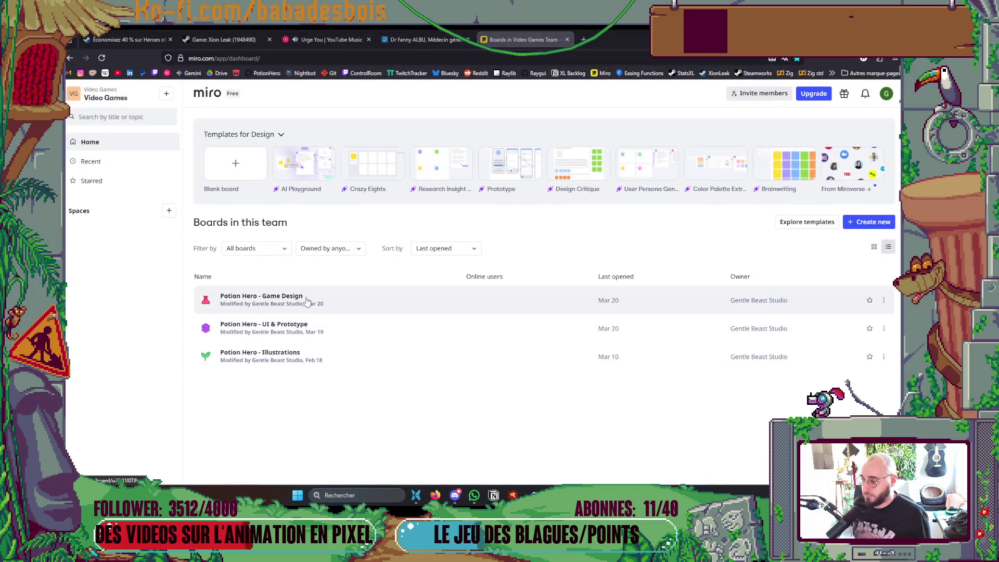
click(329, 335)
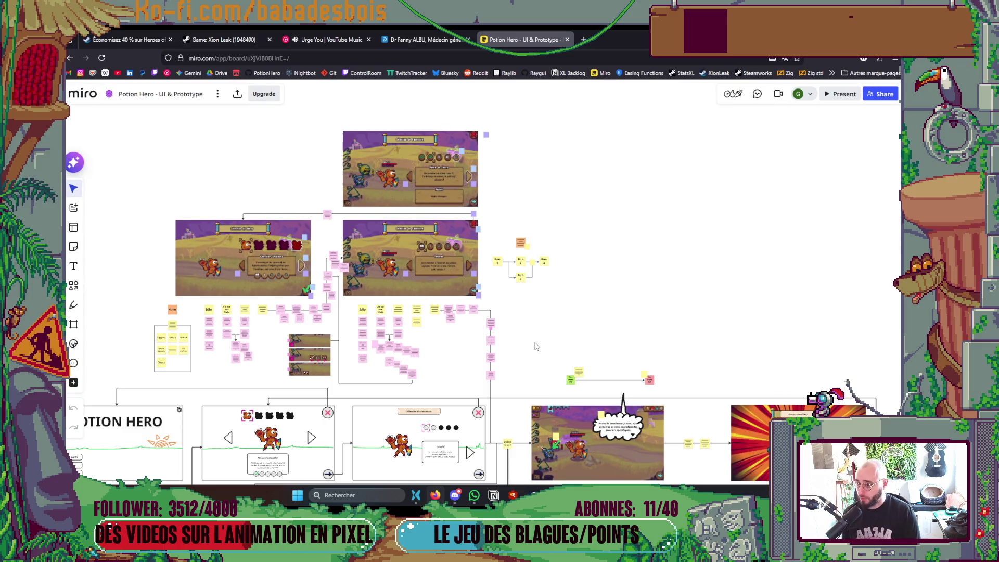
scroll(468, 333, up, 5)
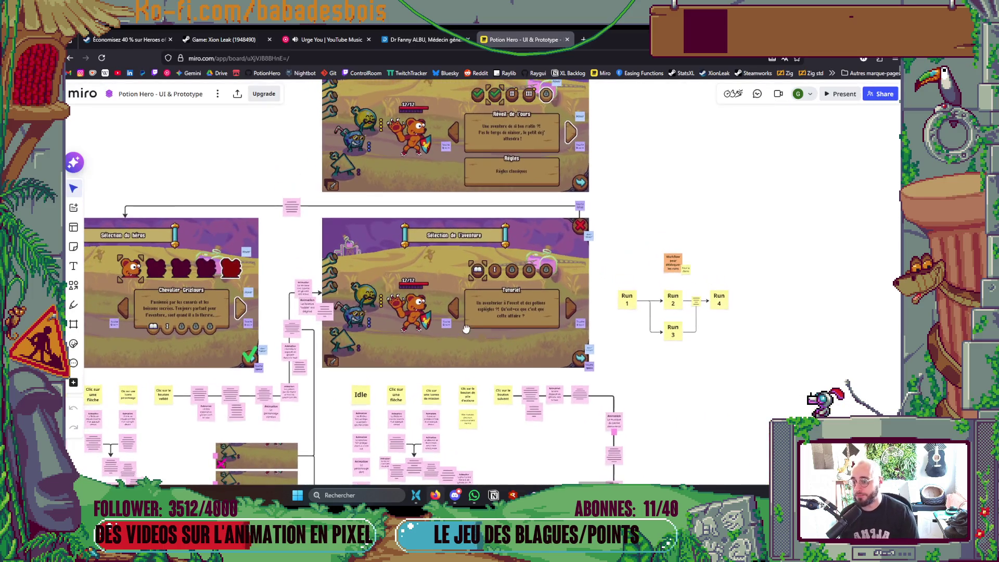
mouse_move(464, 325)
mouse_down()
mouse_move(539, 332)
mouse_move(574, 318)
mouse_up()
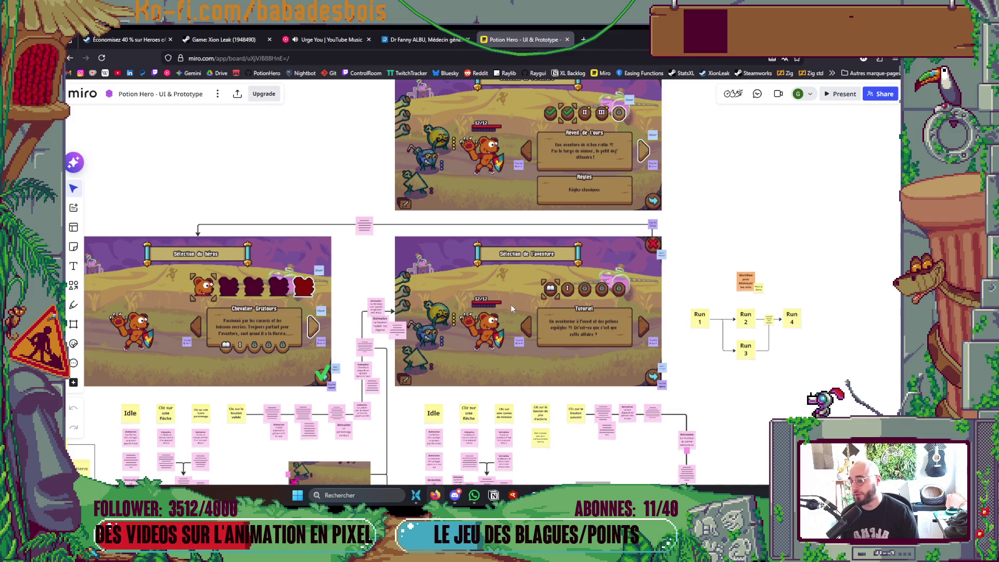
scroll(589, 376, up, 1)
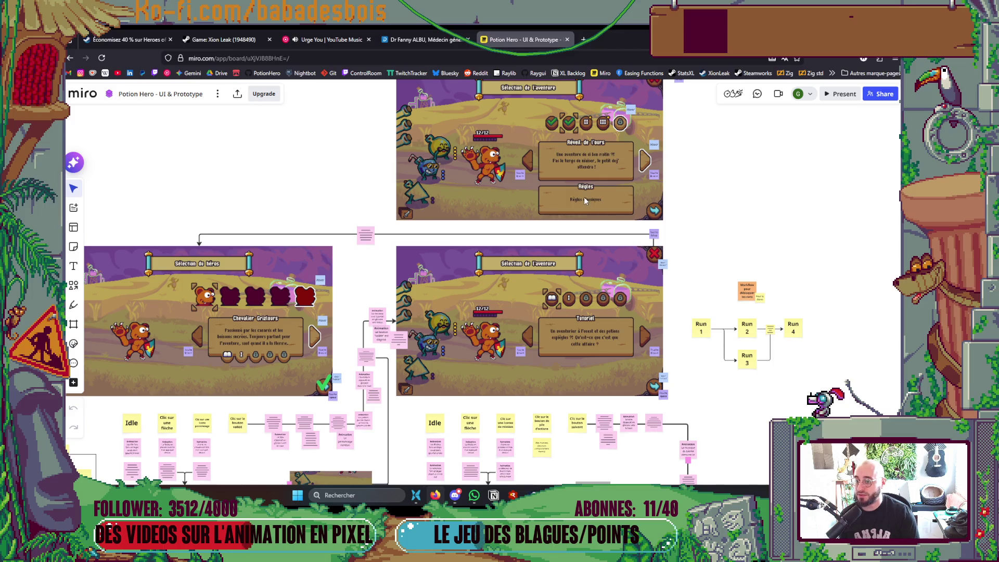
scroll(585, 204, up, 3)
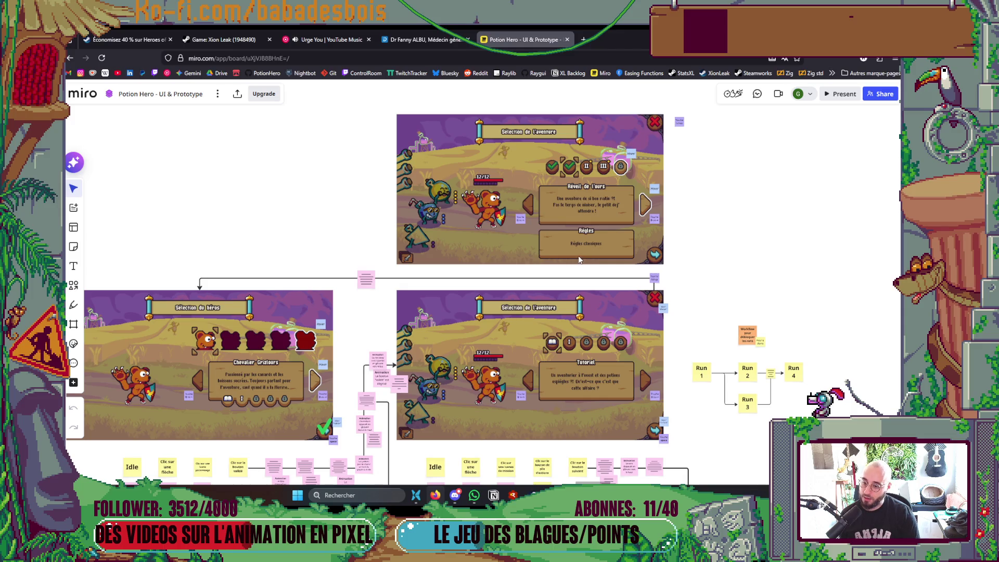
scroll(579, 312, down, 3)
ctrl+scroll(579, 357, up, 5)
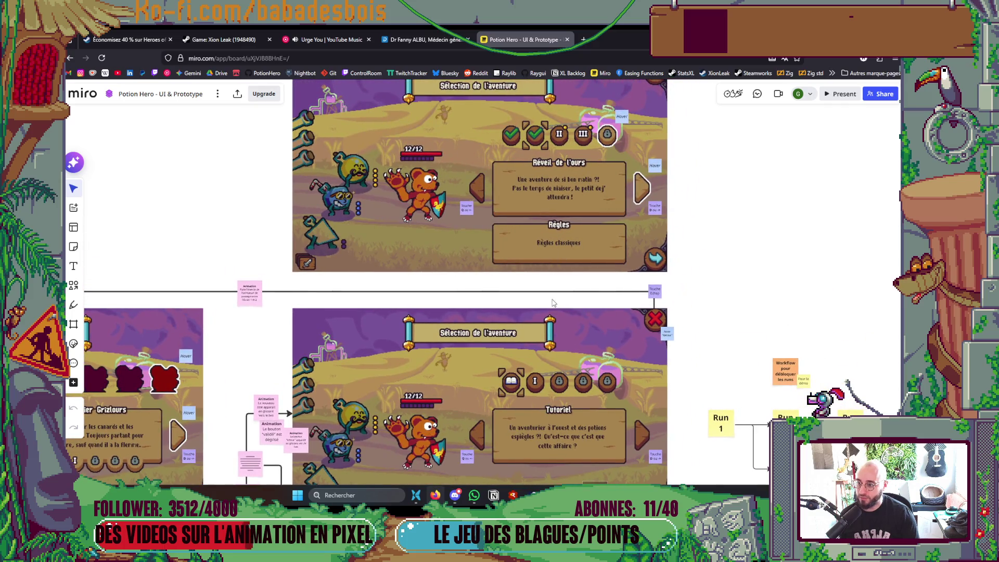
scroll(559, 341, down, 2)
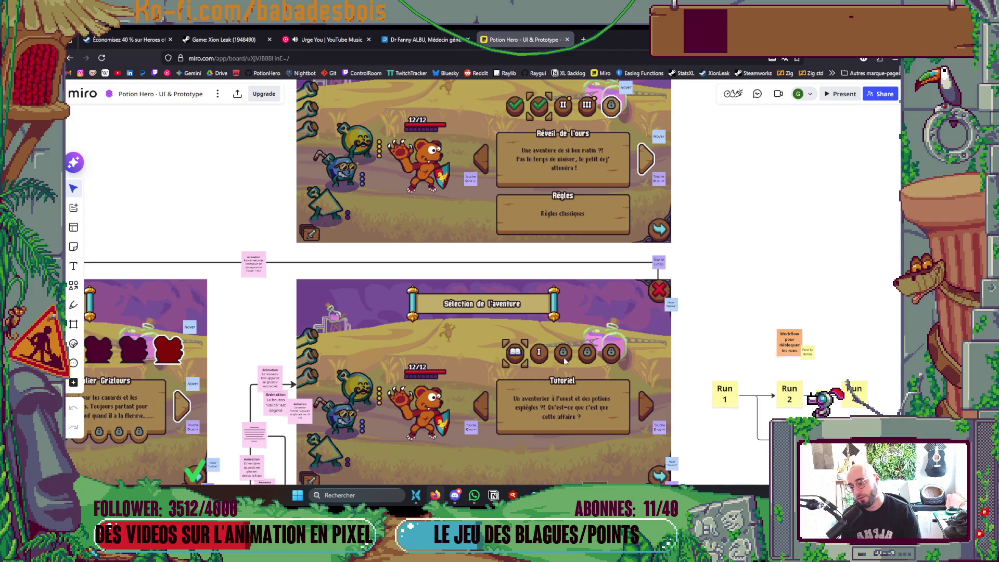
scroll(563, 351, down, 2)
scroll(557, 344, down, 2)
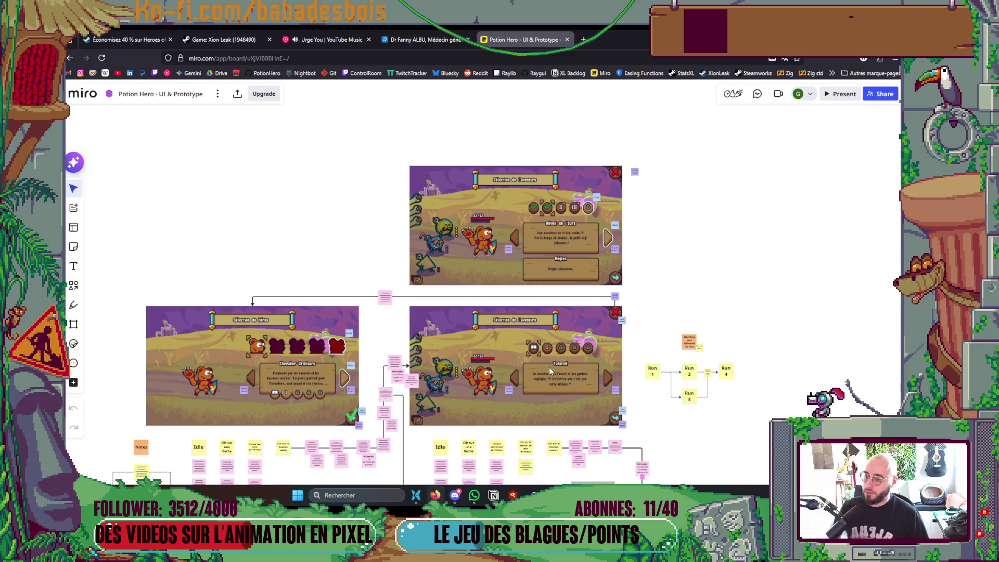
Step: Capture the run-selection mockups region as an image with Snipping Tool
key(super+shift+s)
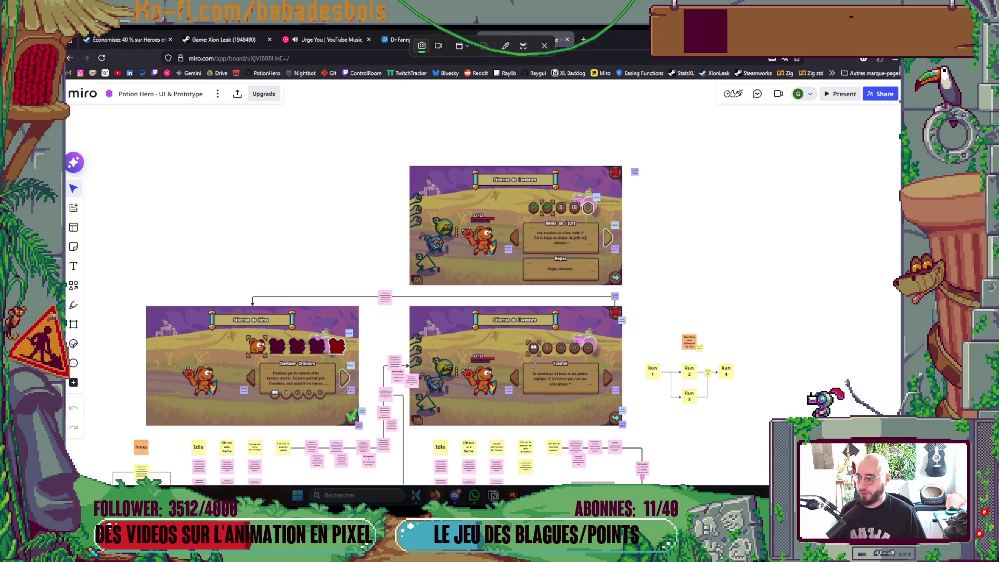
drag(409, 306, 622, 425)
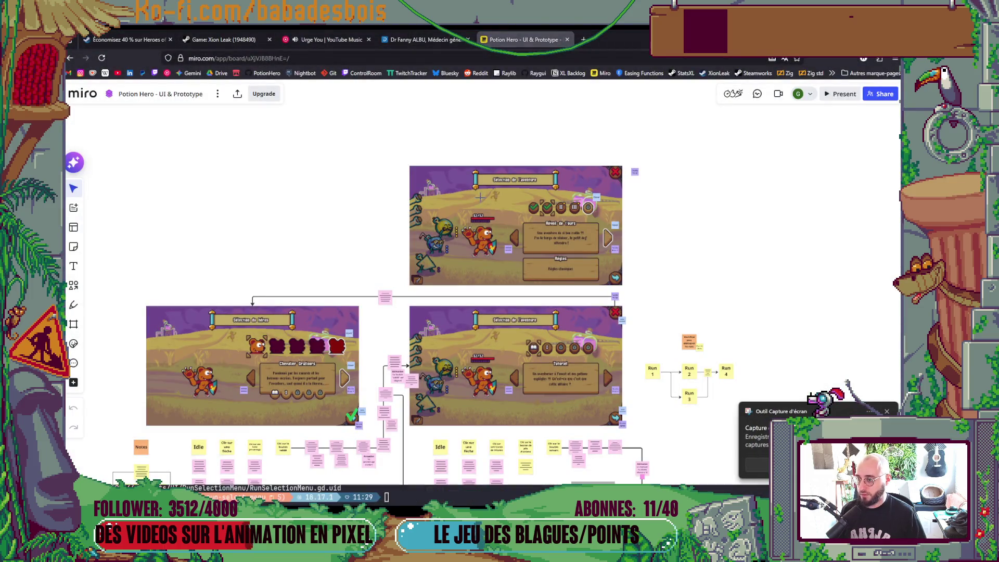
key(super+shift+s)
click(462, 46)
click(471, 60)
mouse_move(405, 158)
mouse_down()
mouse_move(536, 356)
mouse_move(636, 433)
mouse_up()
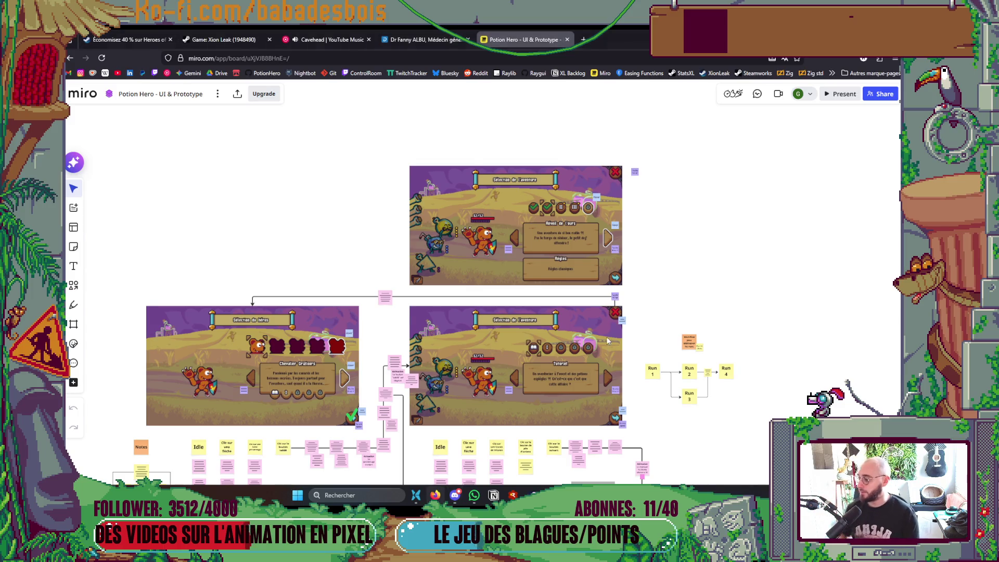
Step: Return to the RunSelectionMenu scene in Godot
scroll(608, 341, up, 5)
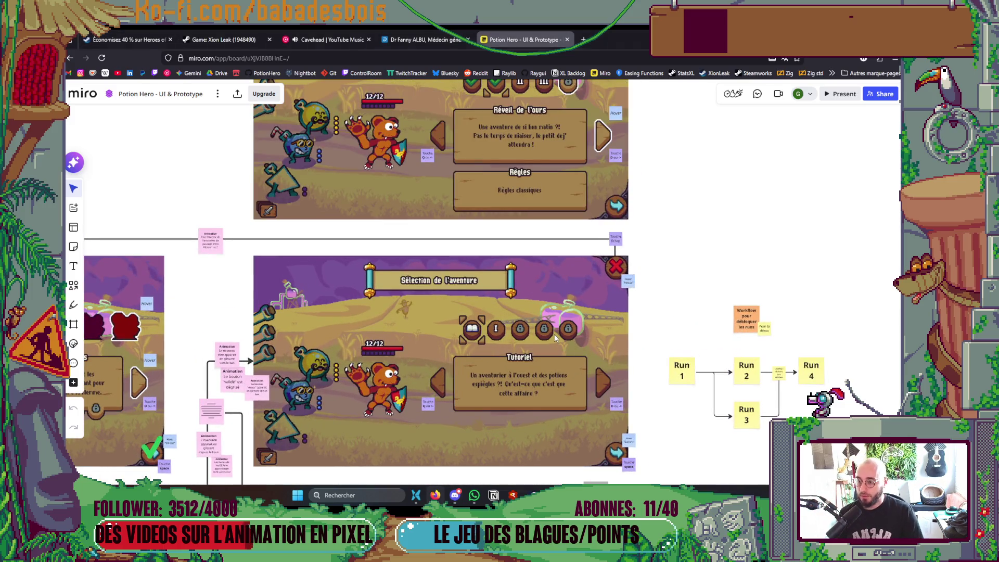
scroll(554, 332, down, 4)
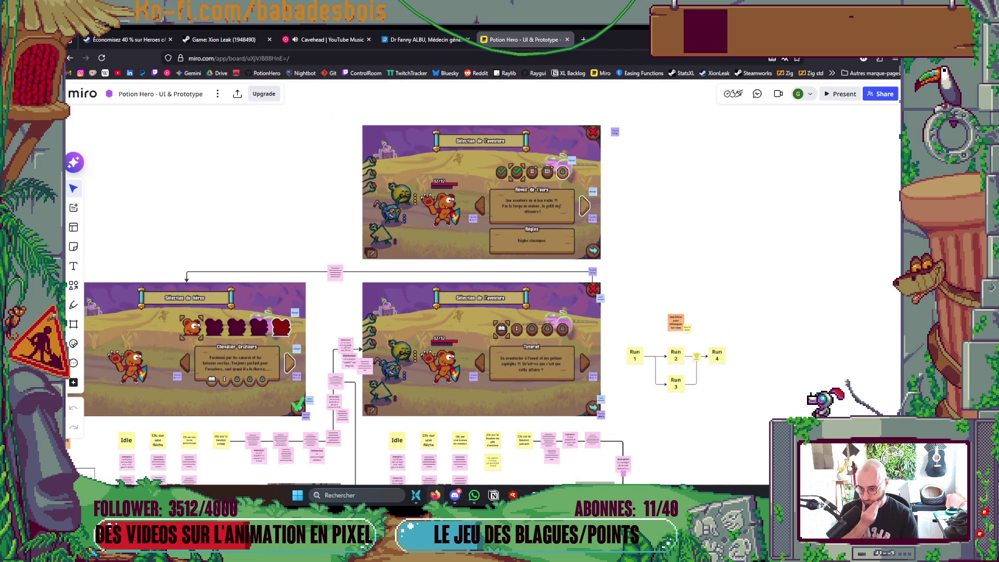
mouse_move(629, 495)
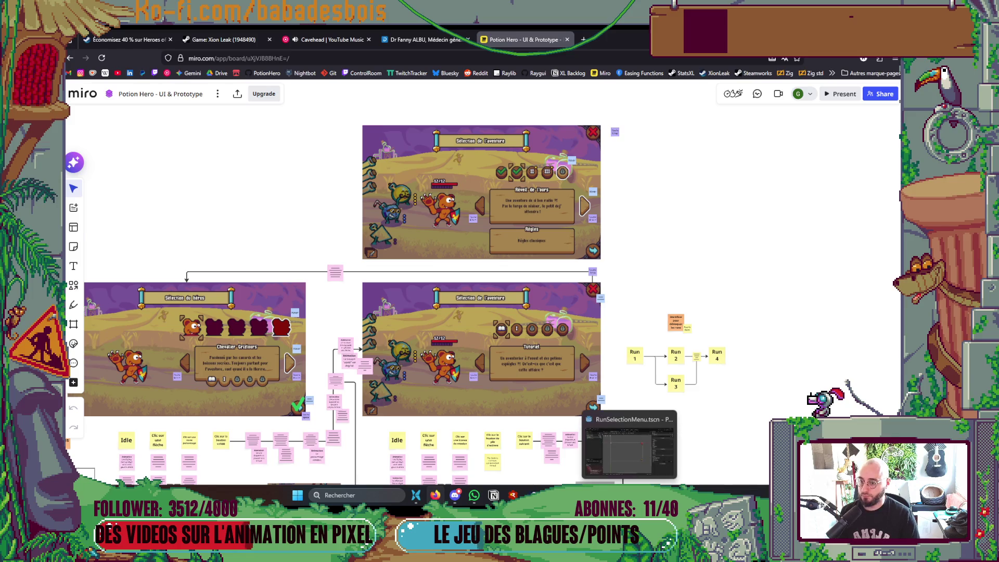
click(630, 448)
Step: Inspect CharacterScreen's TitlePivot and TitleContainer, briefly showing then re-hiding CharacterScreen
scroll(430, 245, up, 4)
scroll(439, 260, down, 3)
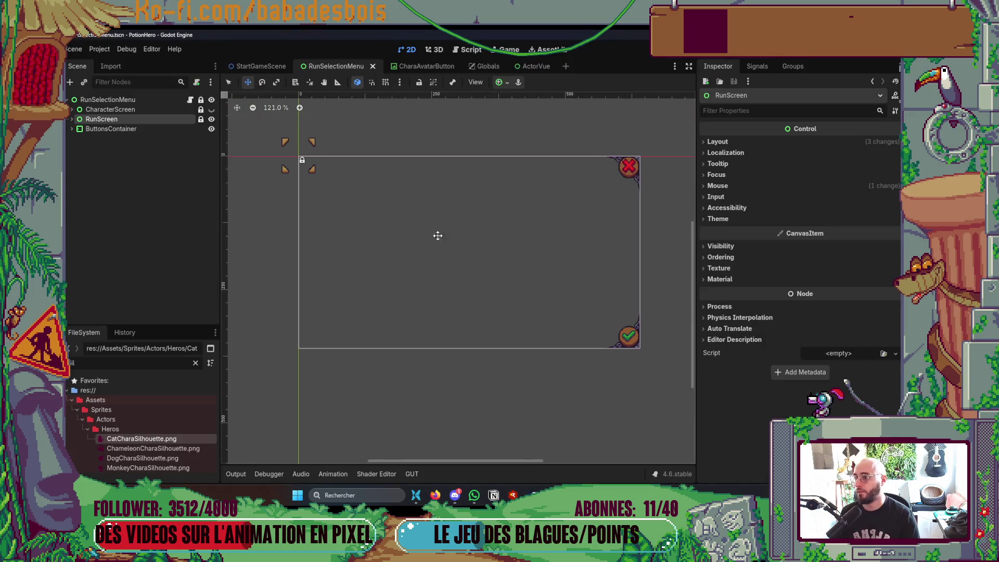
click(413, 65)
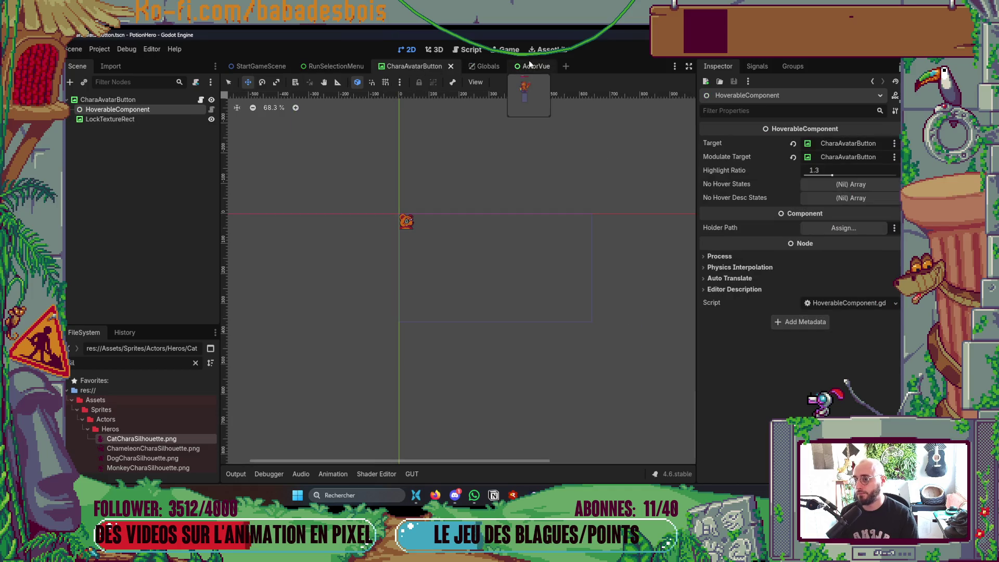
click(336, 66)
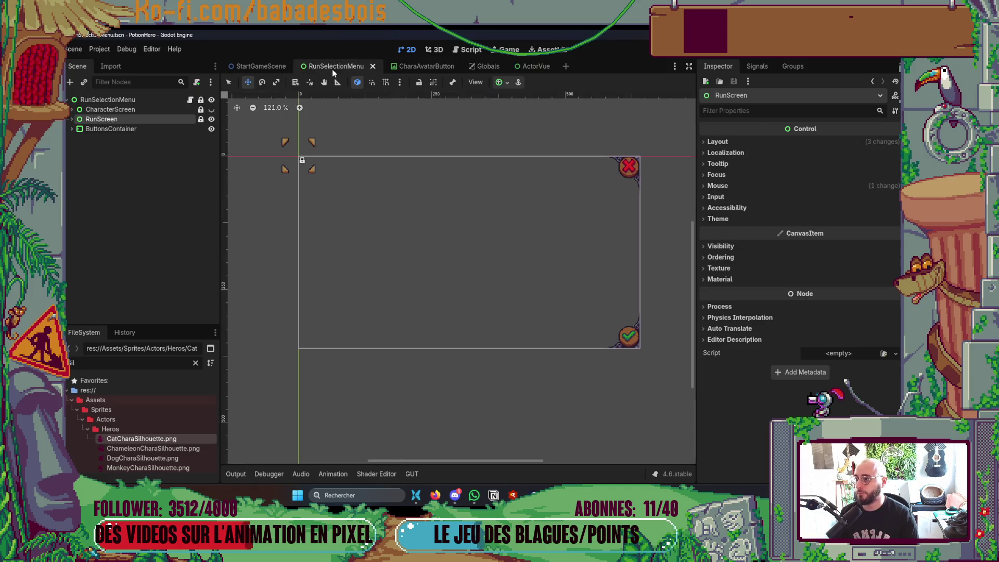
click(71, 110)
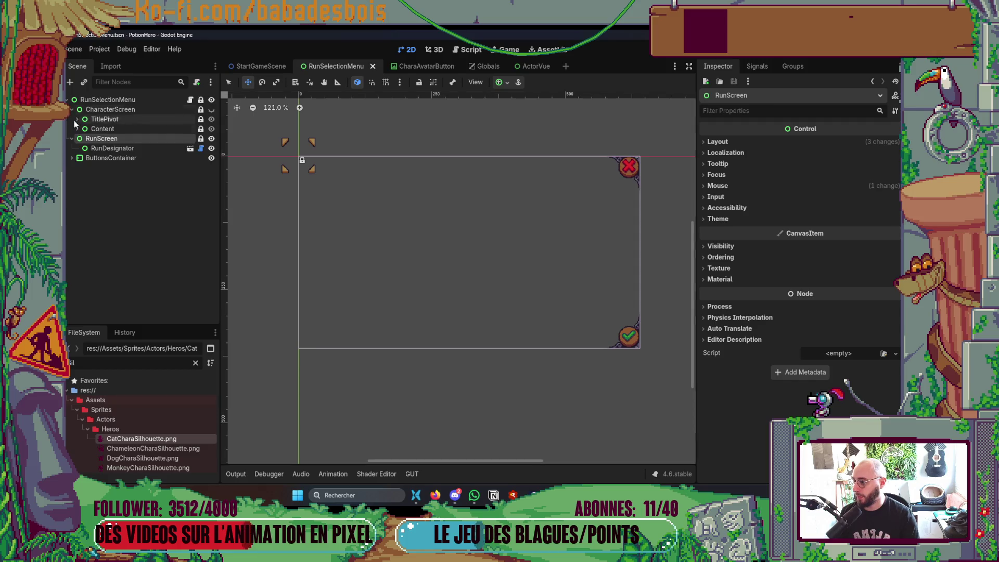
click(76, 119)
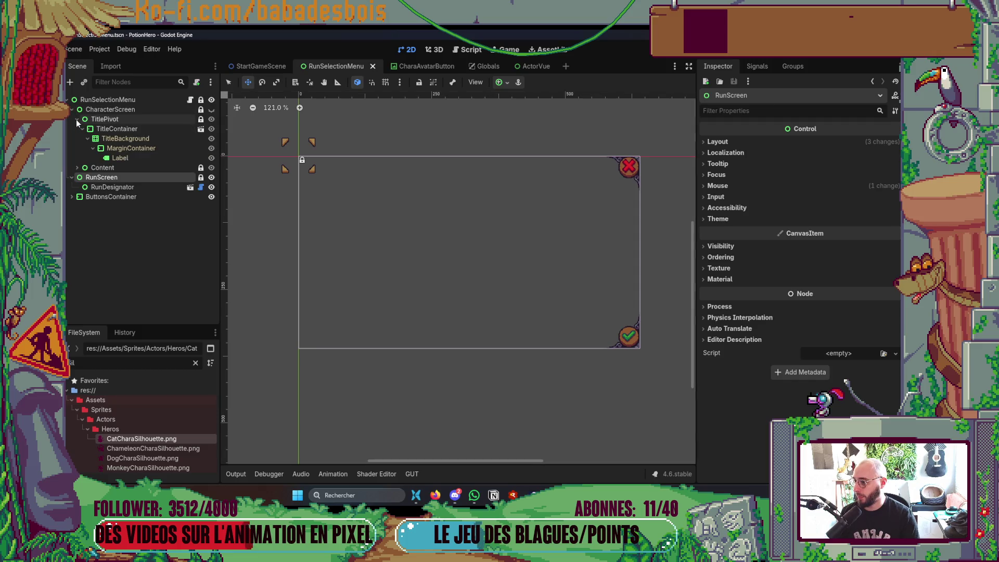
click(110, 129)
click(211, 110)
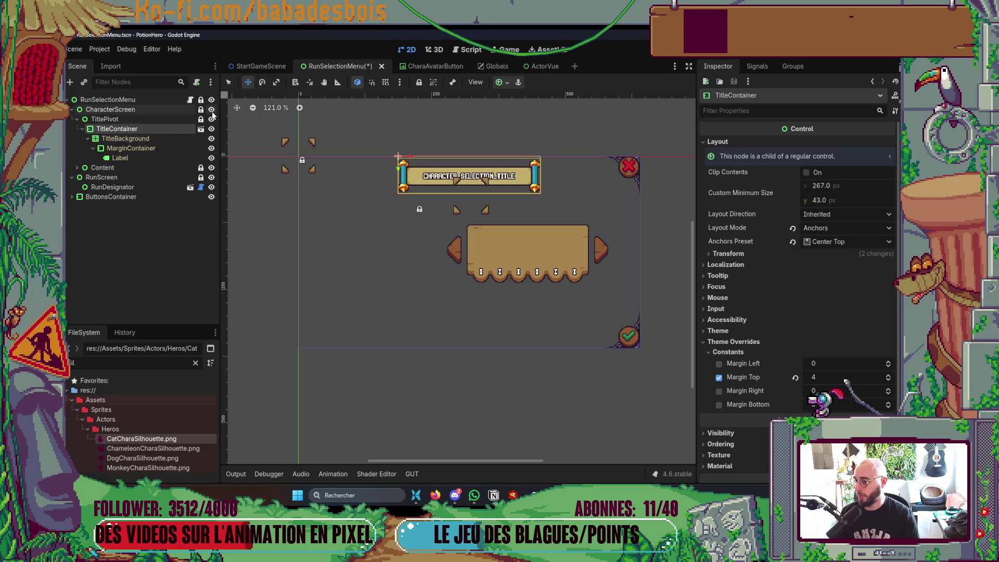
click(211, 110)
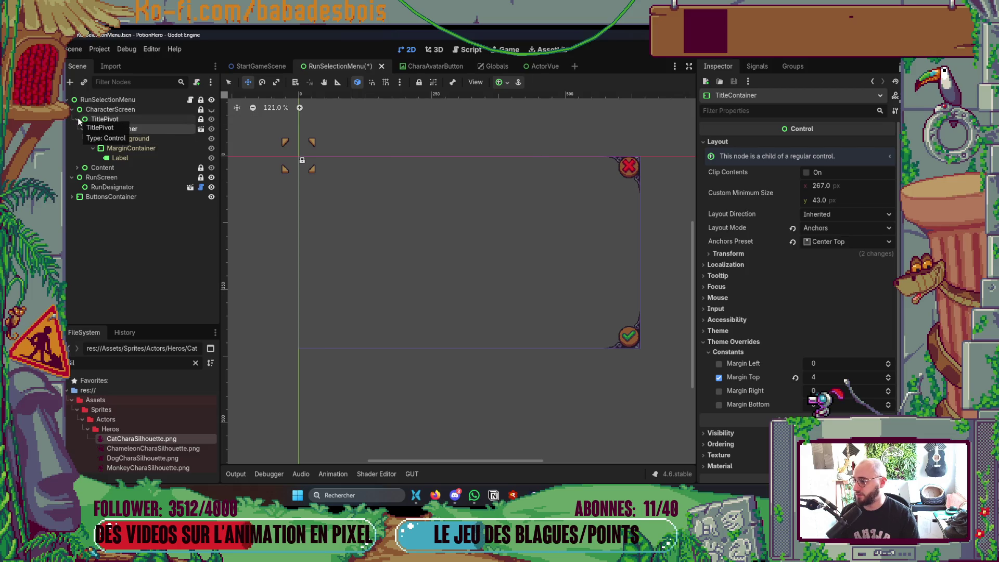
click(77, 120)
Step: Duplicate TitlePivot, move the copy under RunScreen and name it TitlePivot
click(95, 121)
key(ctrl+d)
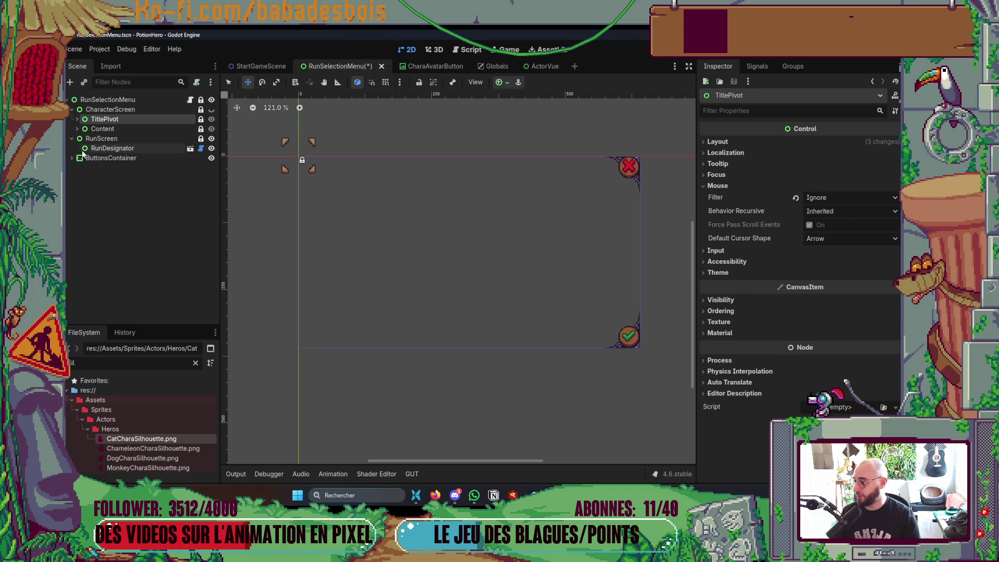
mouse_move(91, 130)
mouse_down()
mouse_move(99, 152)
mouse_move(136, 162)
mouse_up()
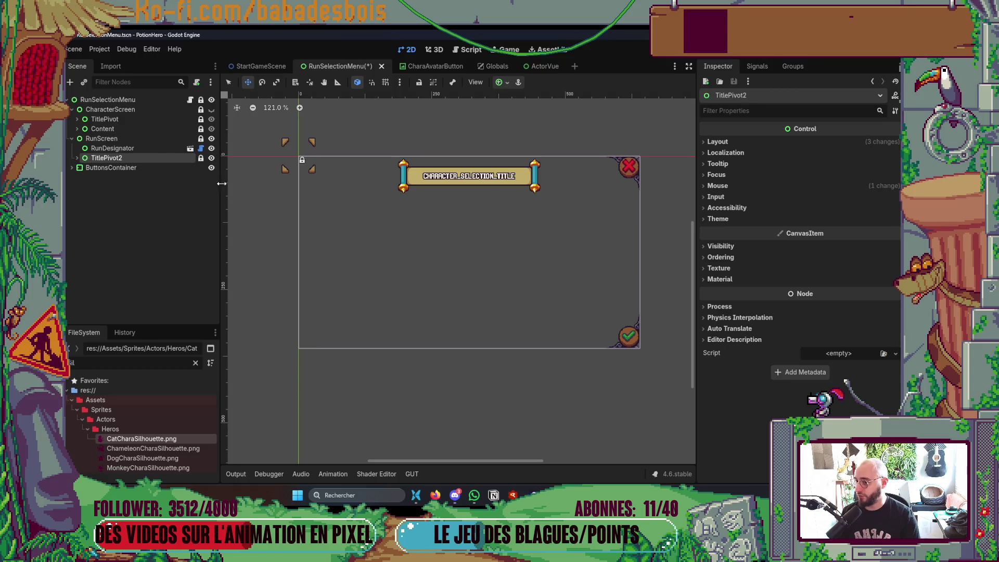
scroll(495, 187, up, 3)
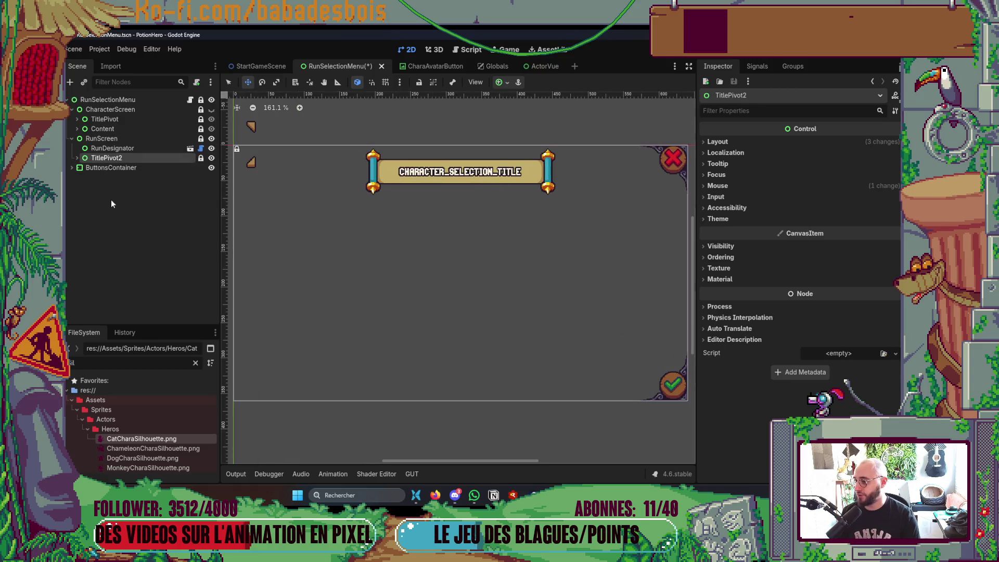
click(135, 158)
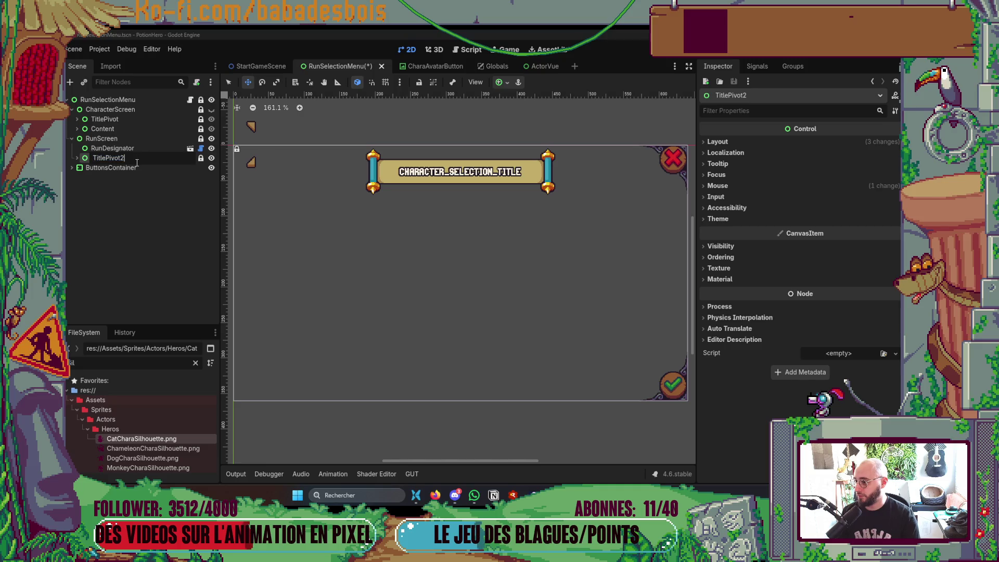
key(Return)
Step: Change the copied title Label's text from CHARACTER to RUN, giving RUN_SELECTION_TITLE
click(77, 158)
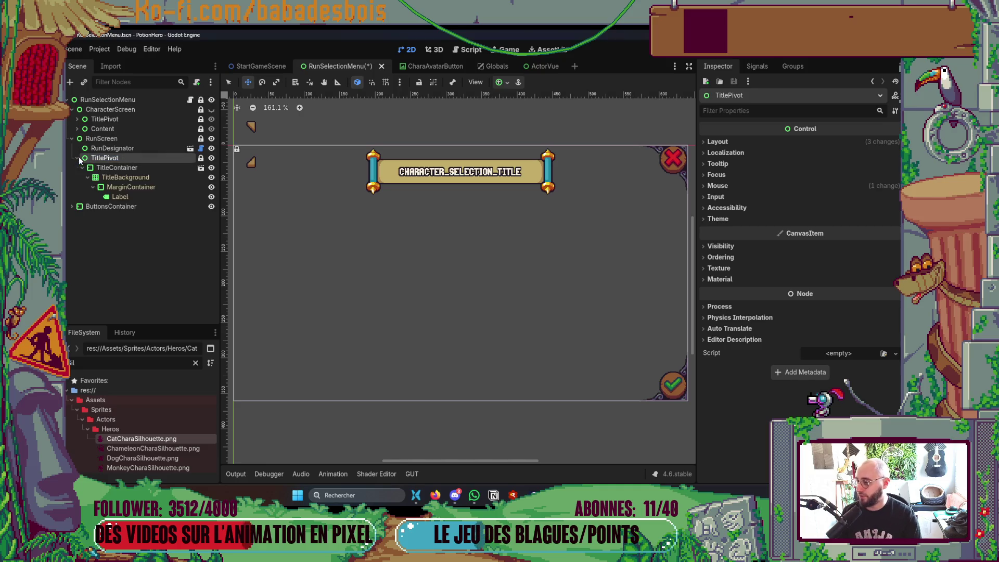
click(129, 172)
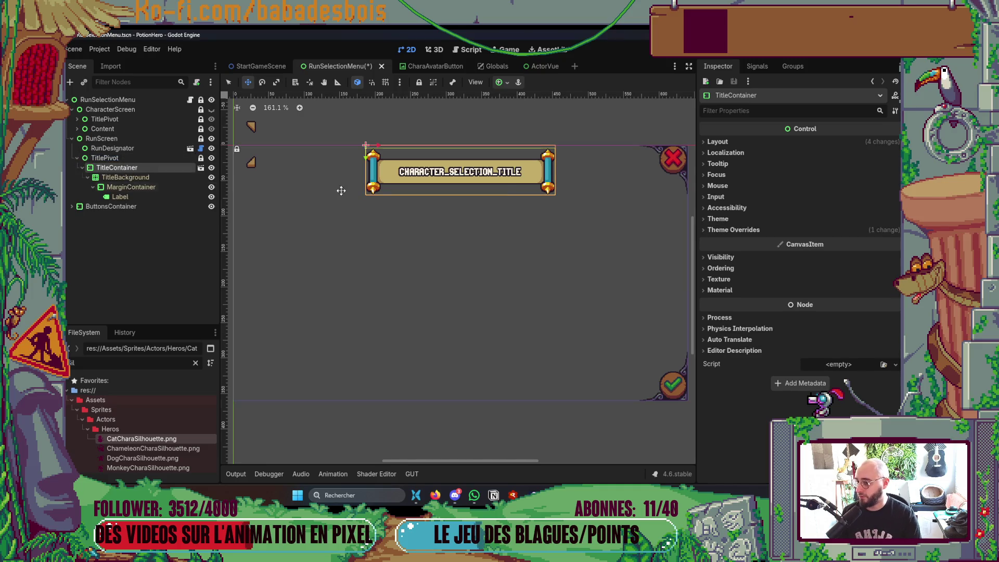
click(134, 196)
drag(740, 157, 801, 157)
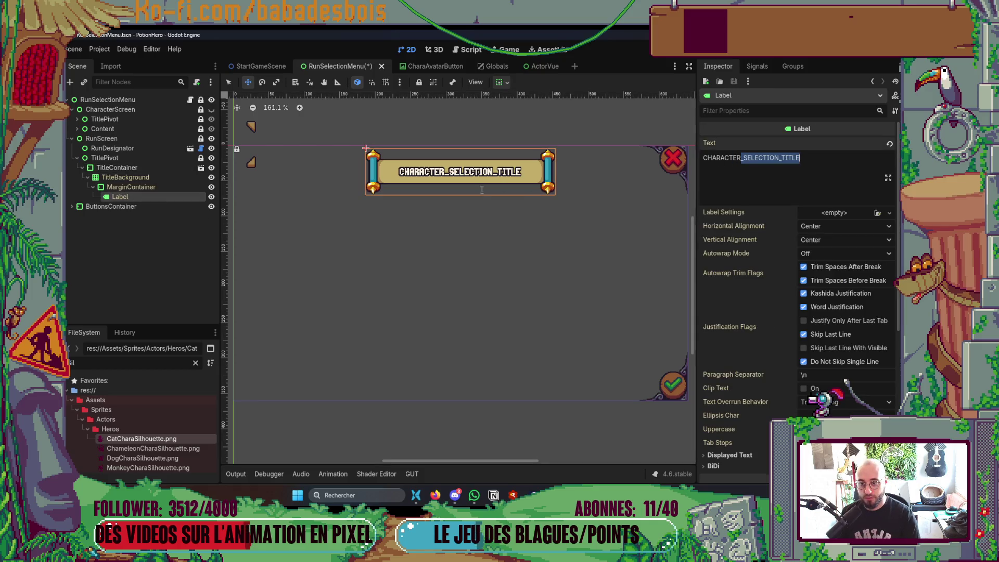
key(Left)
key(ctrl+shift+Left)
text(RU)
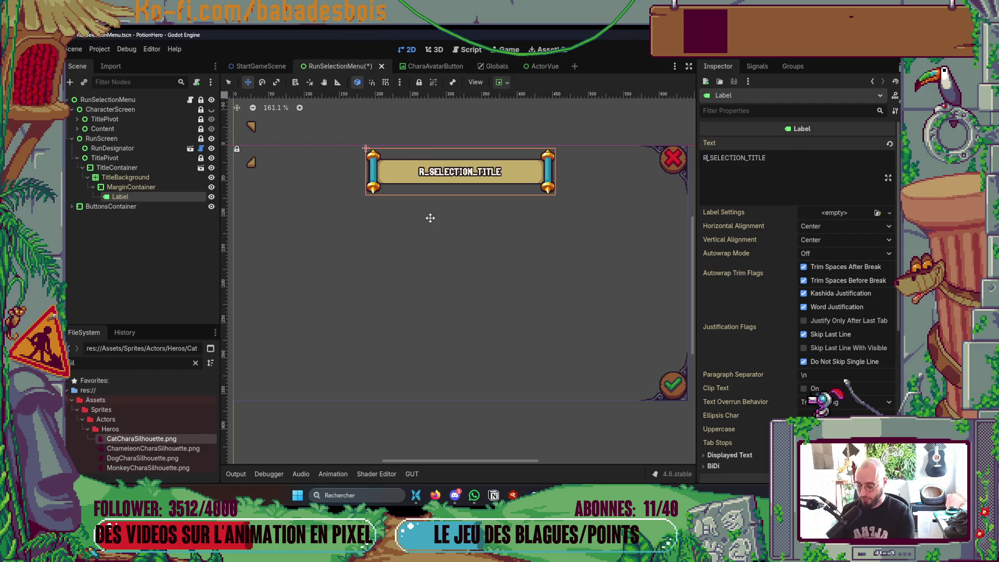
text(N)
scroll(378, 151, down, 4)
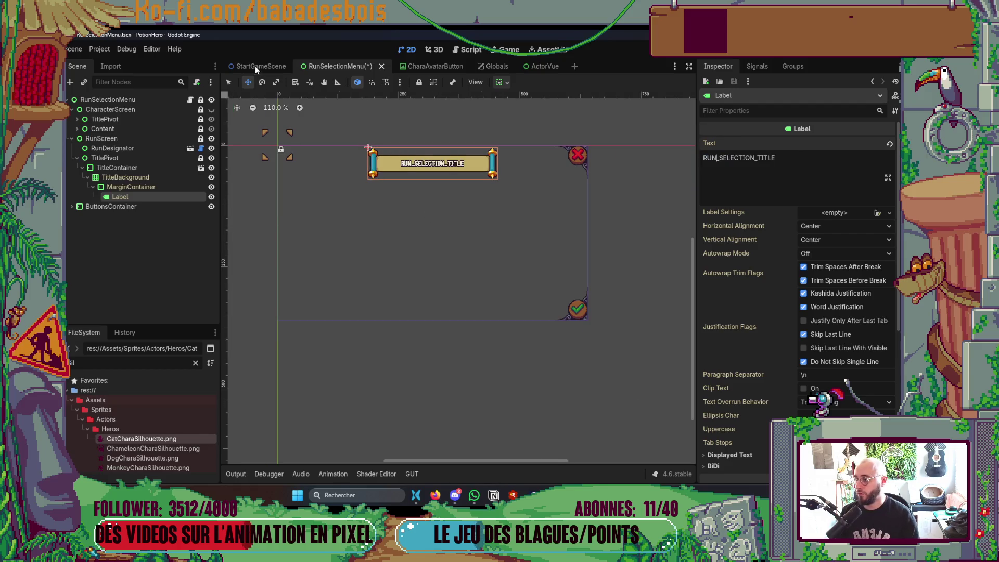
click(244, 199)
Step: Save the scene and select the character screen's Content node
key(ctrl+s)
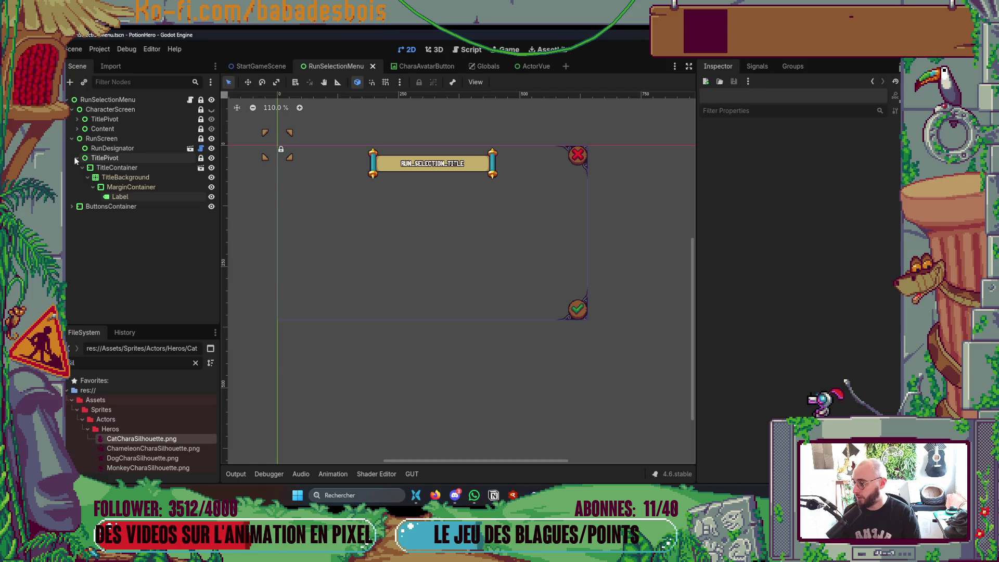
click(77, 158)
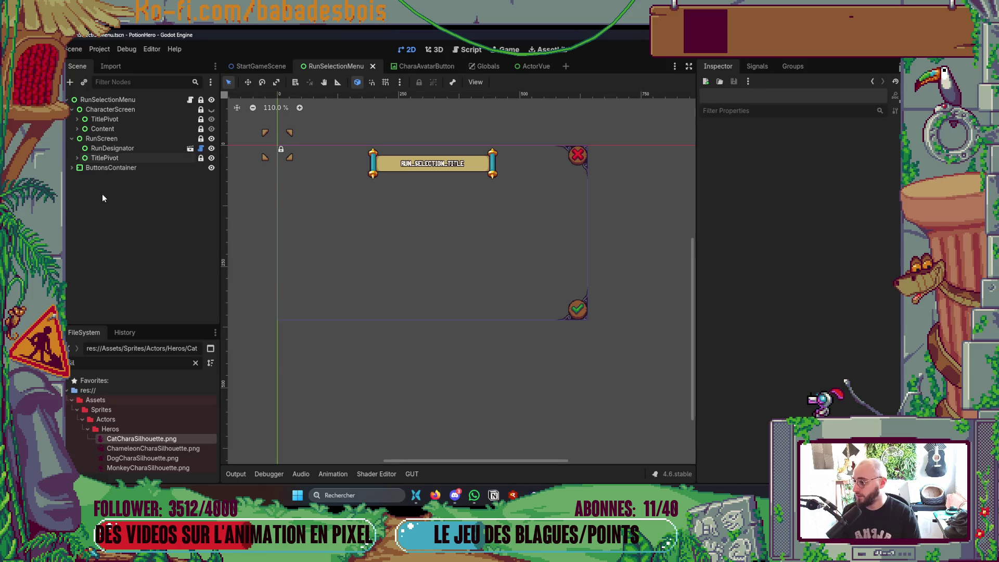
click(77, 129)
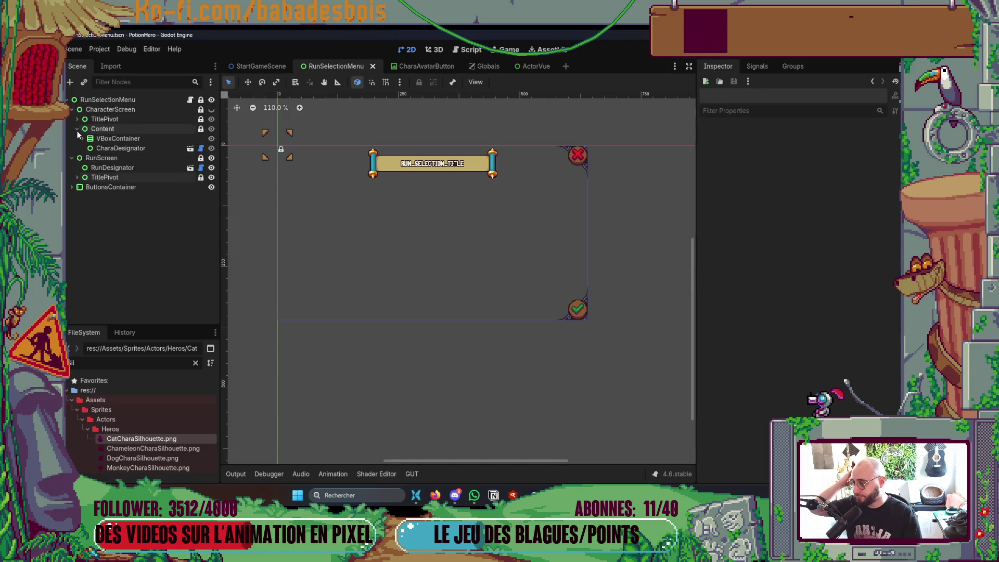
click(77, 129)
click(101, 131)
Step: Duplicate Content, move the copy under RunScreen, rename it Content, and save
key(ctrl+d)
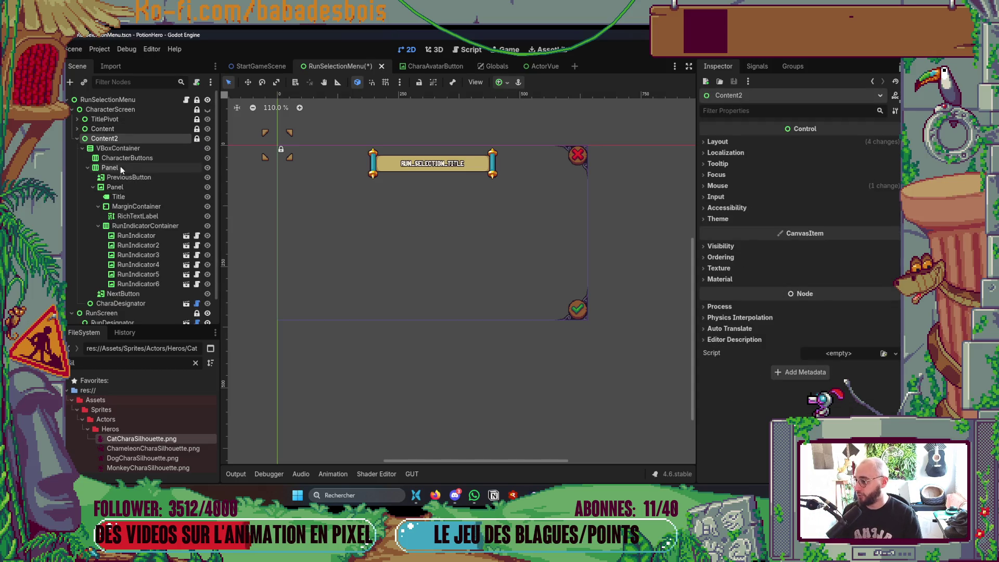
click(77, 138)
drag(105, 140, 115, 172)
double_click(137, 168)
key(BackSpace)
key(Return)
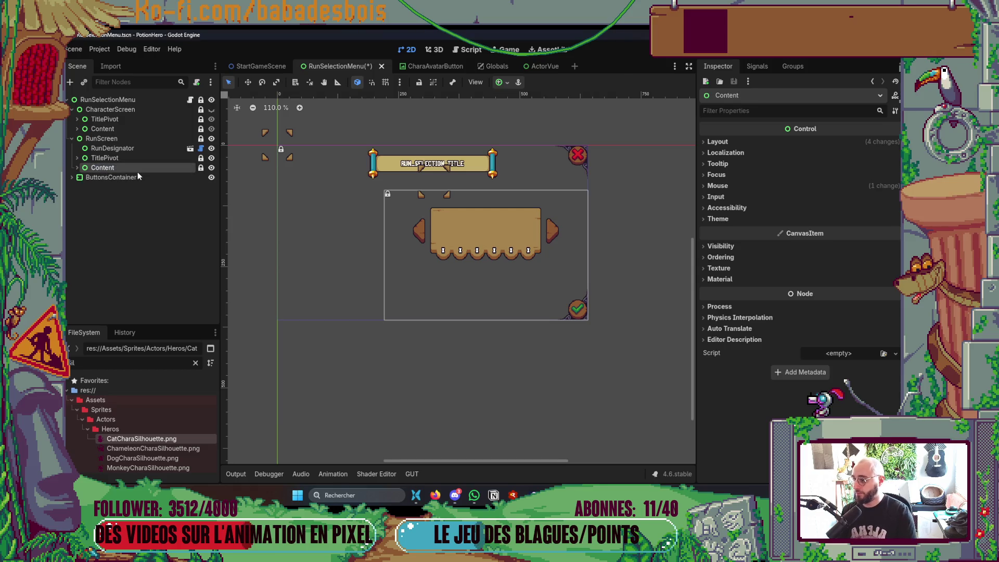
scroll(547, 253, up, 2)
scroll(548, 252, up, 1)
key(ctrl+s)
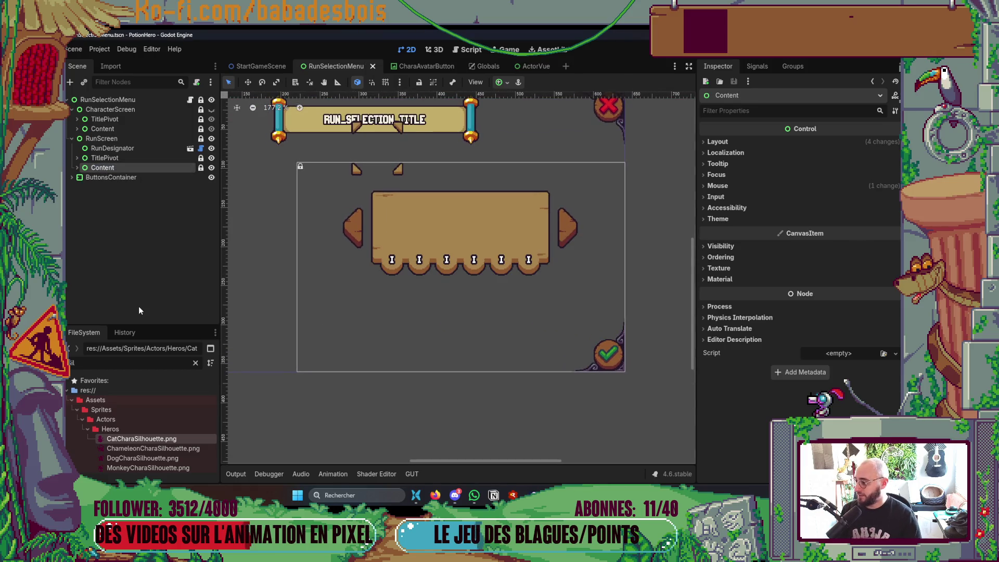
Step: Check Discord, expand RunScreen's Content to show its RunIndicator nodes, then switch to Miro
click(454, 495)
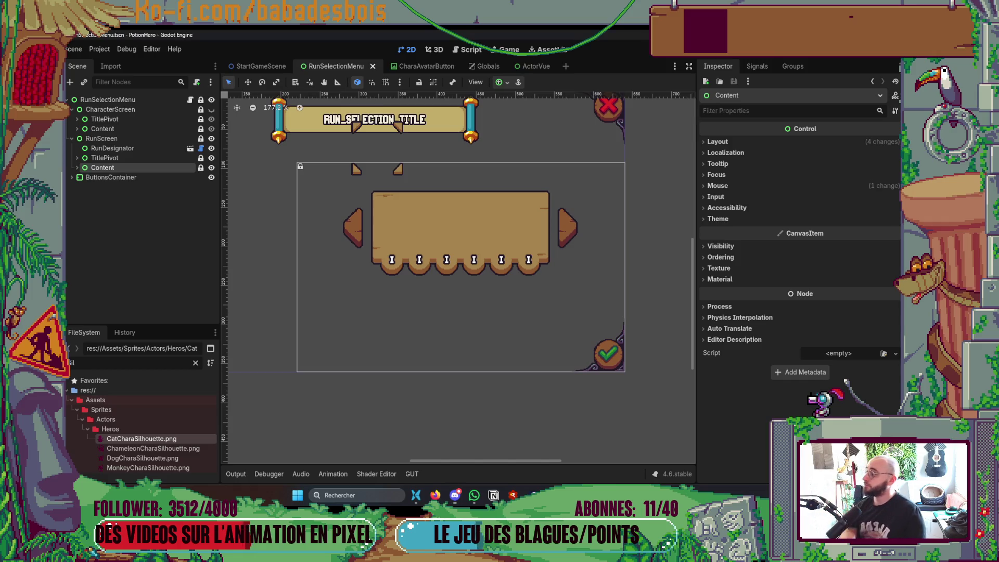
scroll(463, 310, up, 3)
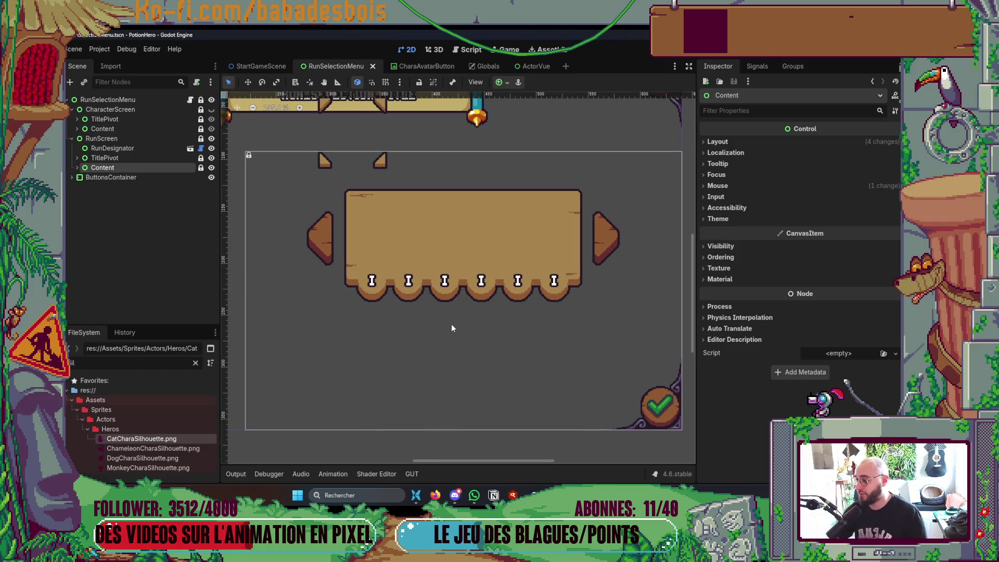
scroll(451, 327, down, 6)
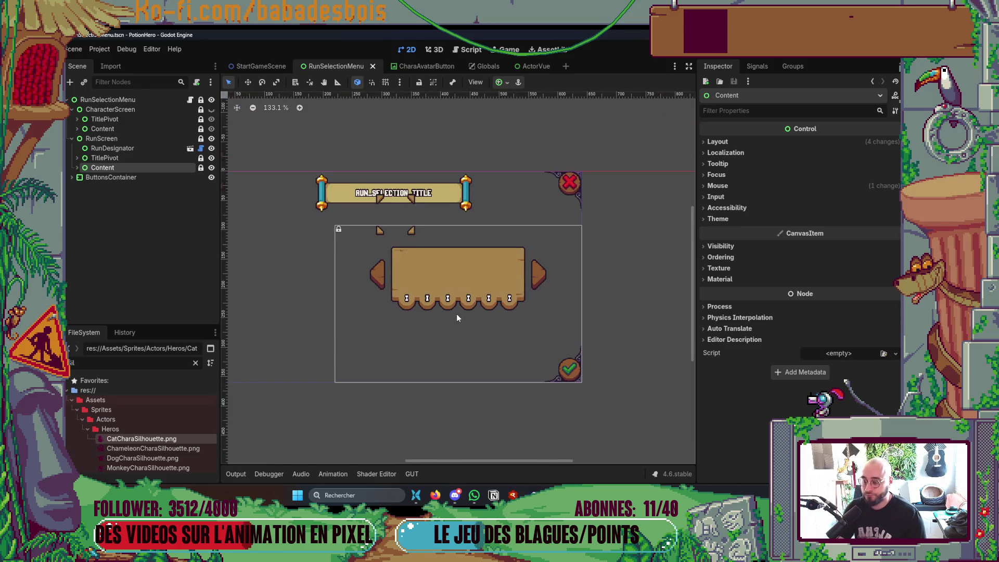
click(78, 167)
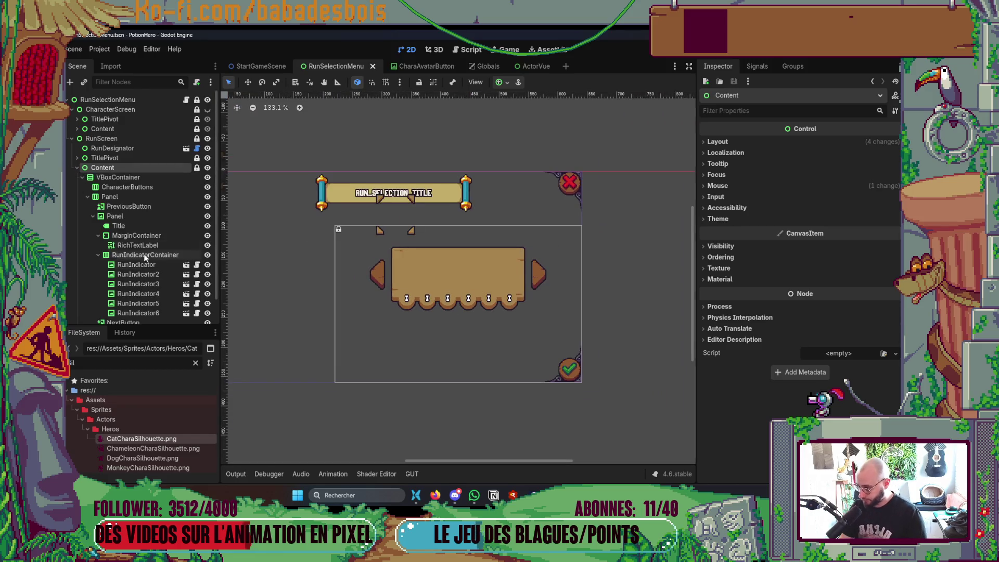
click(436, 494)
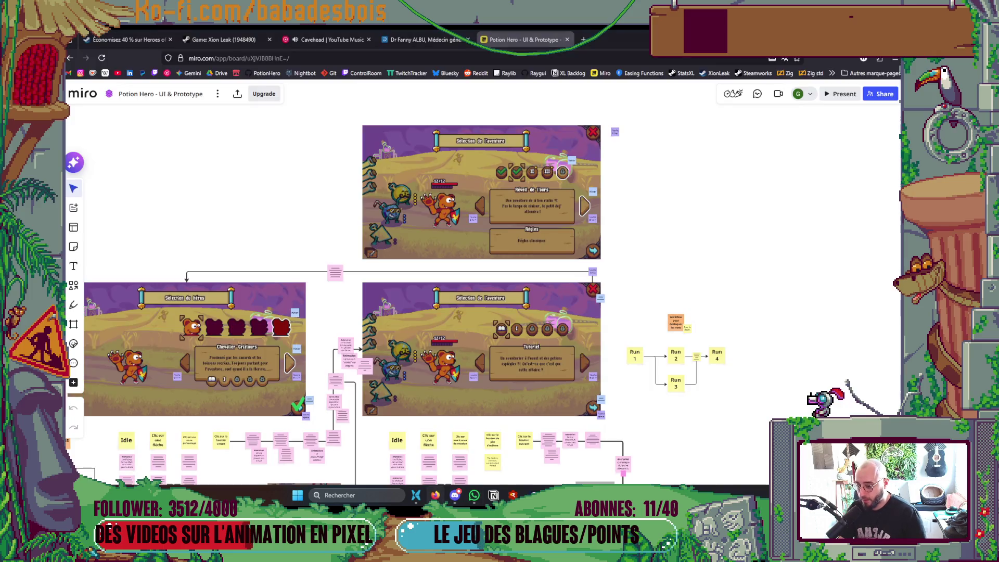
Step: Zoom around the Sélection de l'aventure mockup frames, then return to Godot
scroll(463, 170, up, 5)
scroll(465, 167, down, 4)
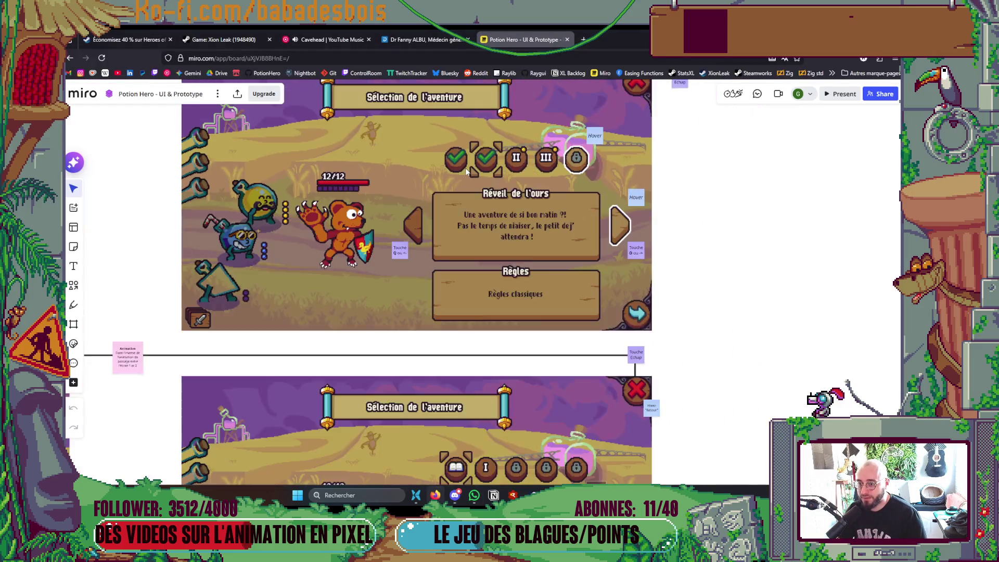
scroll(546, 173, up, 3)
scroll(539, 164, down, 6)
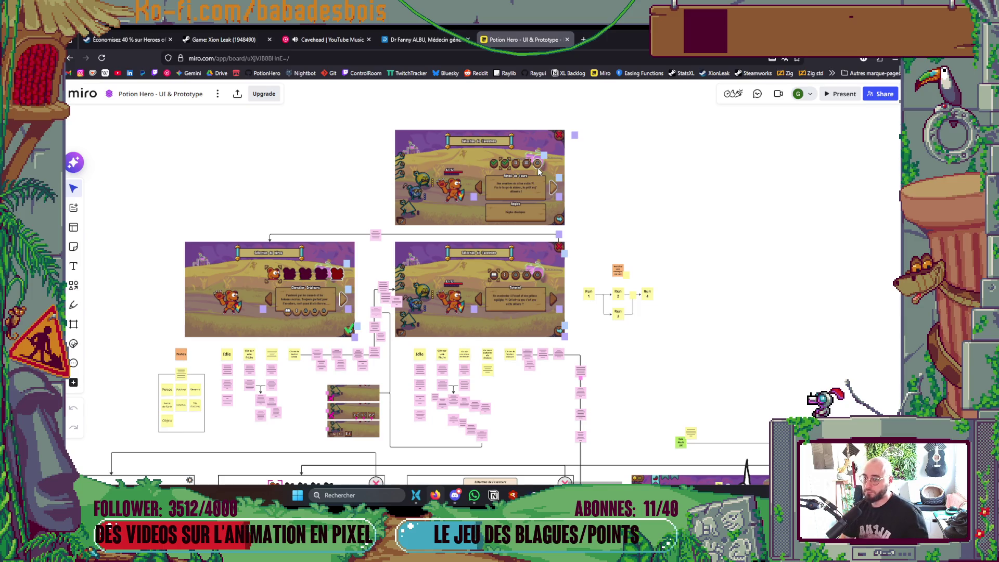
scroll(529, 167, up, 3)
key(alt+Tab)
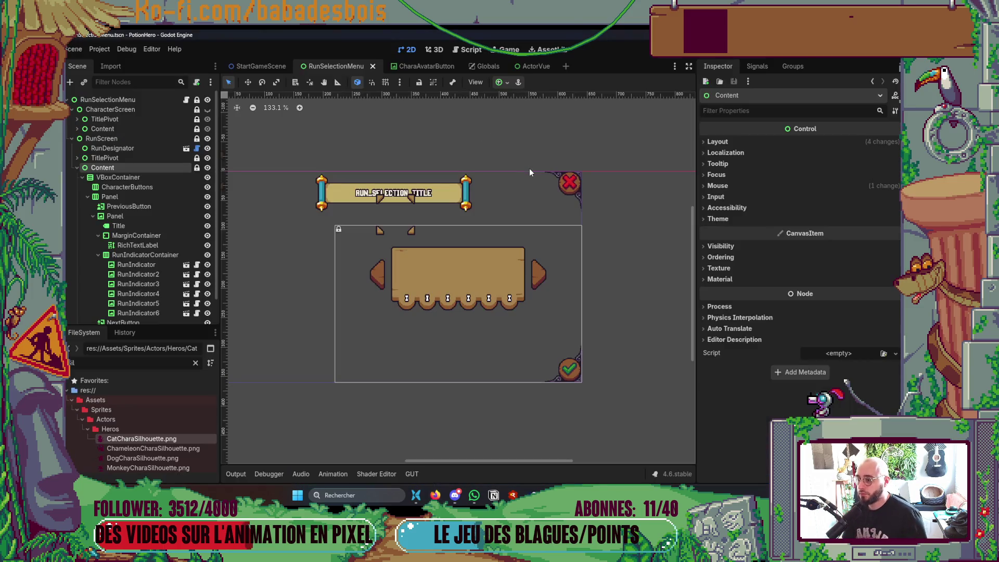
Step: Select the first RunIndicator to view its round texture, then switch to Aseprite
scroll(421, 311, up, 2)
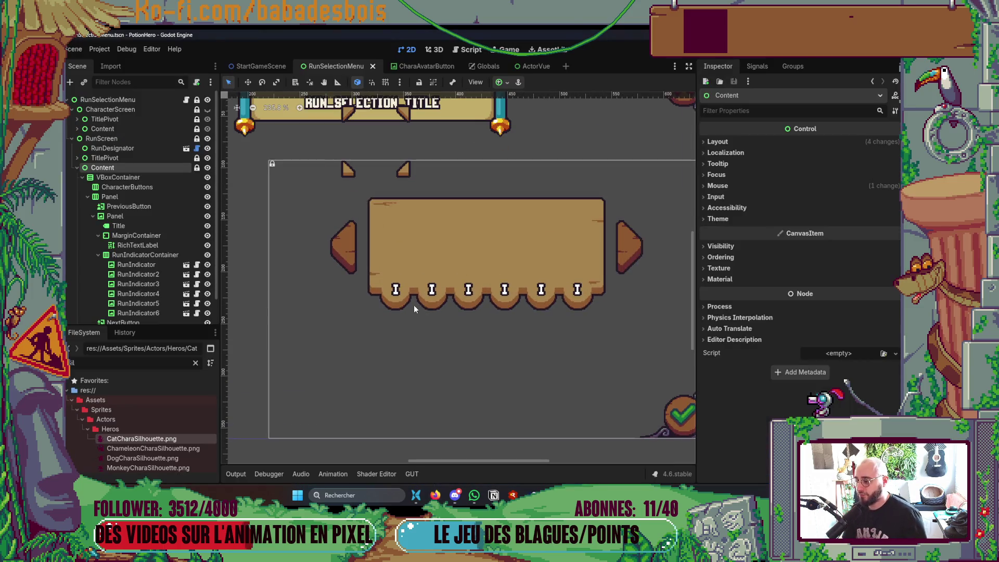
click(162, 265)
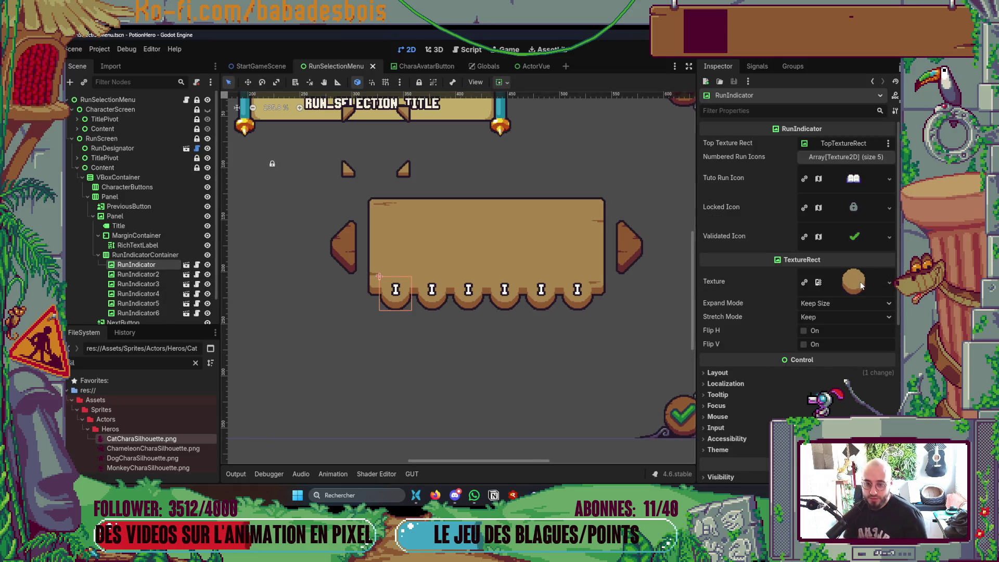
scroll(564, 297, down, 4)
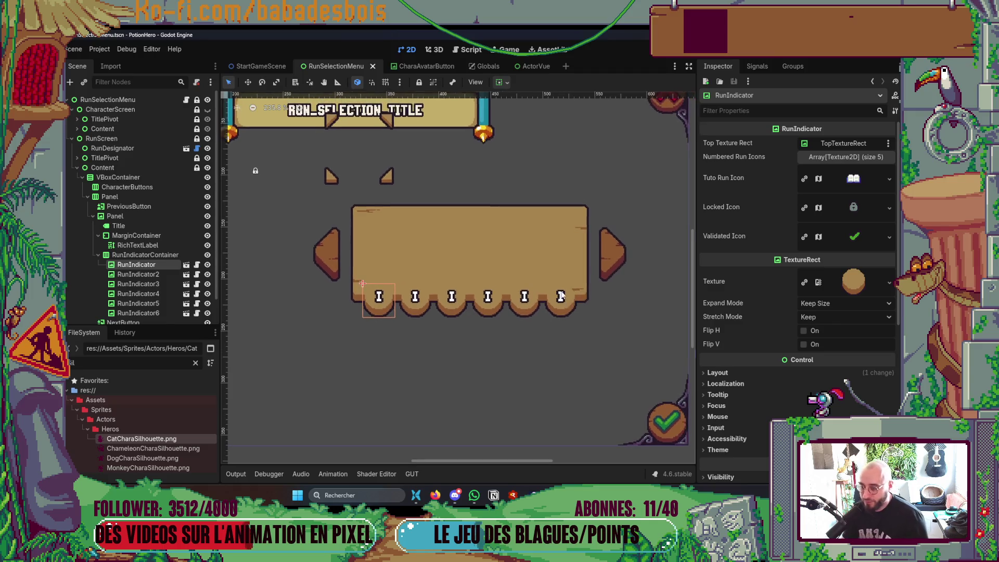
key(alt+Tab)
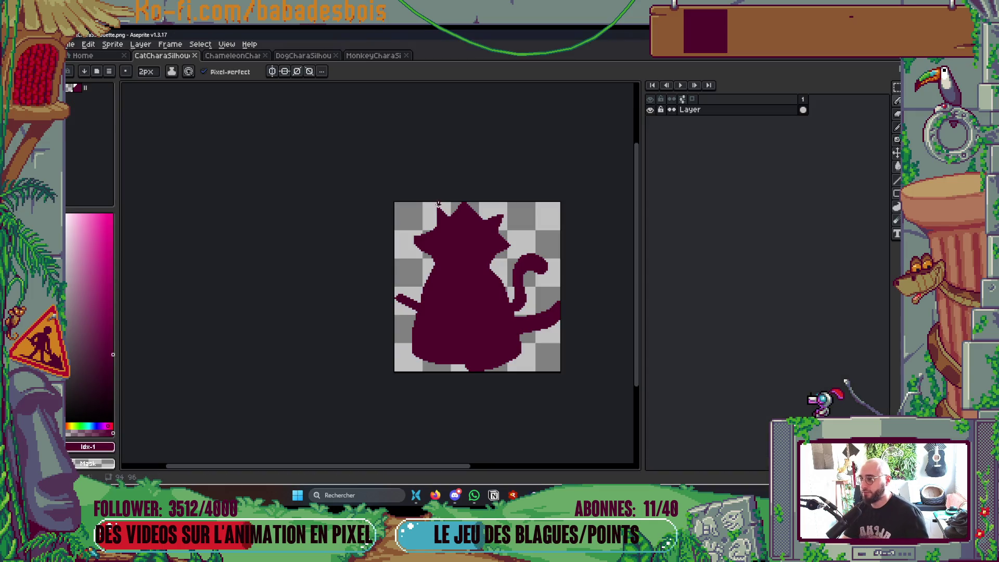
Step: Open selection_perso.aseprite and show the cadenas to perso_sombre3 mockup layers, hiding the persos artwork
click(104, 55)
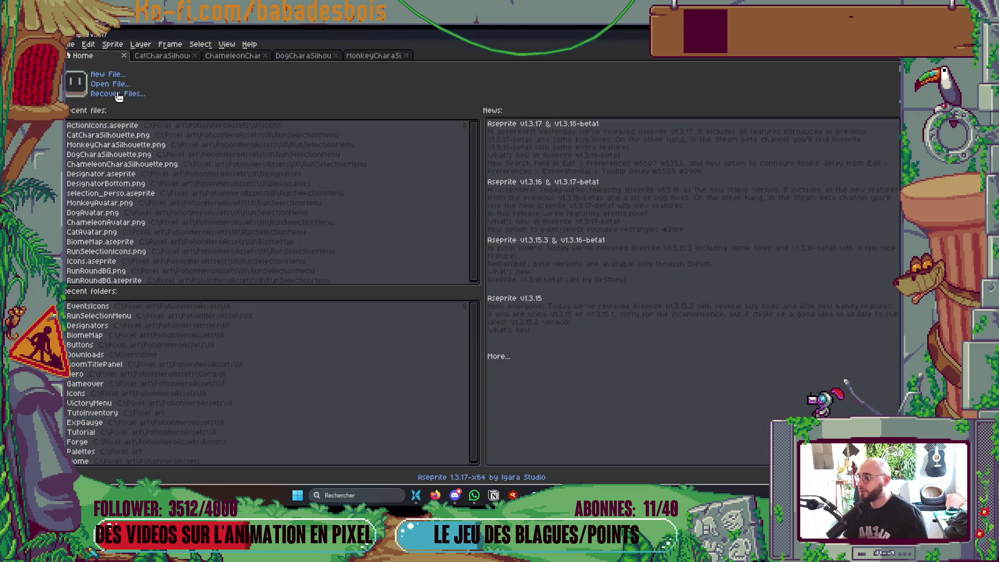
click(141, 197)
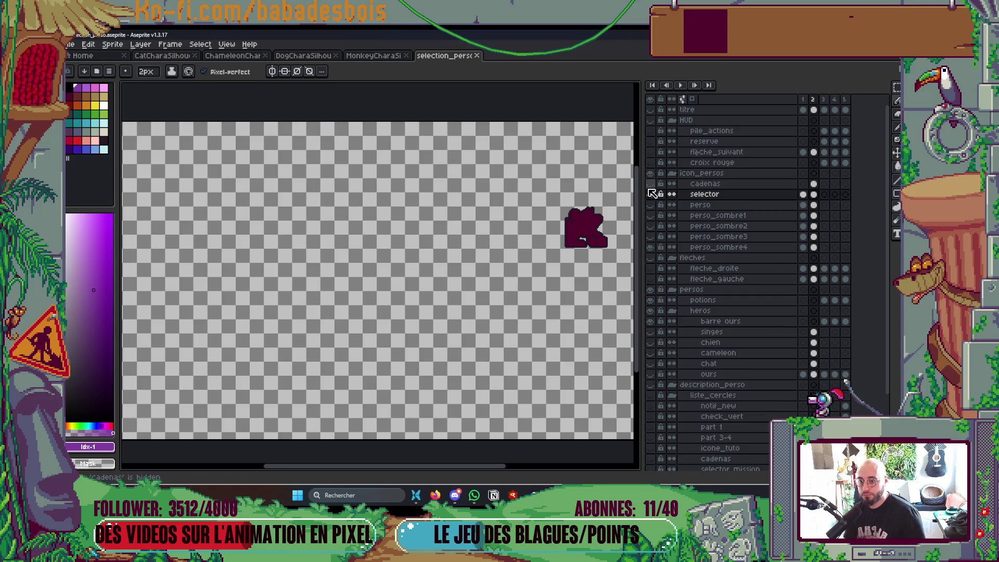
mouse_move(651, 184)
mouse_down()
mouse_move(652, 424)
mouse_move(662, 406)
mouse_up()
key(minus)
scroll(662, 406, down, 4)
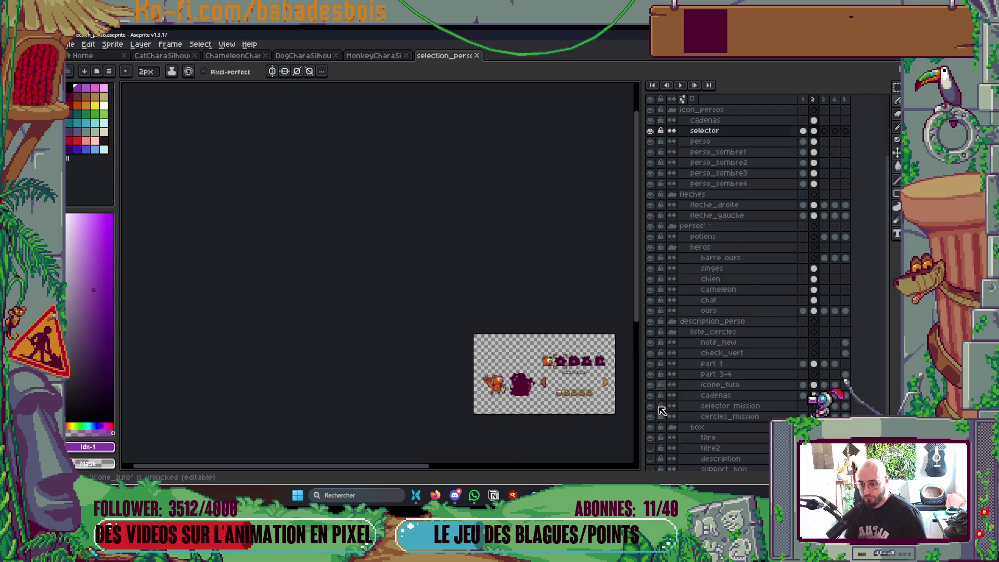
drag(650, 423, 655, 467)
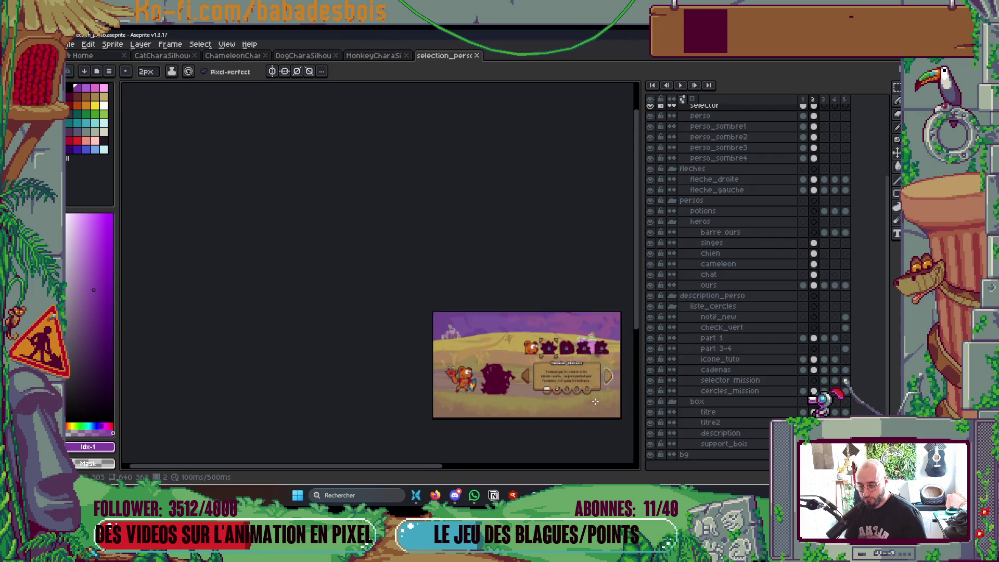
scroll(599, 406, up, 4)
scroll(729, 276, up, 4)
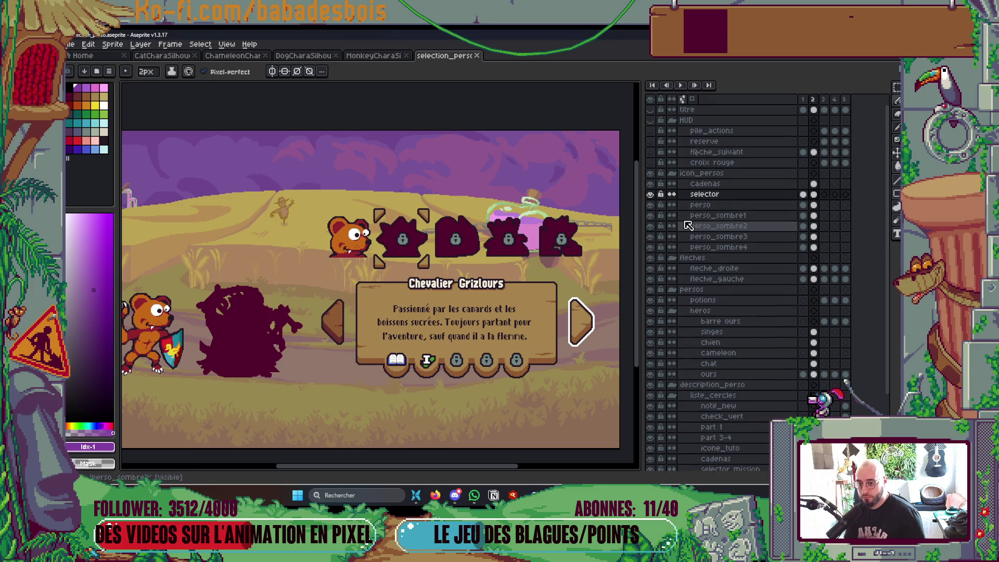
click(650, 289)
drag(537, 289, 542, 264)
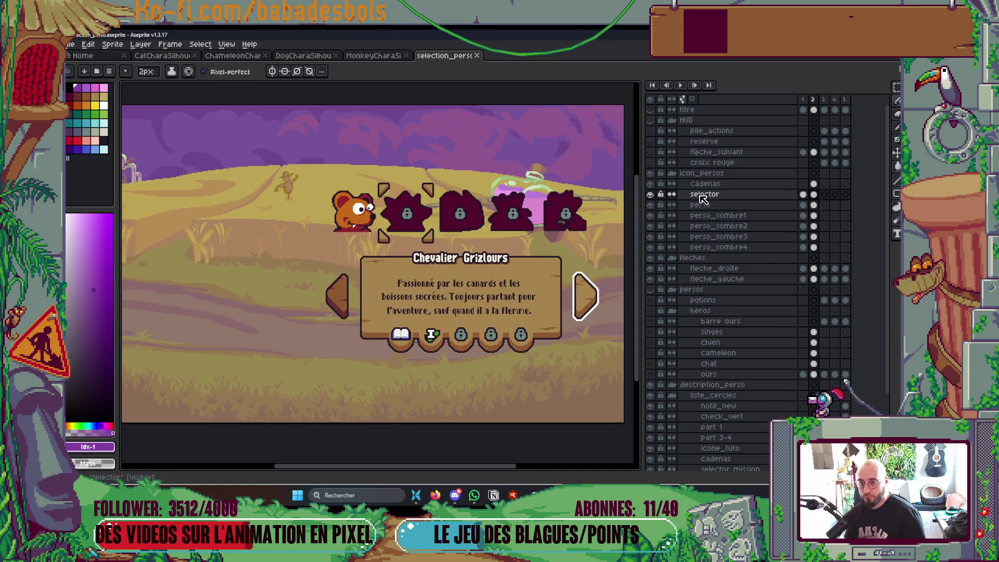
Step: Go to the Tutoriel frame, rectangle-select the round book button, then return to Home
key(Right)
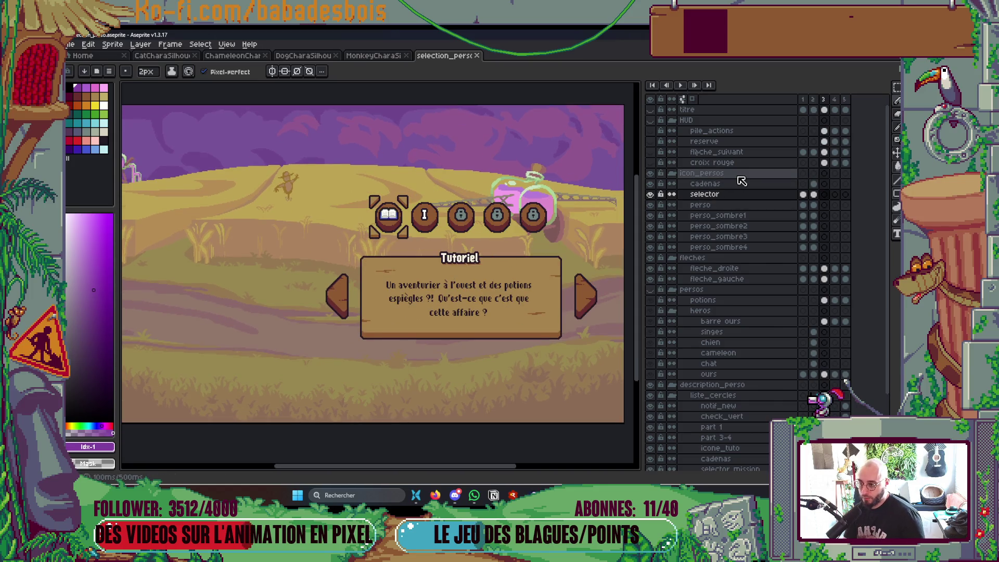
scroll(346, 220, up, 3)
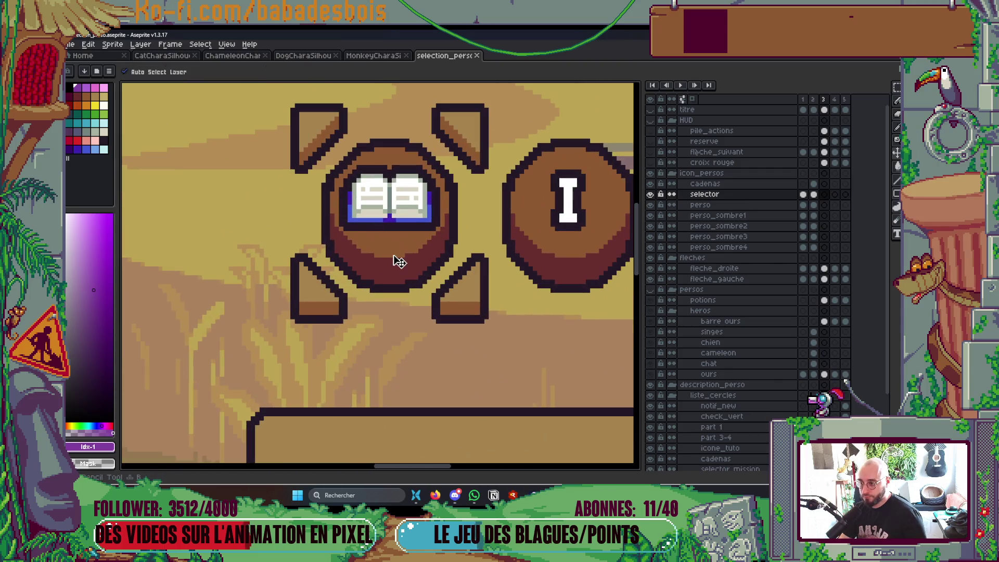
scroll(405, 249, down, 2)
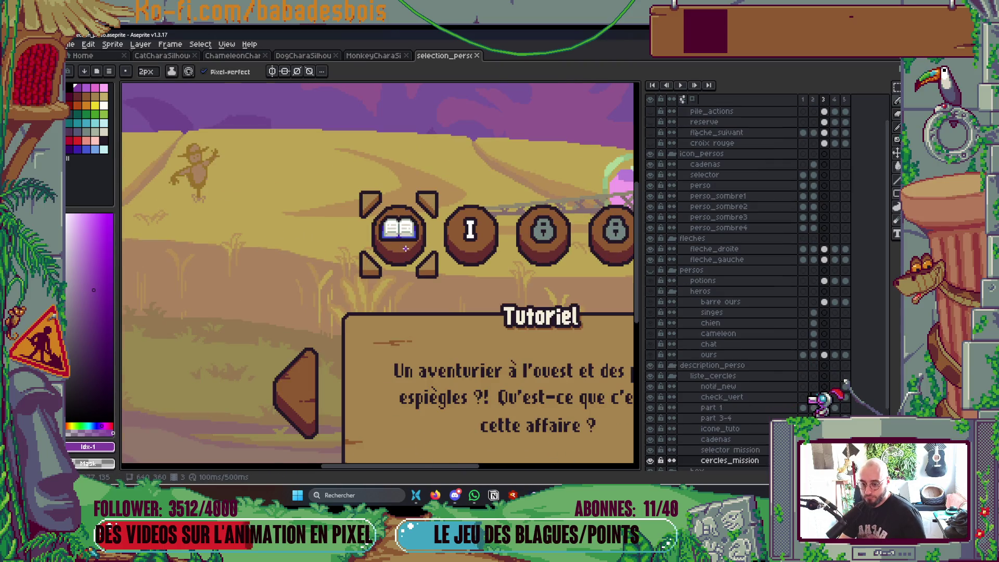
scroll(405, 249, up, 2)
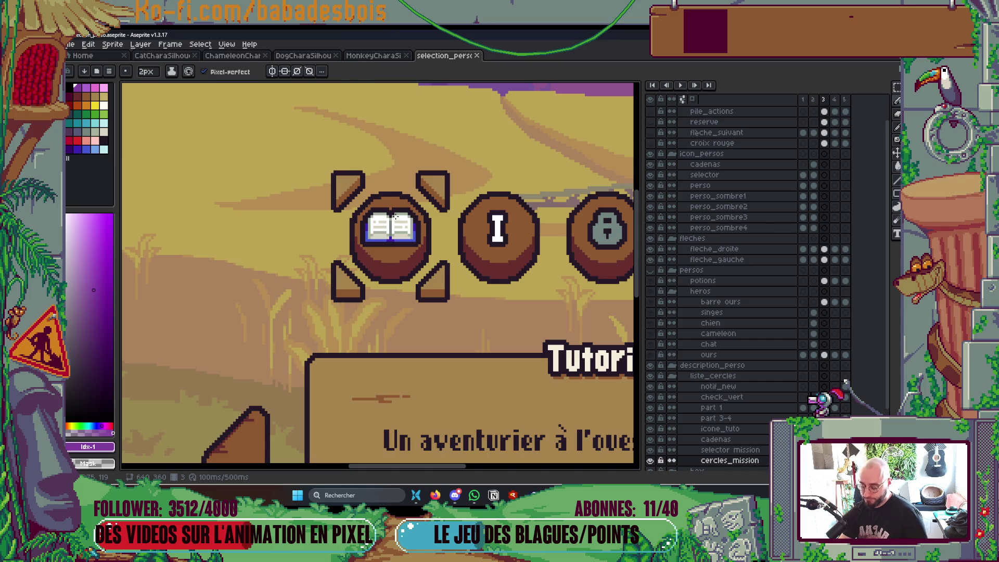
key(m)
drag(342, 177, 439, 292)
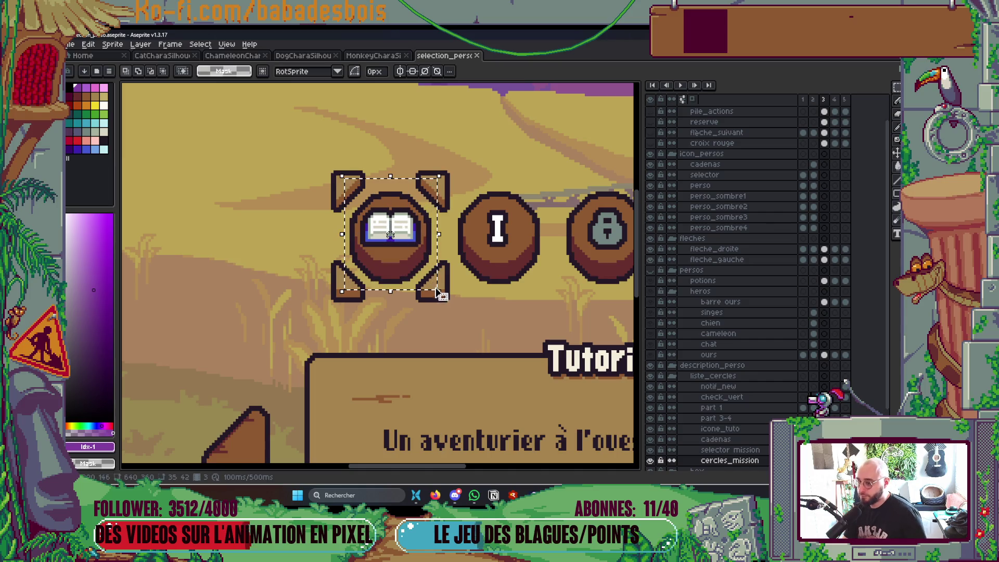
click(305, 148)
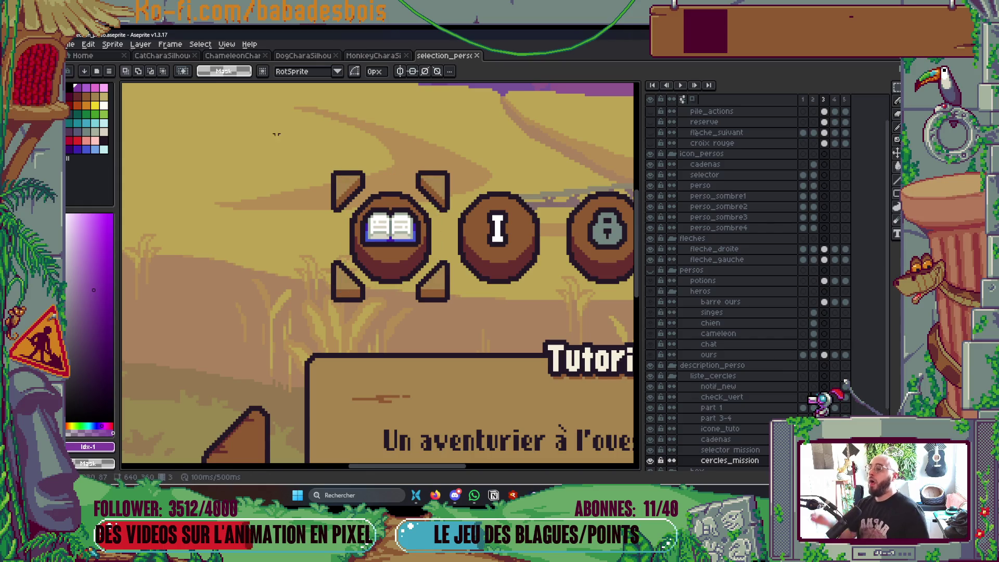
click(96, 57)
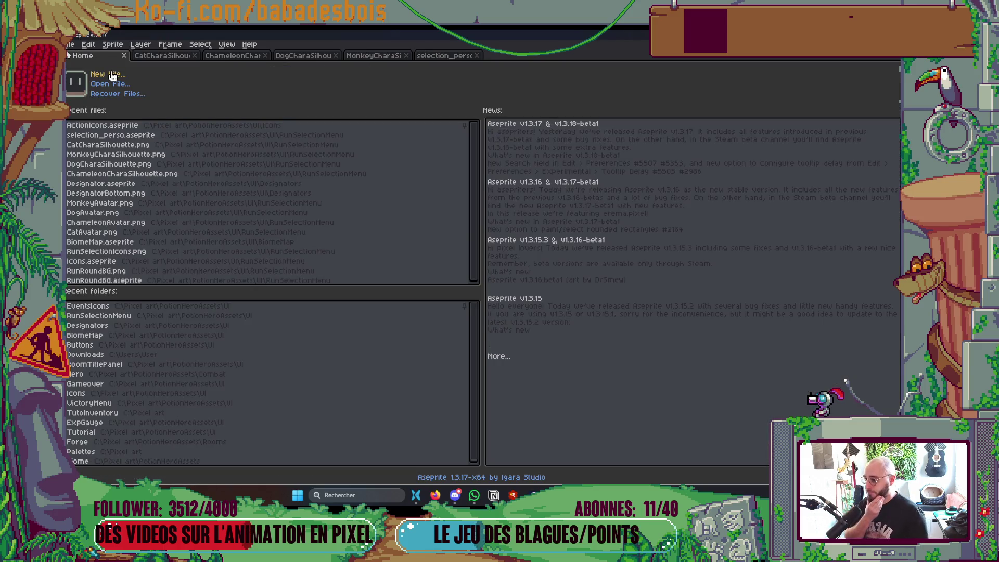
Step: Create a new sprite with default settings and paste the copied round button into it
click(113, 76)
key(Return)
key(ctrl+v)
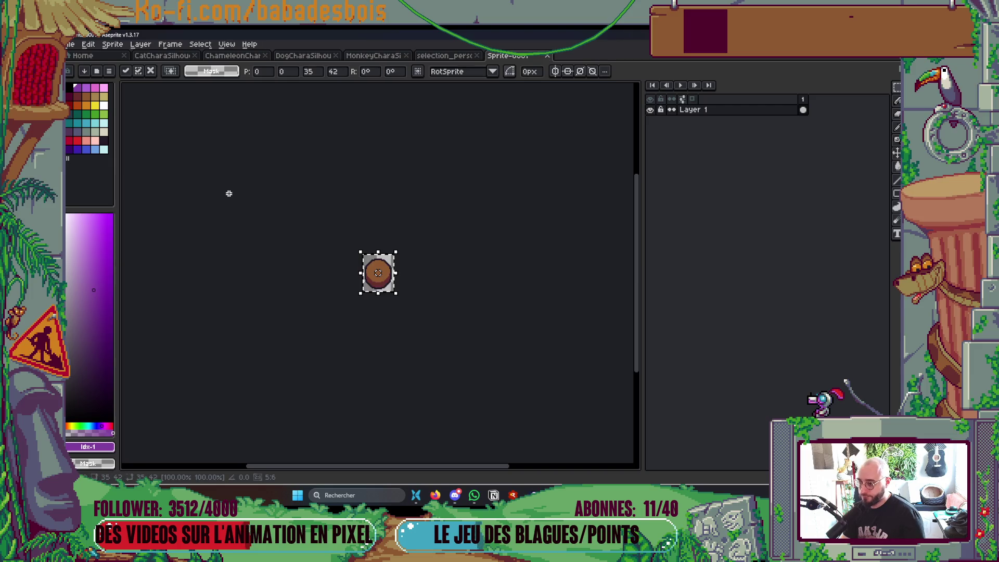
scroll(366, 265, up, 5)
scroll(367, 265, up, 4)
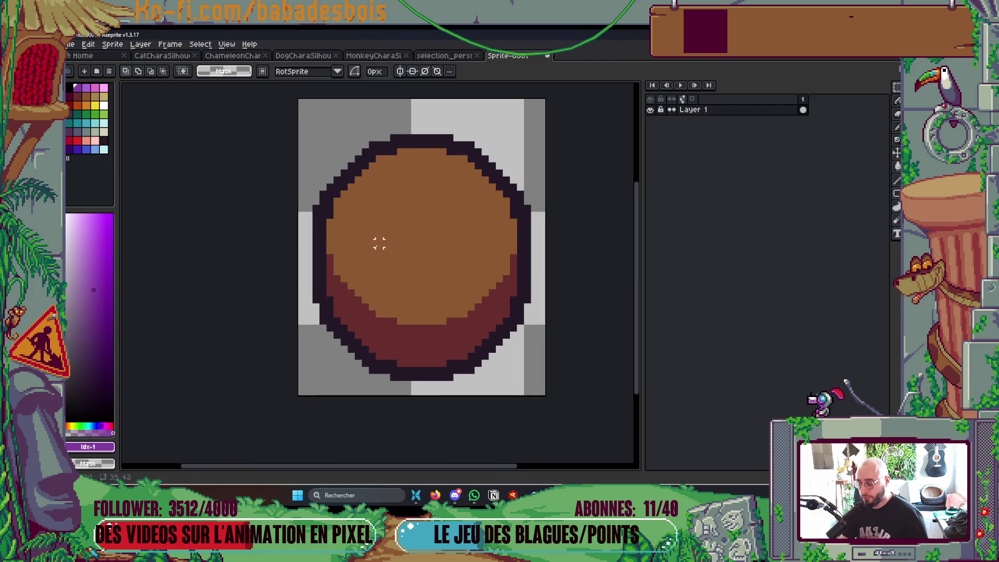
key(v)
Step: Pencil dark-red pixels onto the circle's left, right, top and upper-left edges
key(b)
click(306, 200)
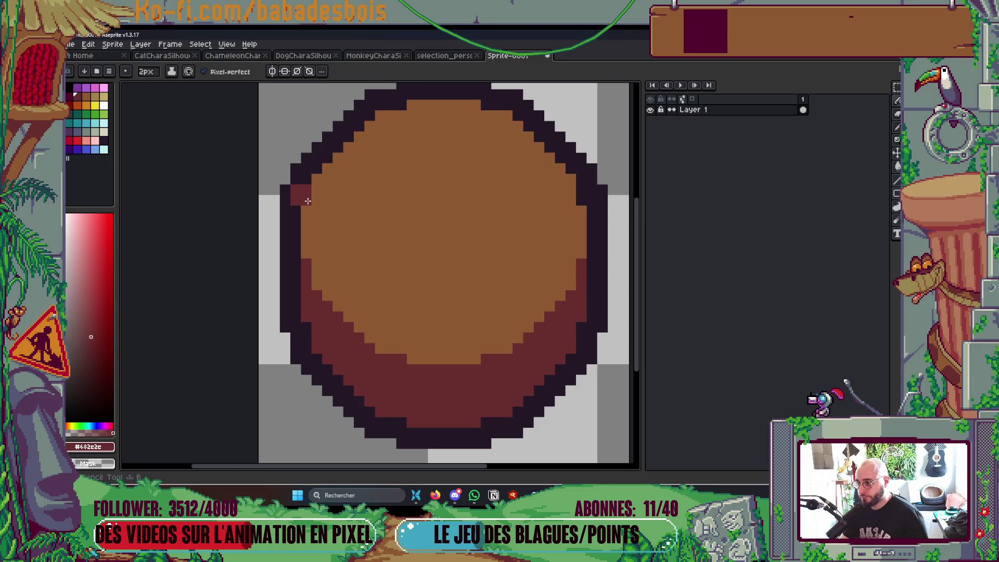
click(581, 200)
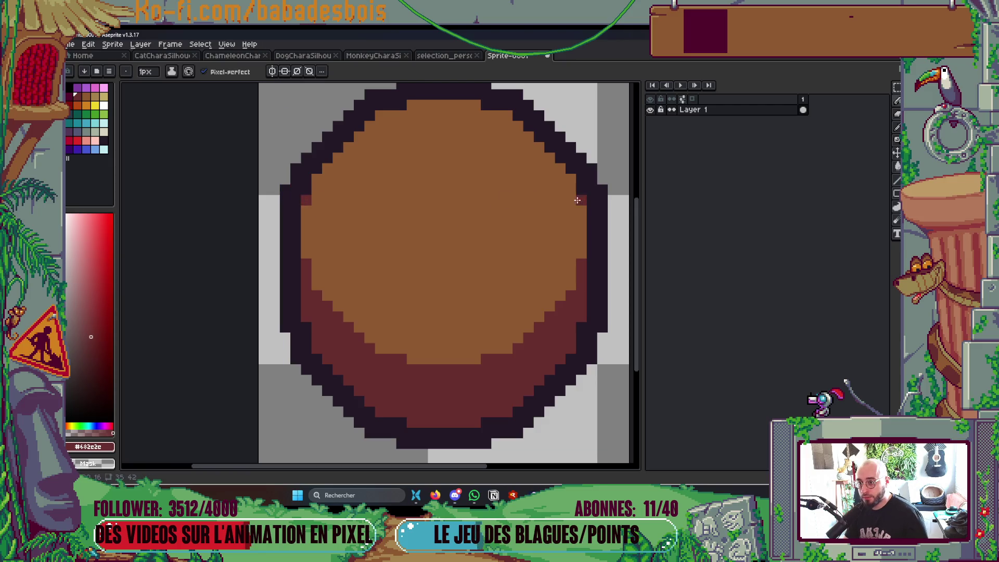
click(507, 116)
click(465, 116)
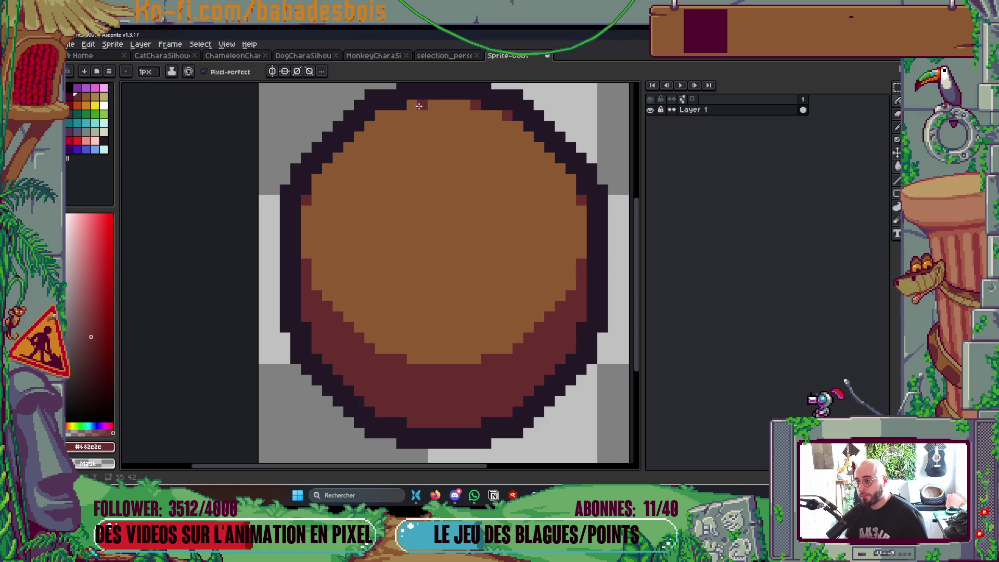
click(401, 106)
click(380, 116)
scroll(463, 221, down, 5)
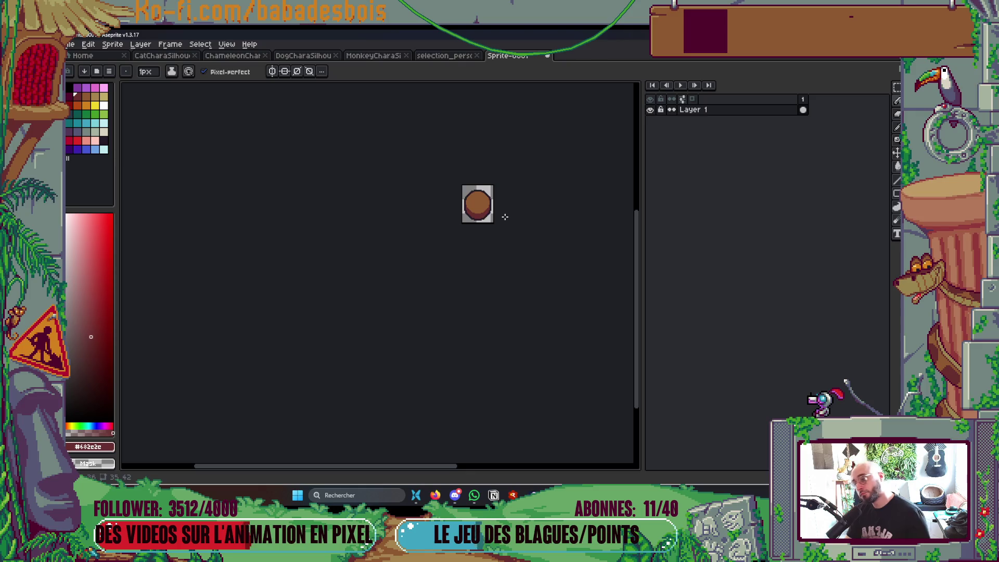
scroll(504, 218, up, 5)
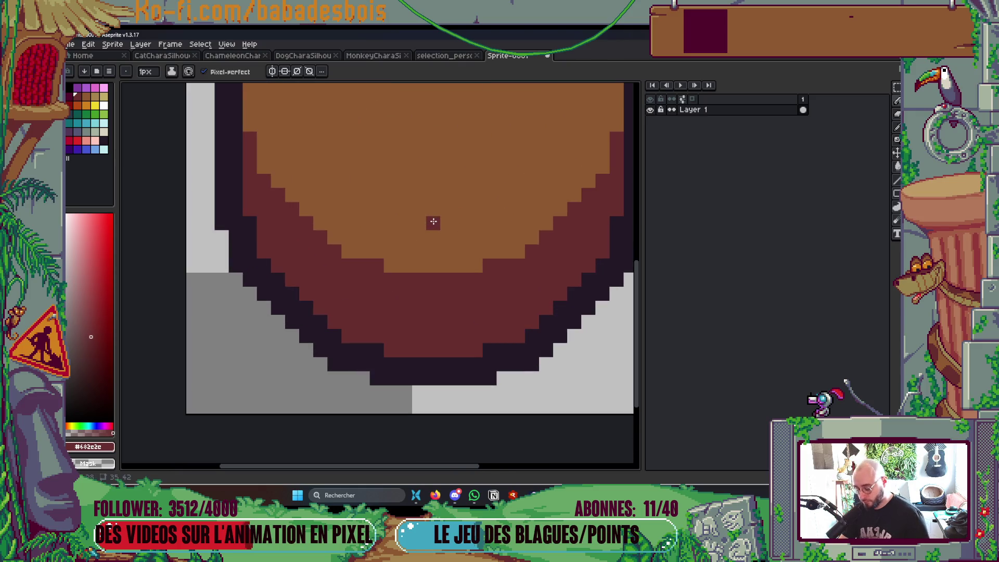
Step: Eyedrop the orange-brown #8f5931 and repaint the left and right dark-red edge pixels
alt+click(377, 256)
click(377, 265)
click(489, 266)
scroll(495, 239, down, 5)
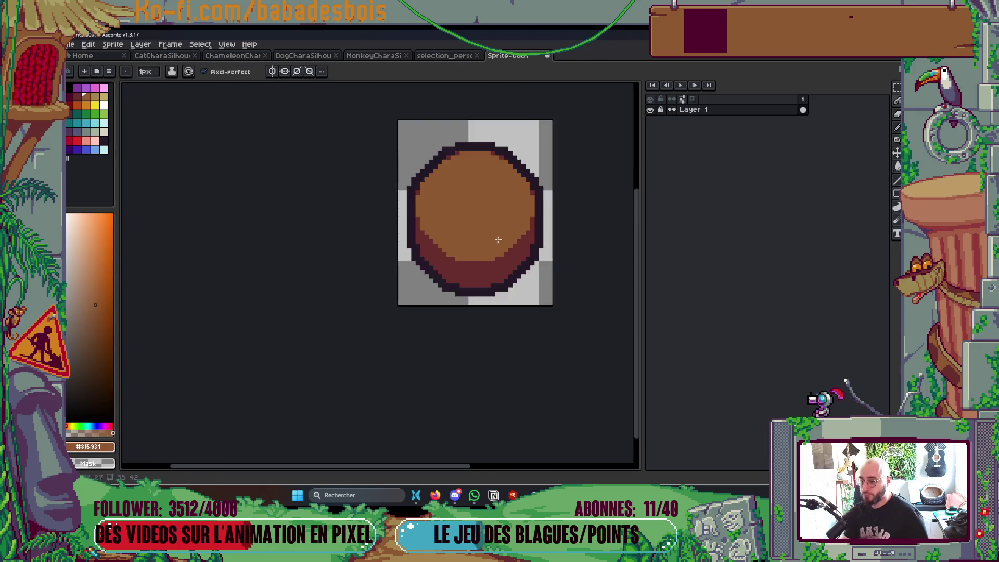
scroll(512, 235, up, 1)
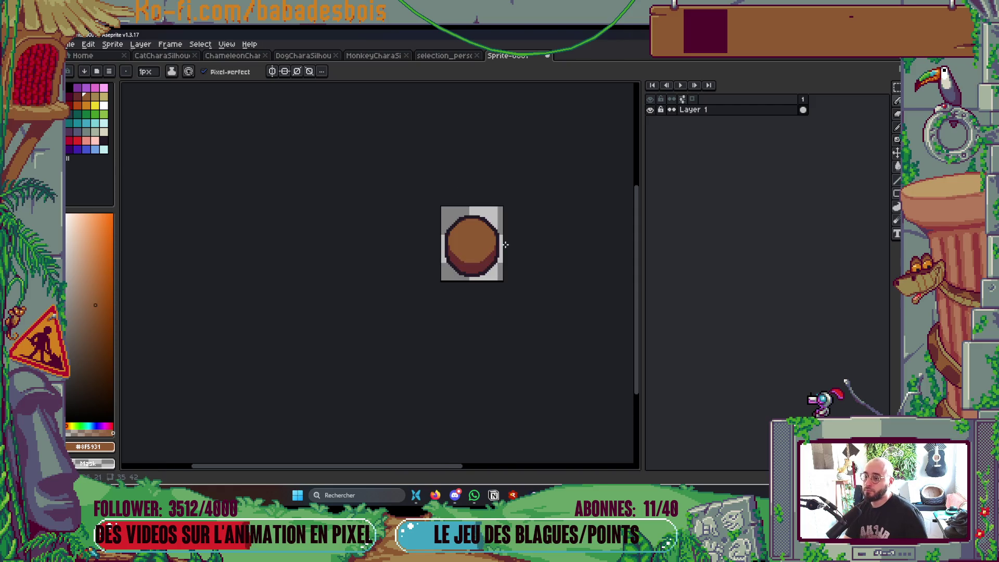
scroll(457, 244, up, 3)
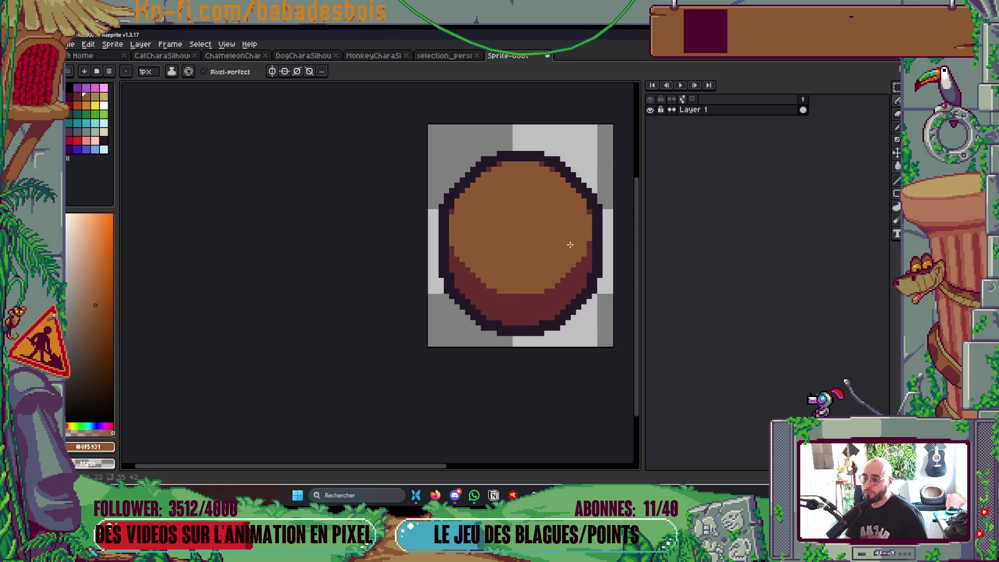
scroll(586, 244, down, 5)
Step: Begin saving the sprite, cancel the save, and return to the pencil tool
key(v)
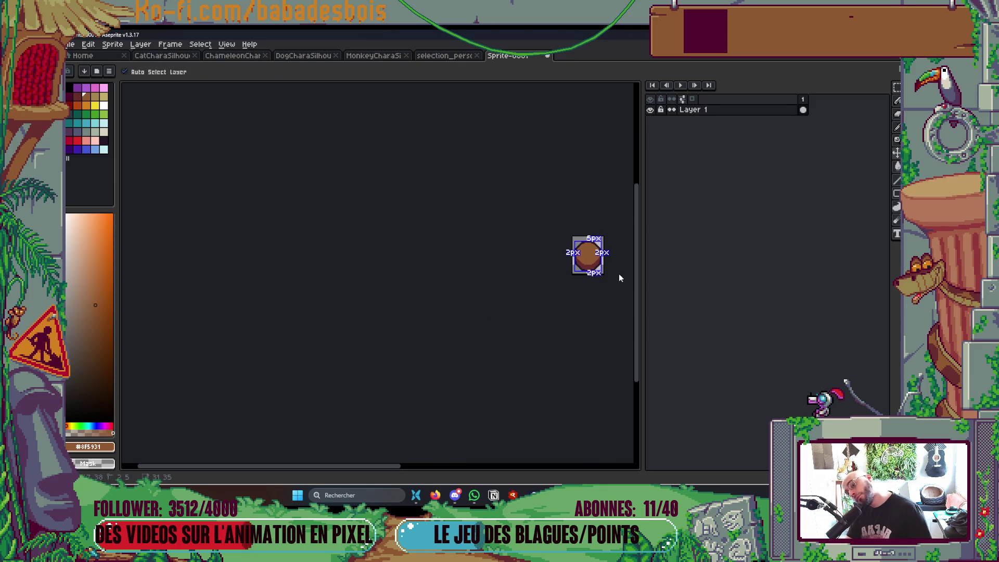
key(ctrl+s)
key(Escape)
key(b)
scroll(560, 276, up, 3)
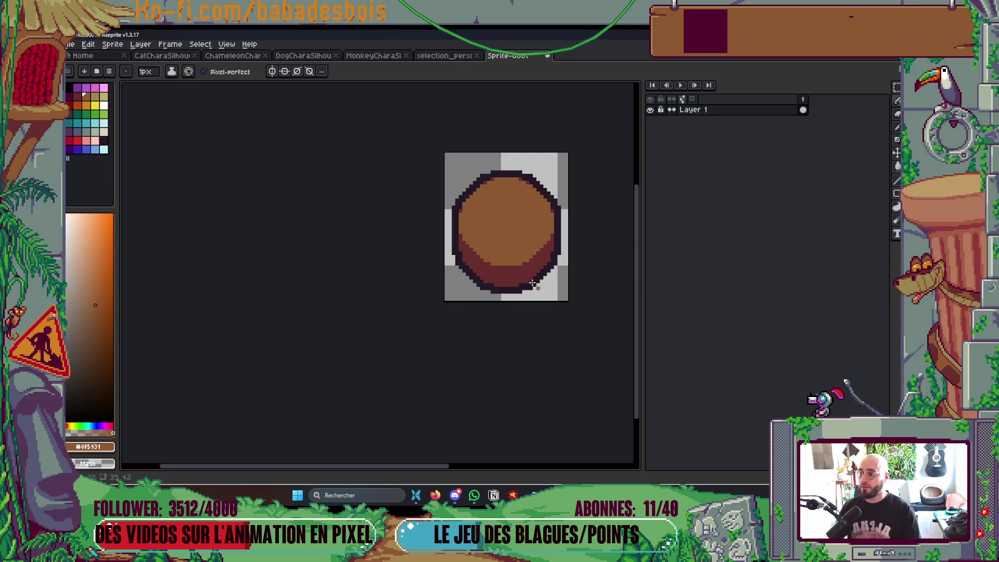
scroll(430, 276, right, 2)
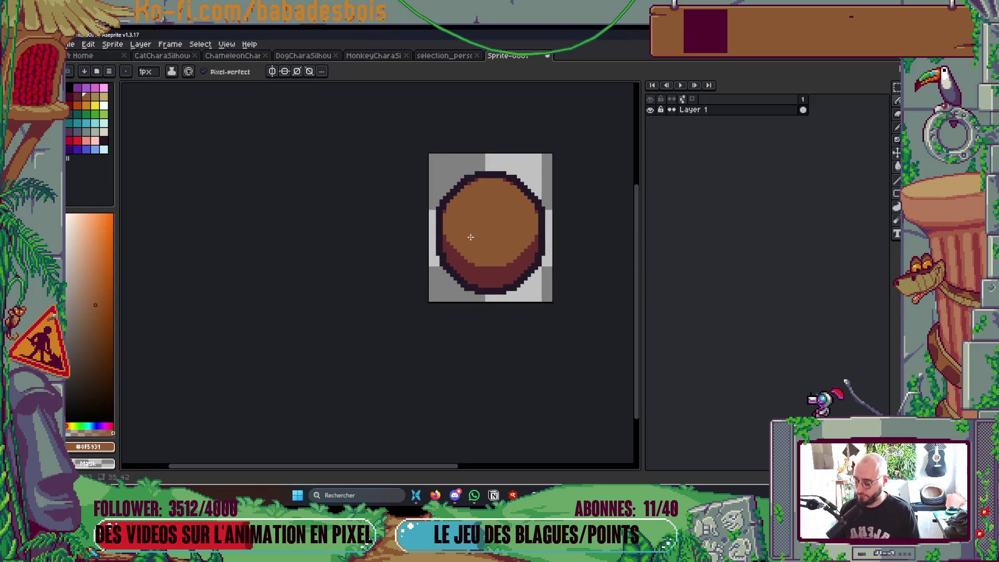
Step: Resize the canvas with Left -1, Right -1, Top -3, Bottom -2 to 33×37 pixels
key(ctrl+alt+c)
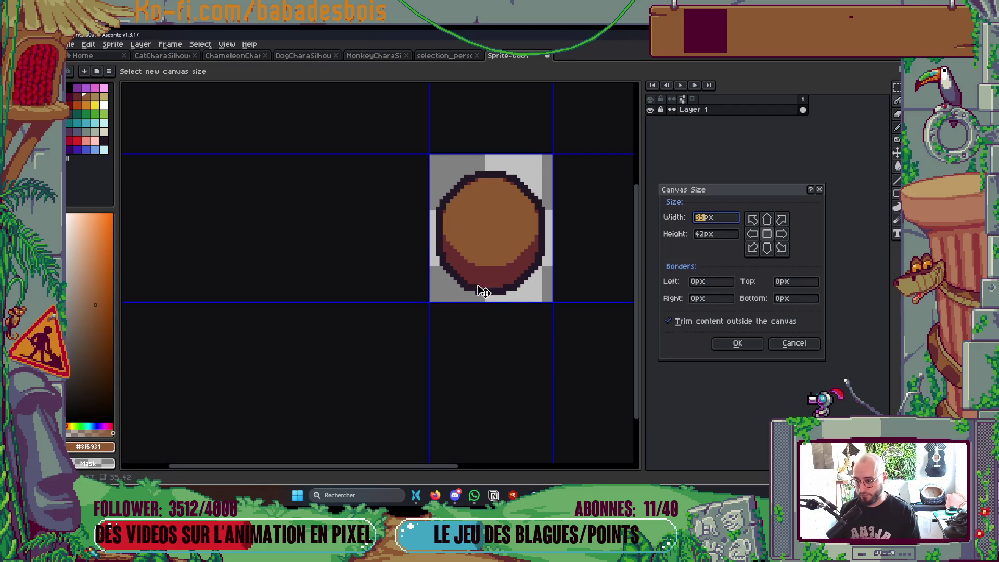
drag(429, 290, 437, 290)
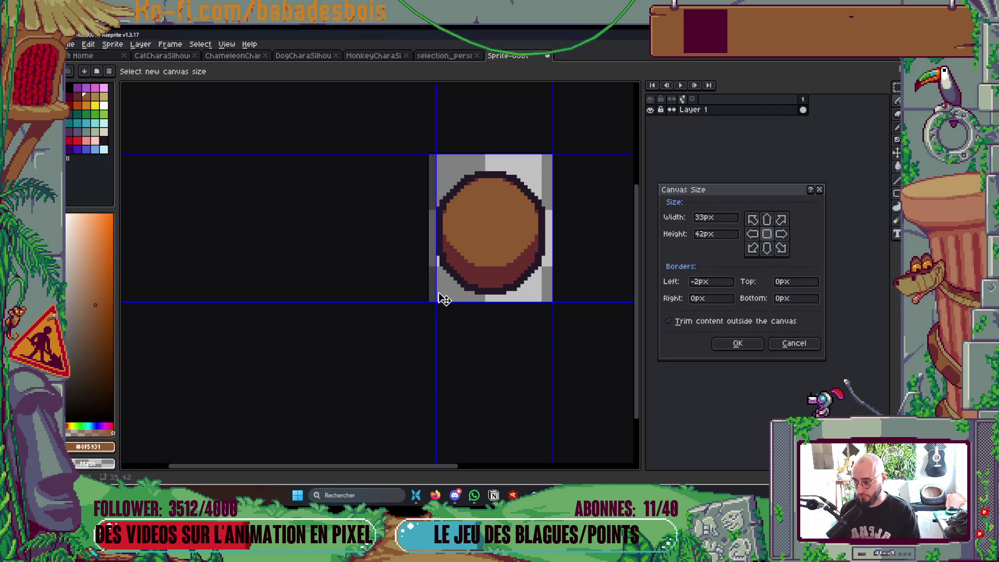
drag(553, 275, 549, 278)
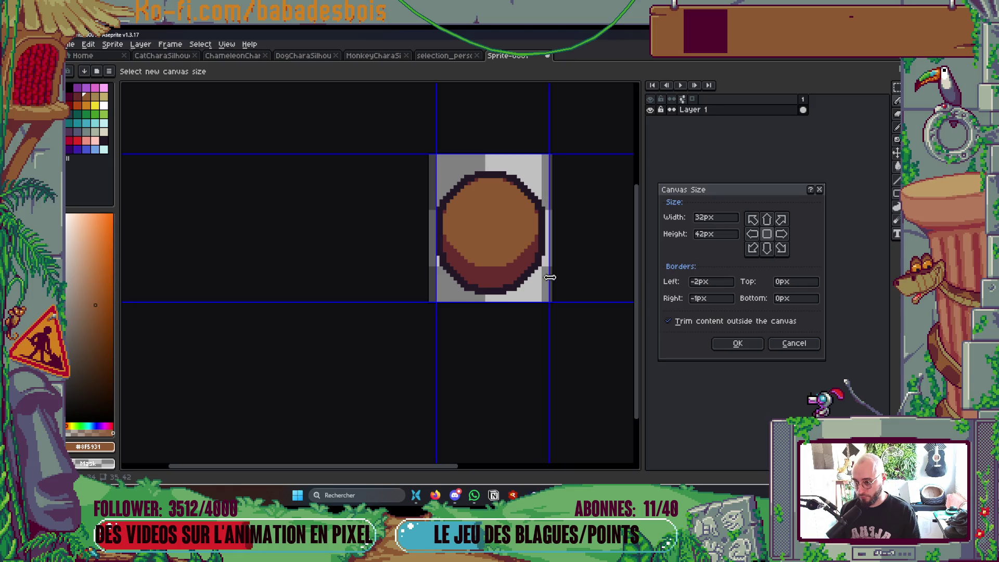
drag(436, 286, 432, 288)
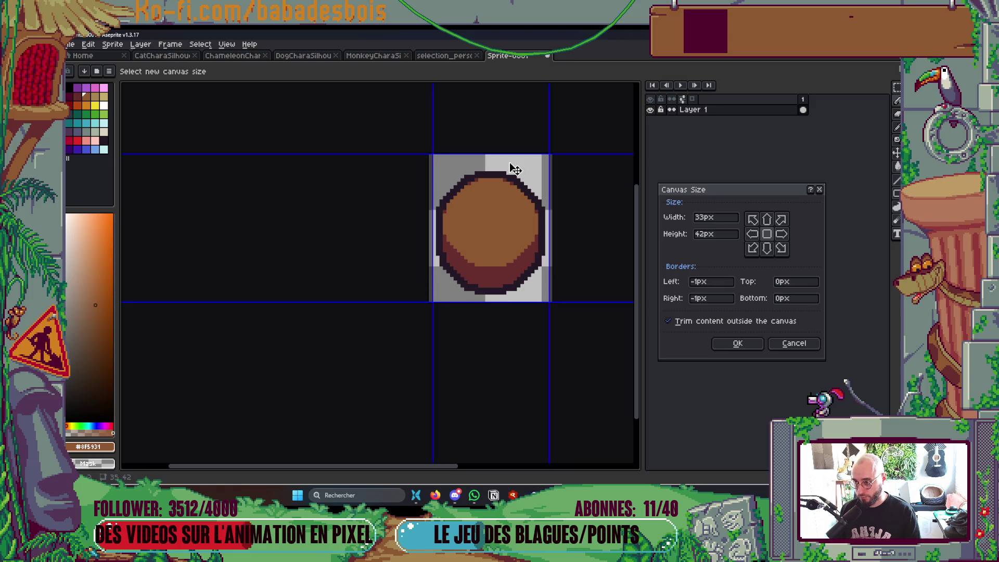
drag(509, 154, 510, 165)
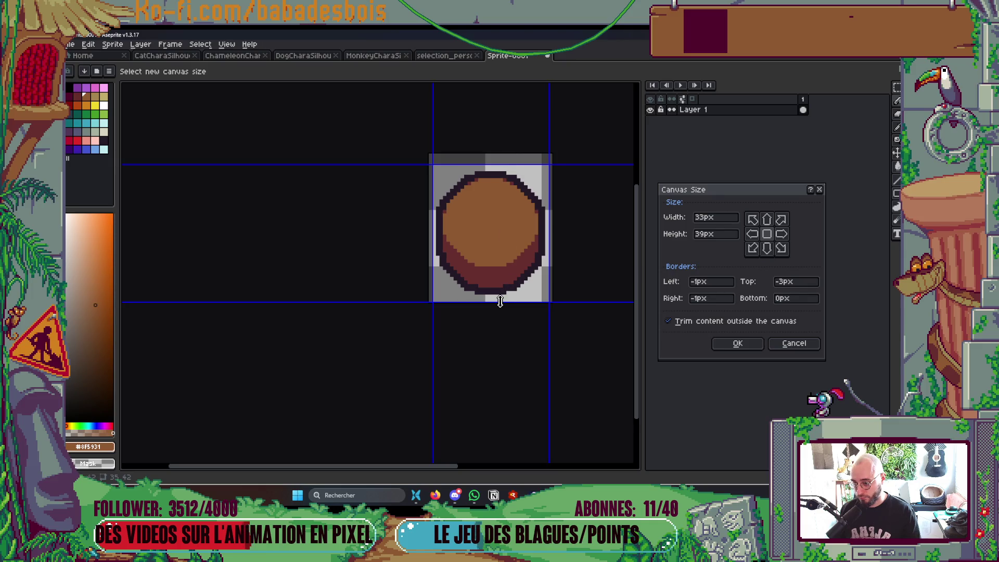
drag(501, 301, 501, 294)
click(740, 343)
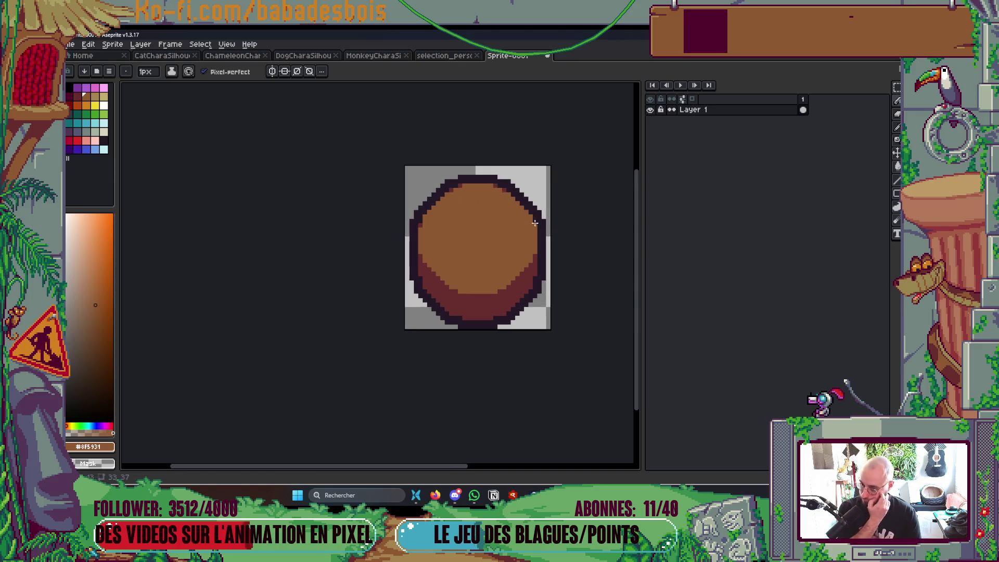
Step: Open UI/Buttons/BigButton.aseprite from the home page for reference
click(117, 56)
click(117, 84)
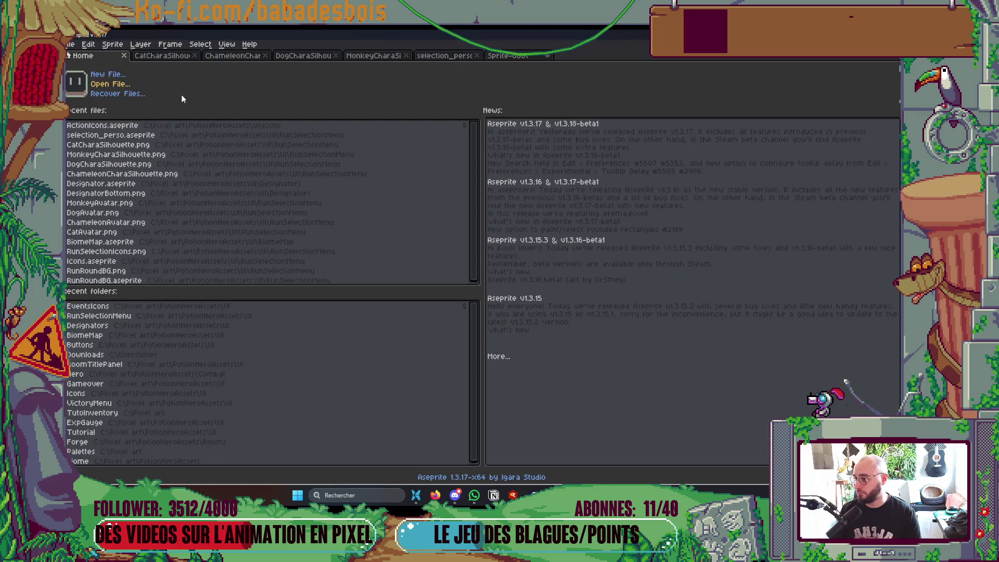
click(486, 124)
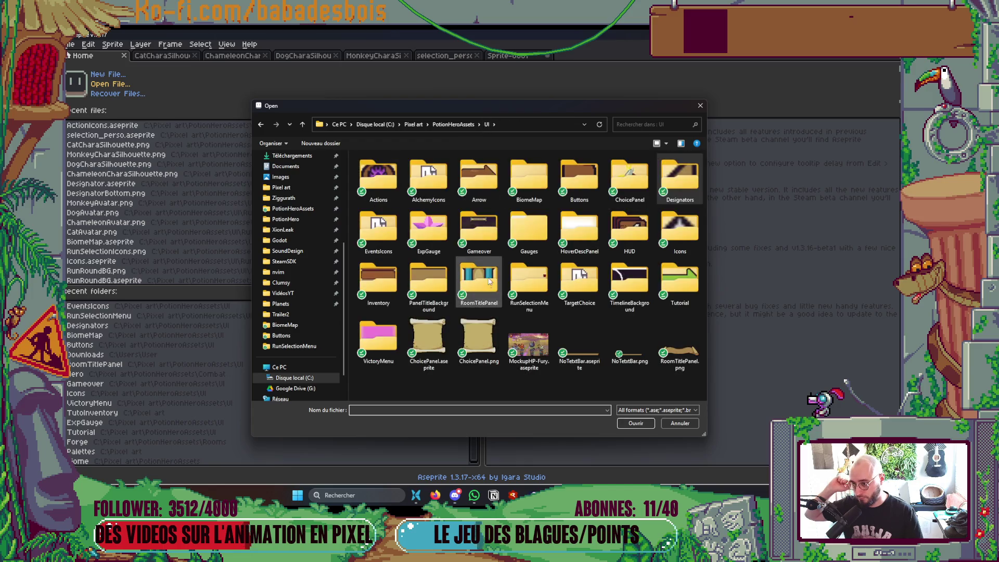
double_click(577, 179)
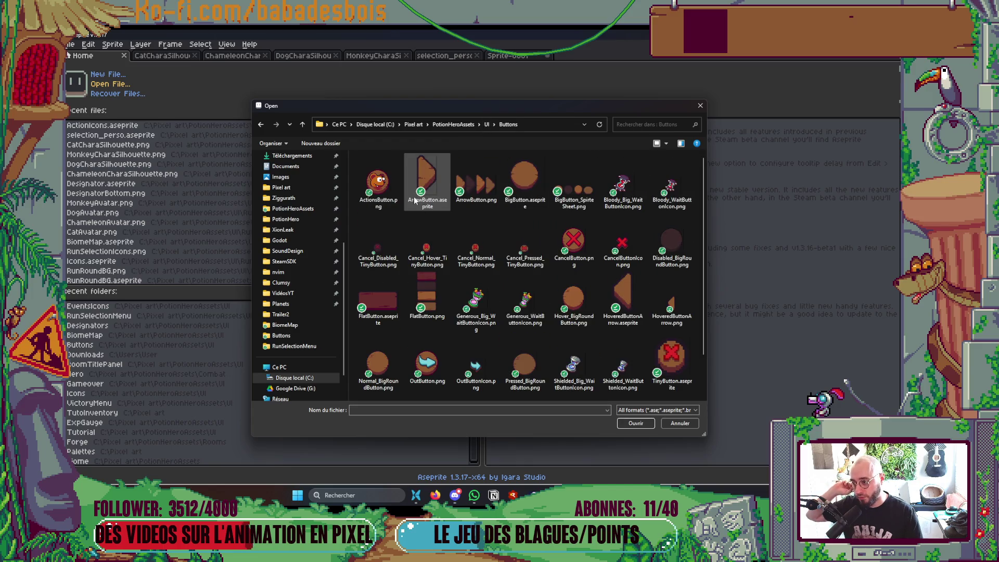
double_click(534, 186)
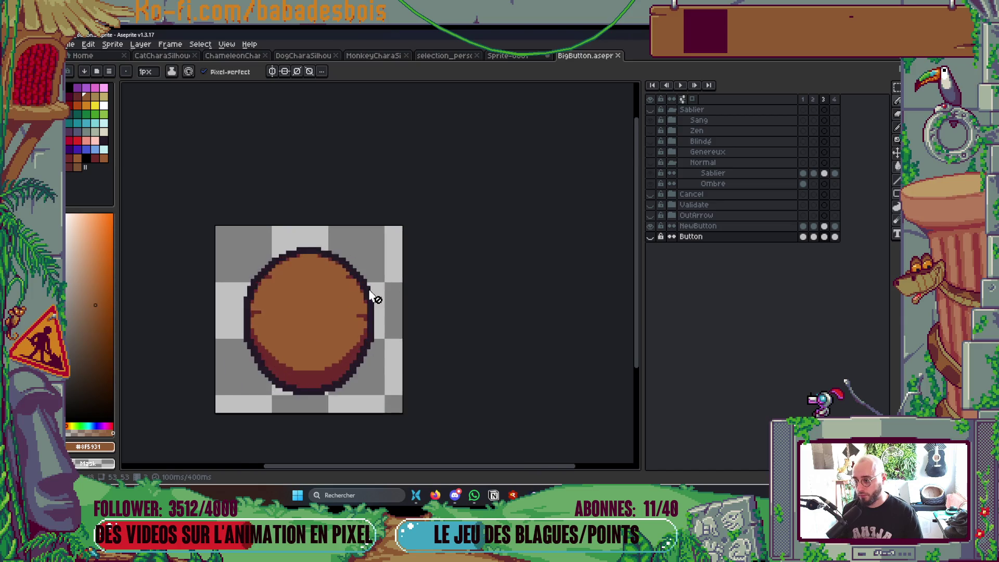
Step: Eyedrop the dark maroon colour from BigButton's second frame
scroll(446, 252, up, 1)
key(Left)
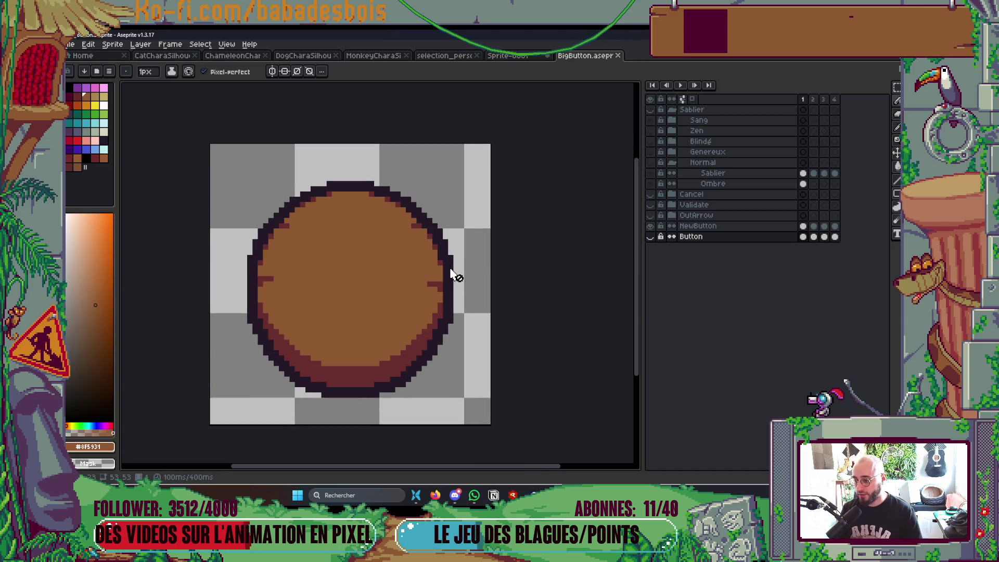
key(Right)
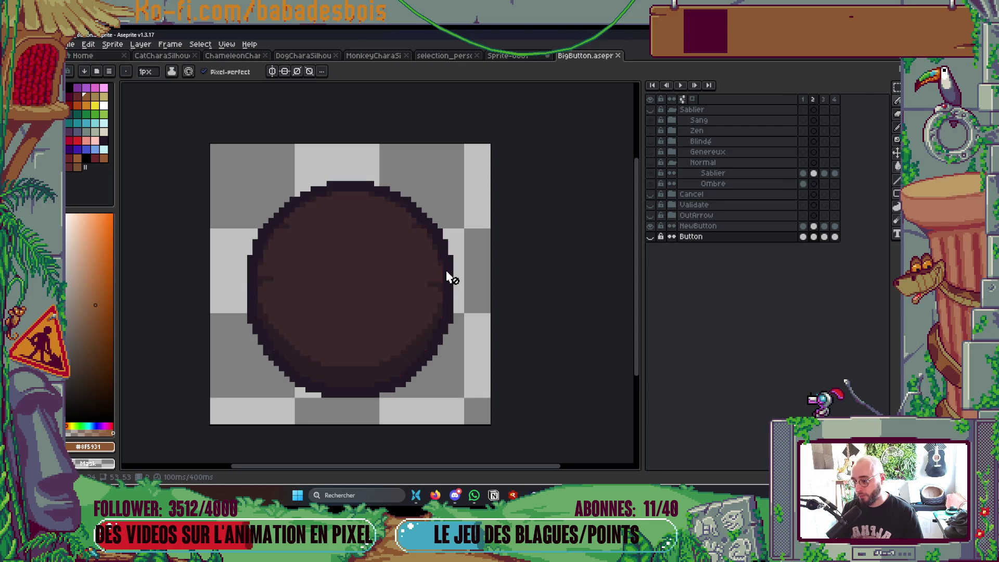
key(i)
click(379, 317)
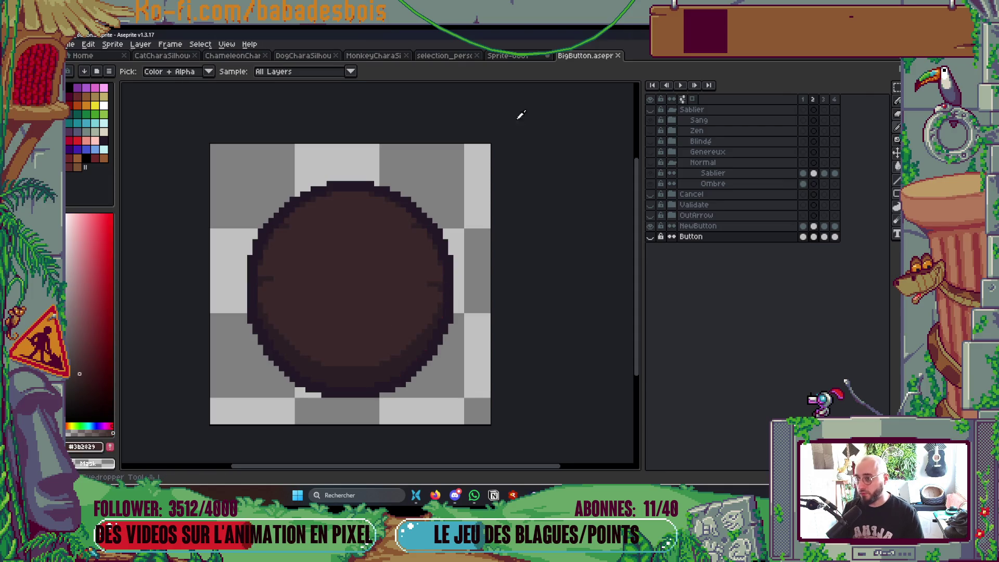
Step: Save the new round button sprite as RunButton.aseprite in the Buttons folder
click(528, 58)
key(ctrl+s)
click(327, 377)
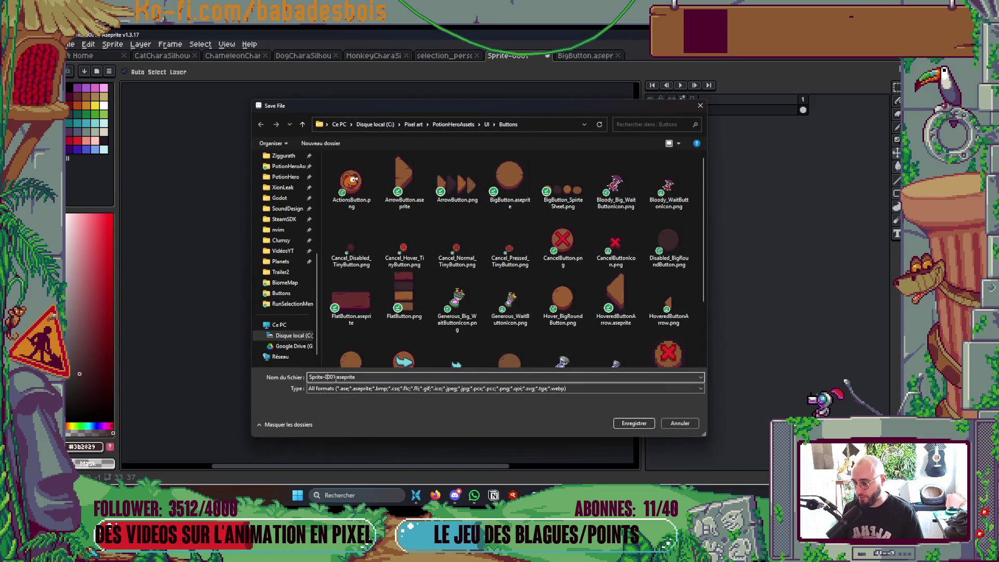
key(ctrl+shift+Left)
key(ctrl+shift+Left)
text(RunS)
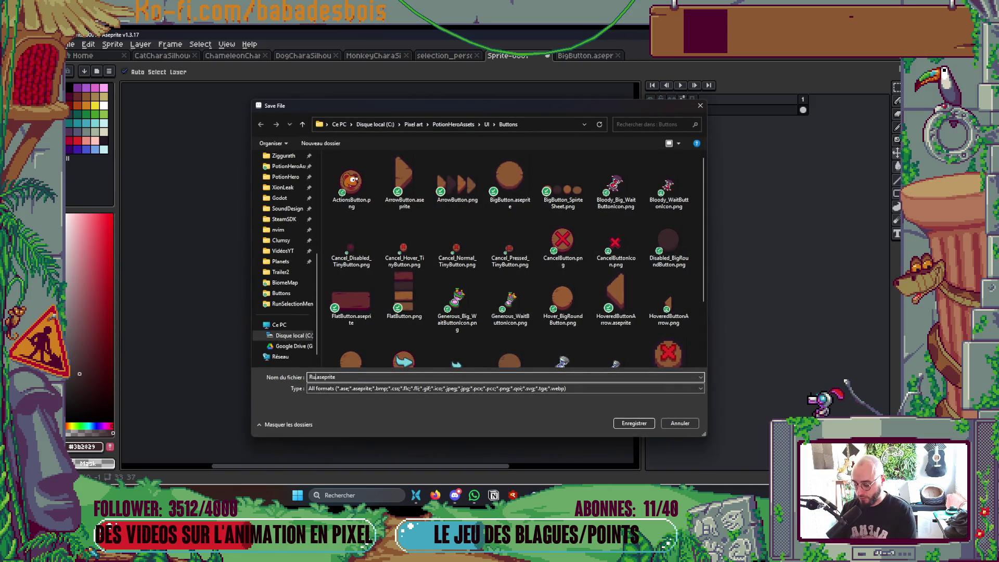
text(utton)
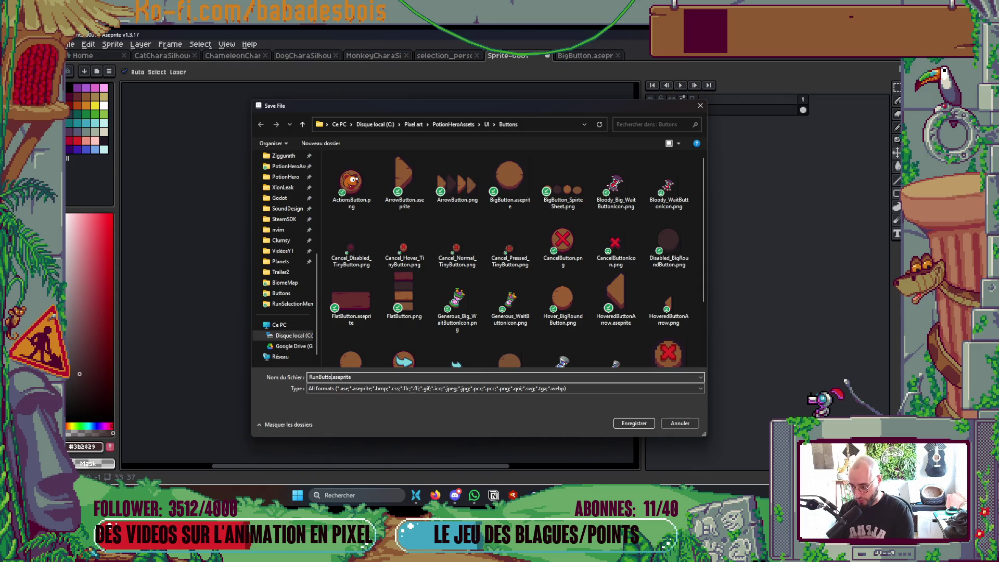
key(Return)
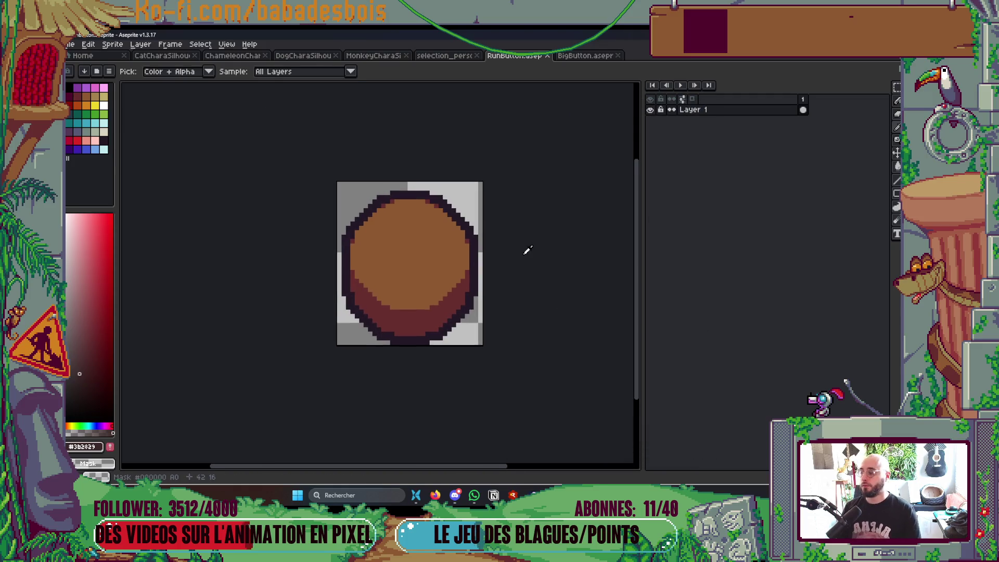
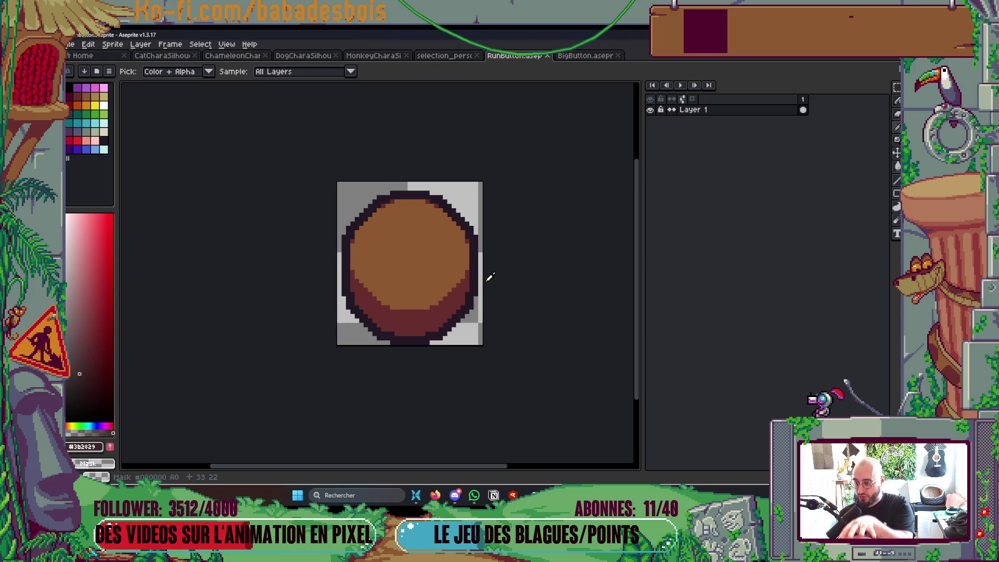
Step: Add a second RunButton frame and fill its interior and lower crescent dark, sampling colours from BigButton
scroll(436, 291, down, 1)
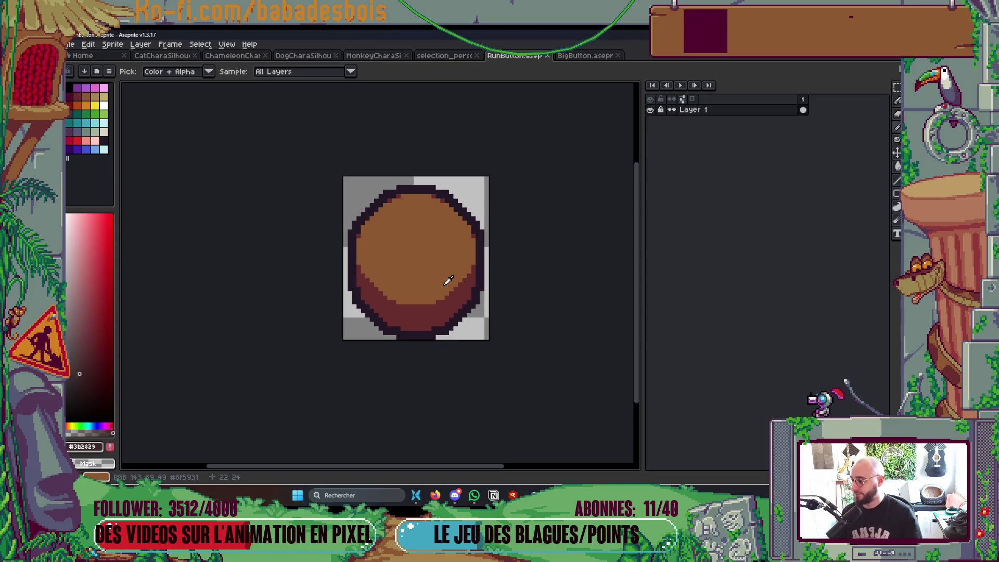
scroll(522, 272, down, 1)
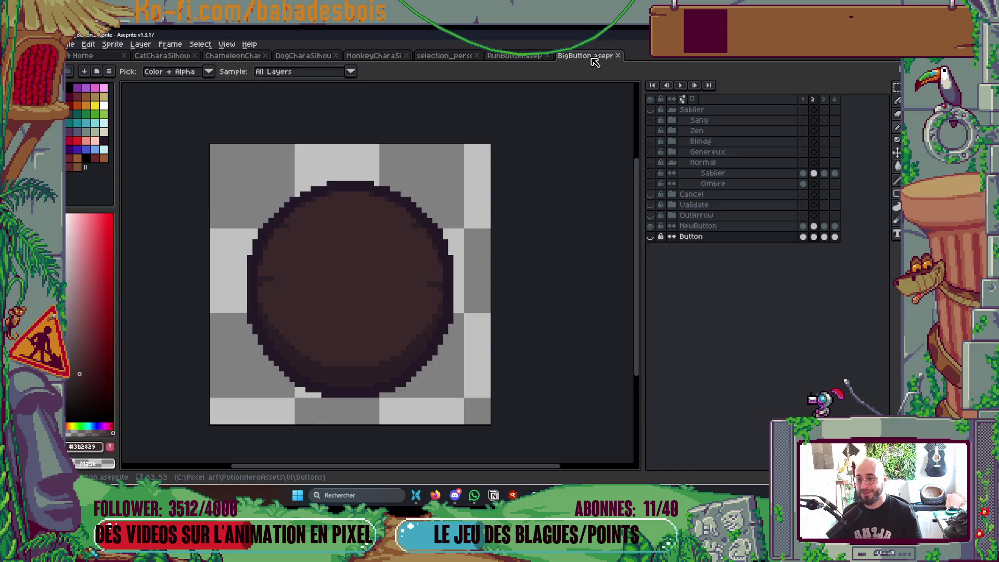
click(517, 56)
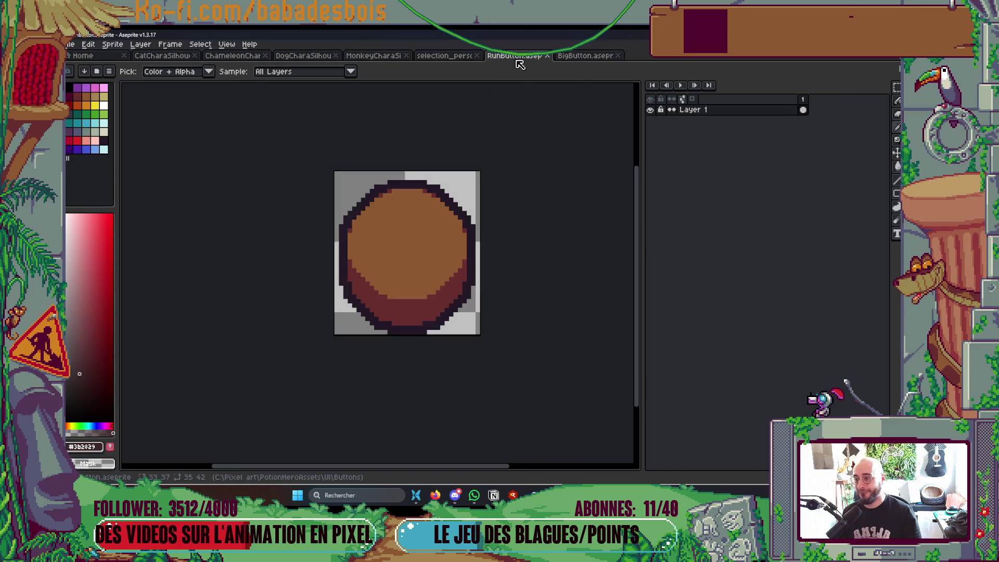
key(alt+n)
scroll(479, 203, up, 2)
key(g)
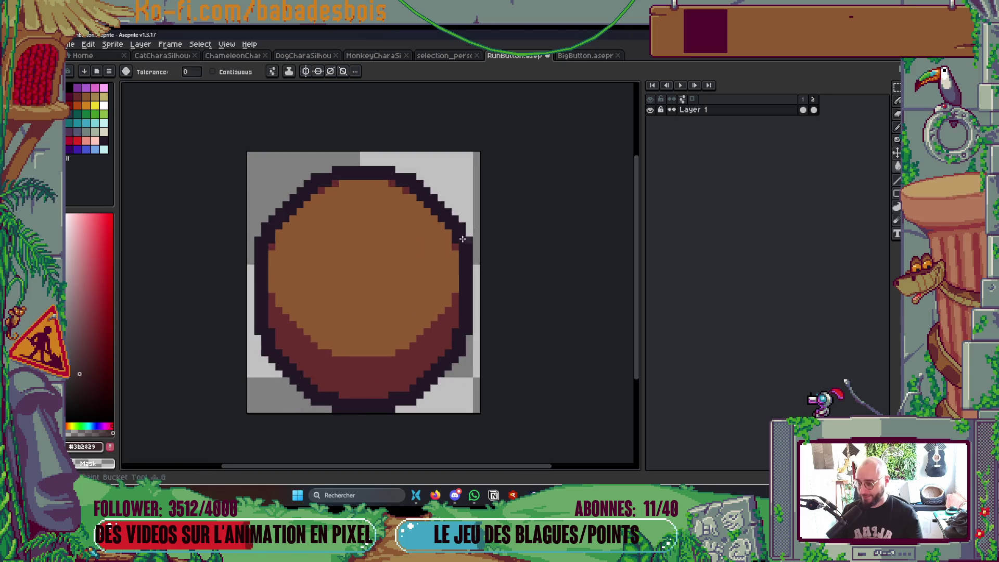
click(382, 278)
key(ctrl+Tab)
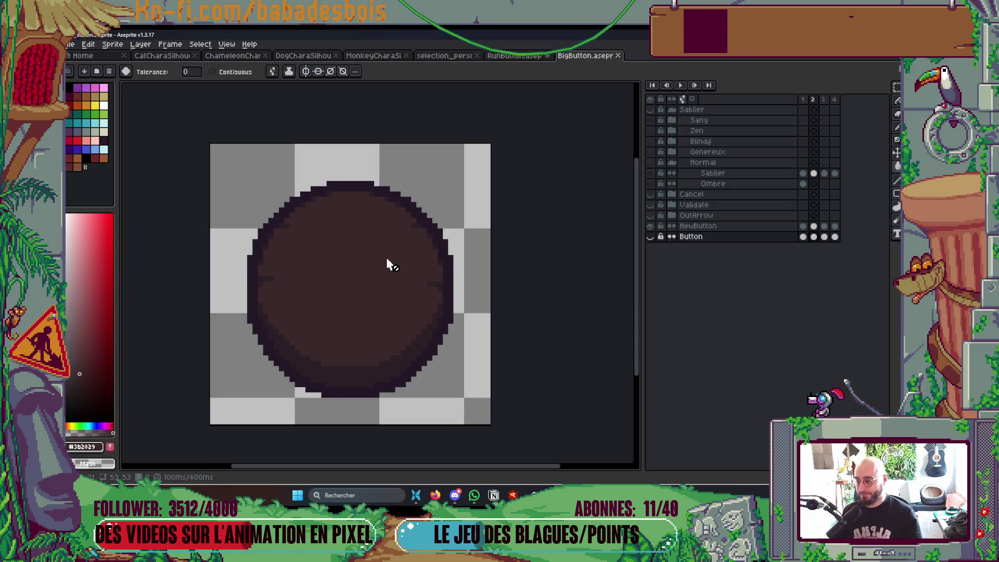
key(i)
key(ctrl+shift+Tab)
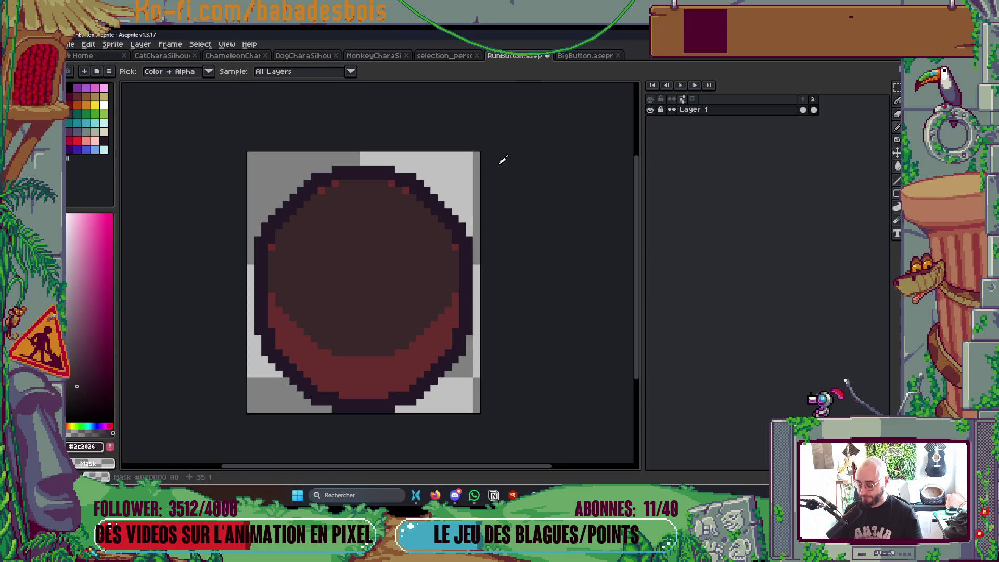
key(g)
click(377, 370)
drag(434, 342, 440, 336)
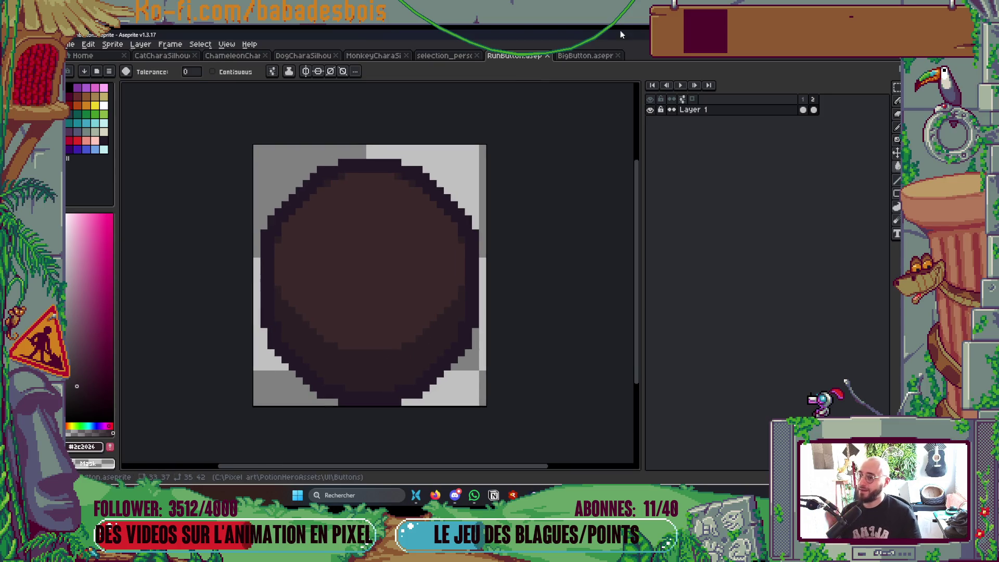
Step: Add a third RunButton frame and fill its button top with BigButton's orange #985d31
click(590, 55)
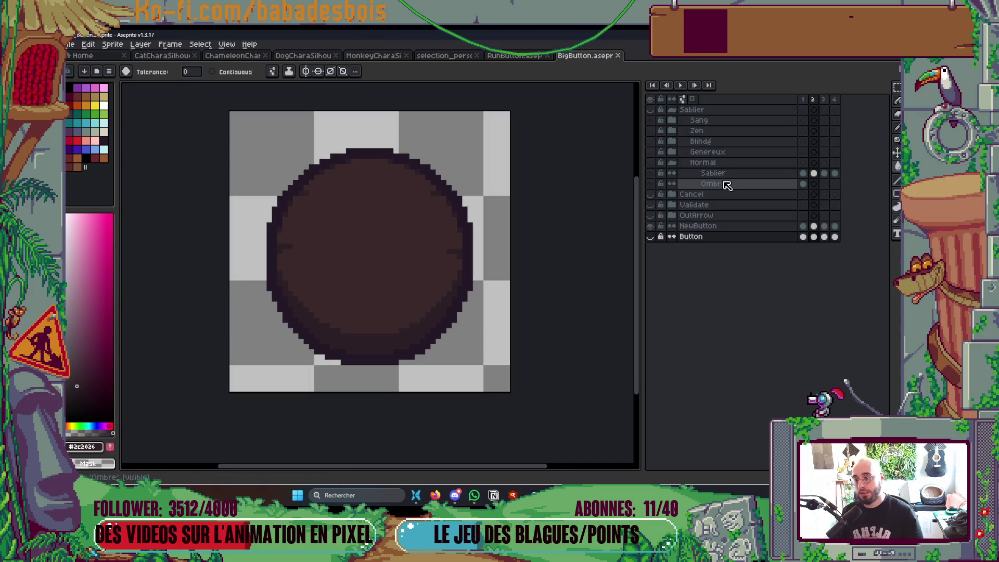
key(Right)
key(i)
click(402, 249)
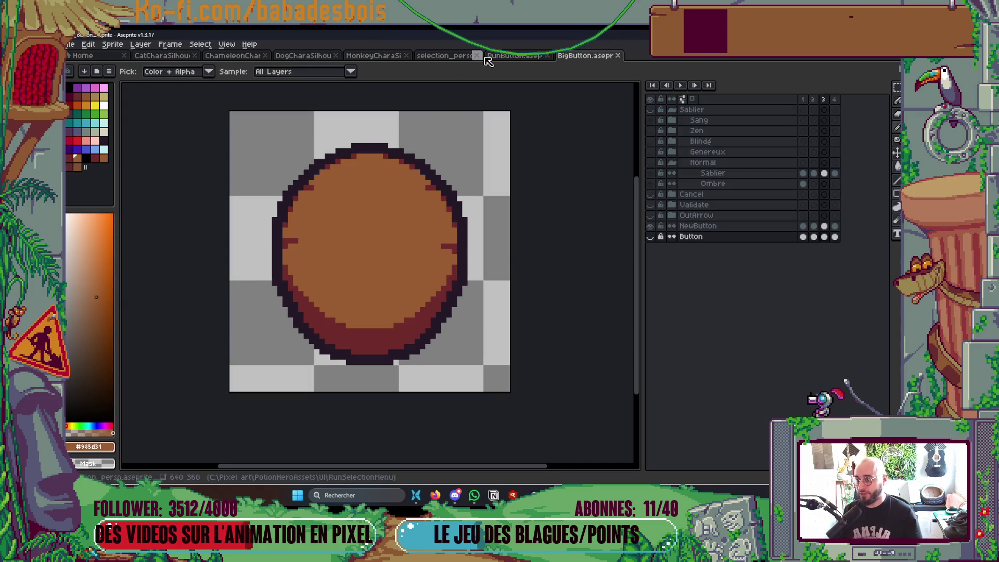
click(488, 57)
key(alt+n)
key(g)
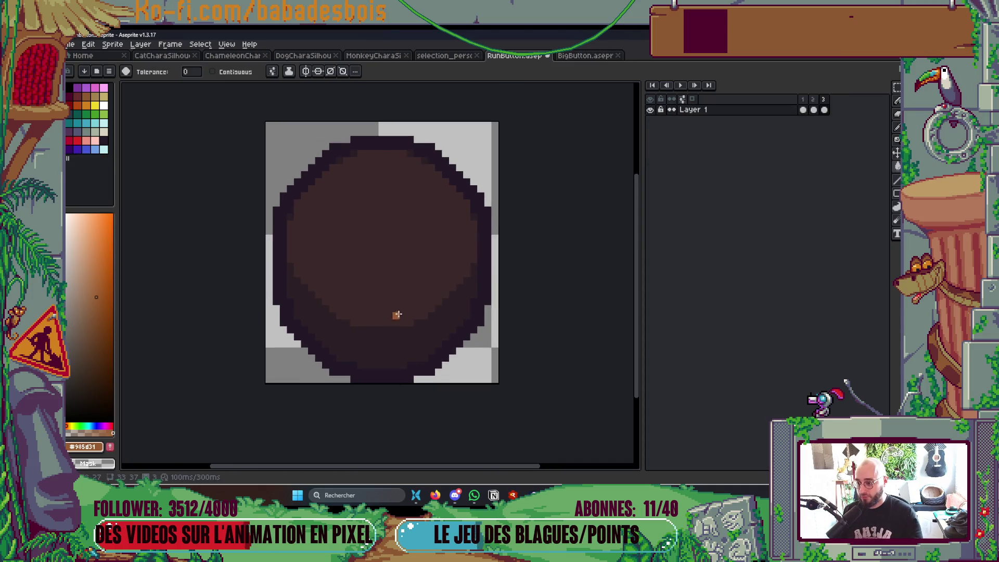
click(593, 56)
key(i)
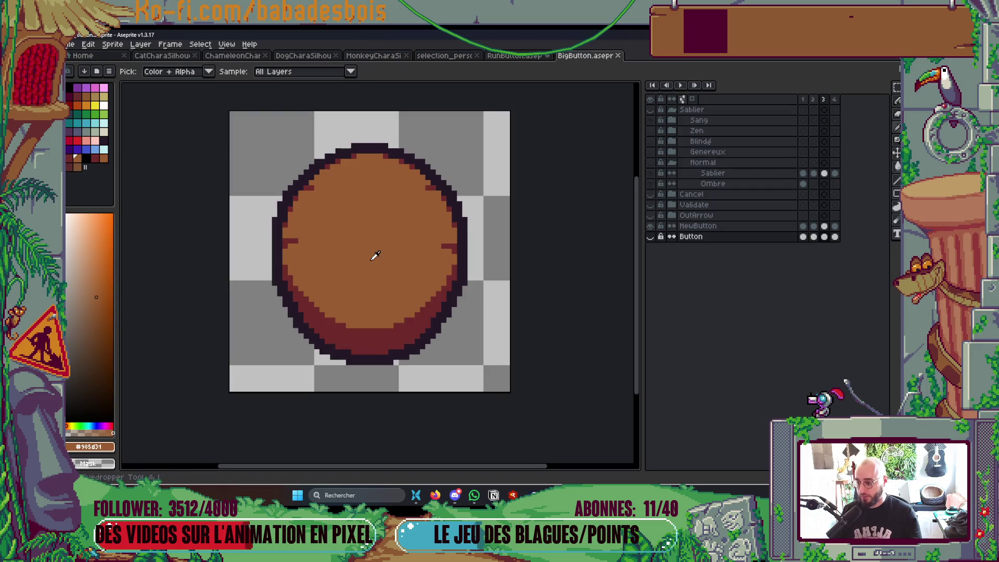
key(ctrl+shift+Tab)
key(g)
click(368, 292)
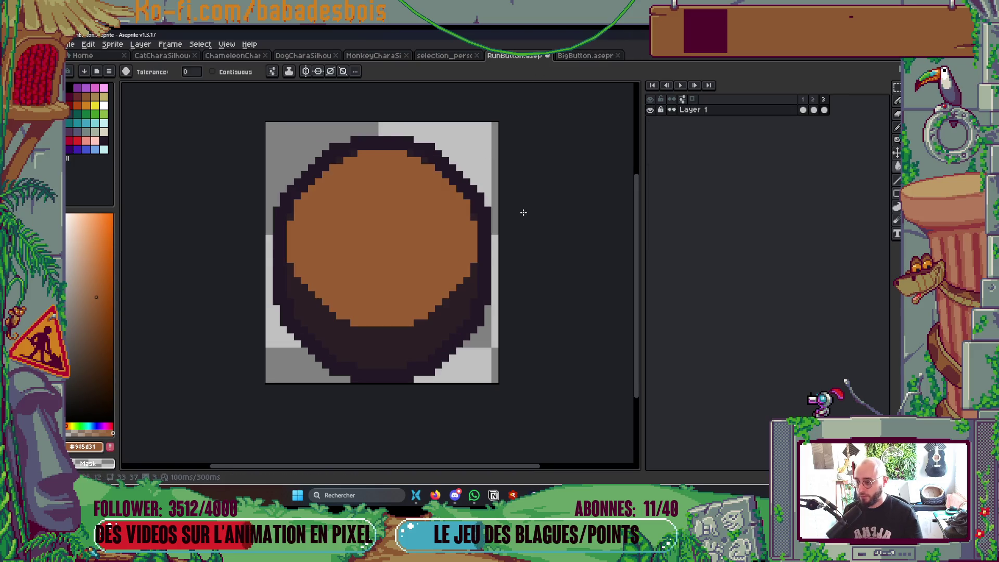
Step: Fill the third frame's lower band with dark red #702b2b and save RunButton
click(609, 54)
key(i)
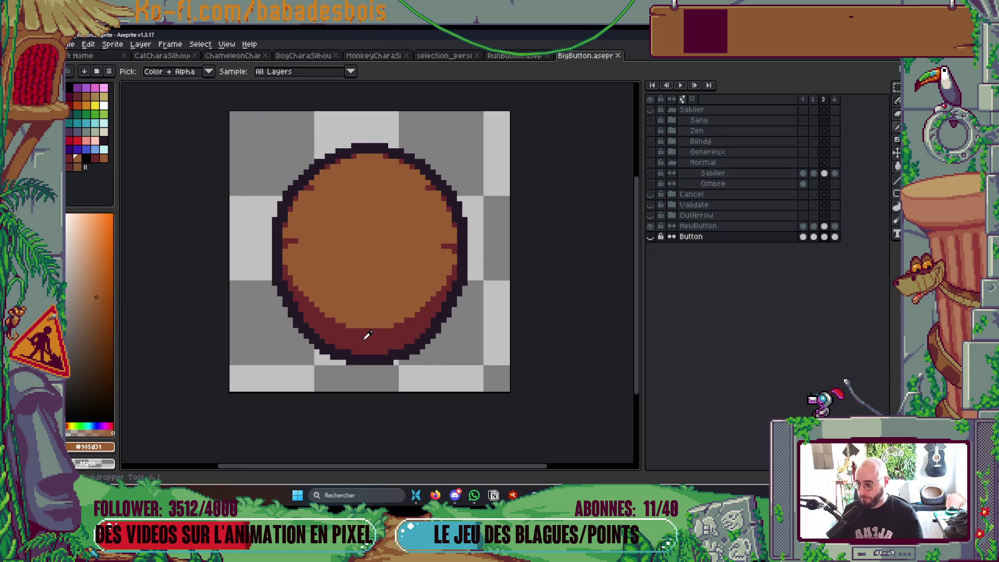
click(367, 336)
key(g)
key(ctrl+shift+Tab)
click(395, 350)
key(ctrl+s)
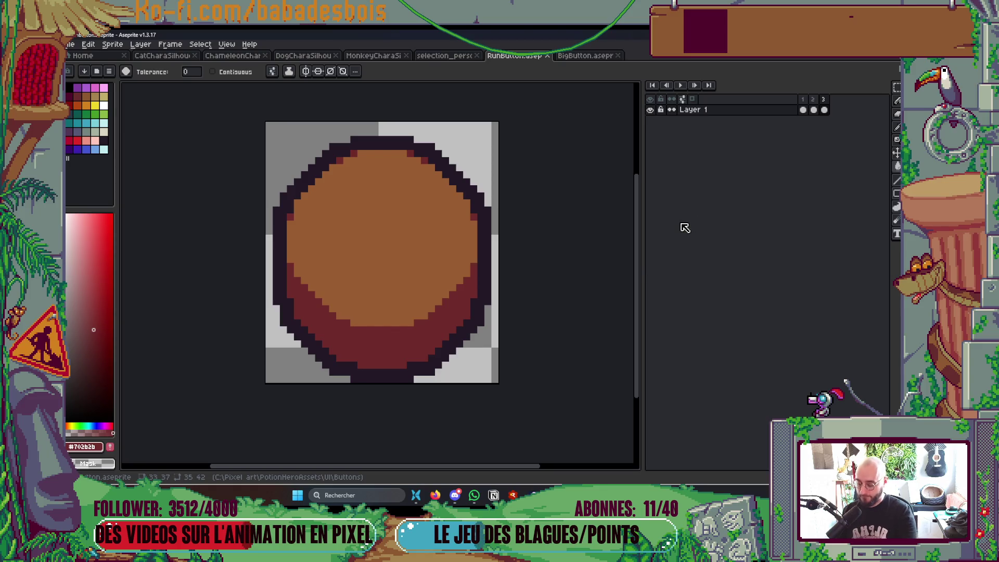
Step: Fill the fourth frame's button top with brown #7d5334 taken from BigButton's fourth frame
key(ctrl+Tab)
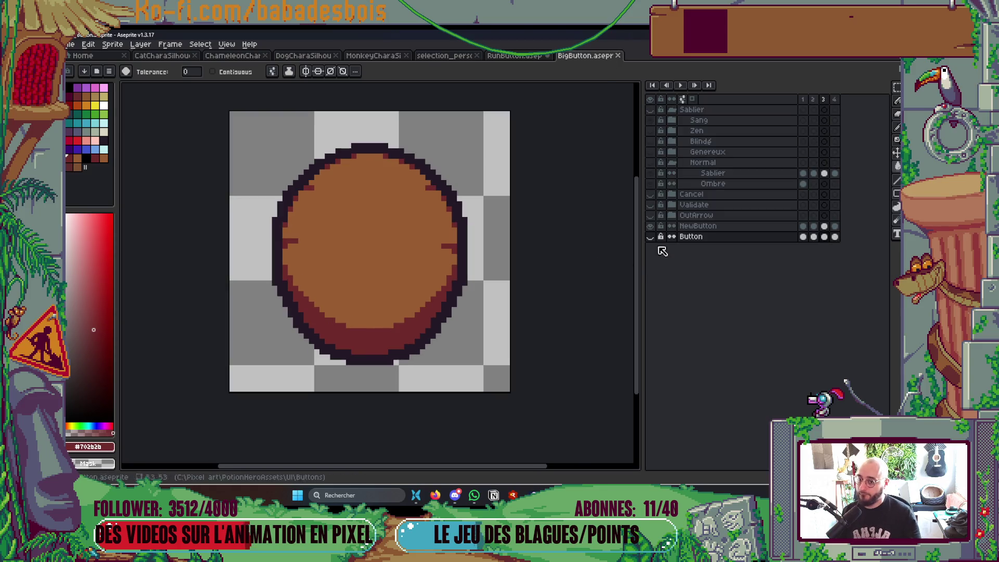
key(Right)
alt+click(371, 301)
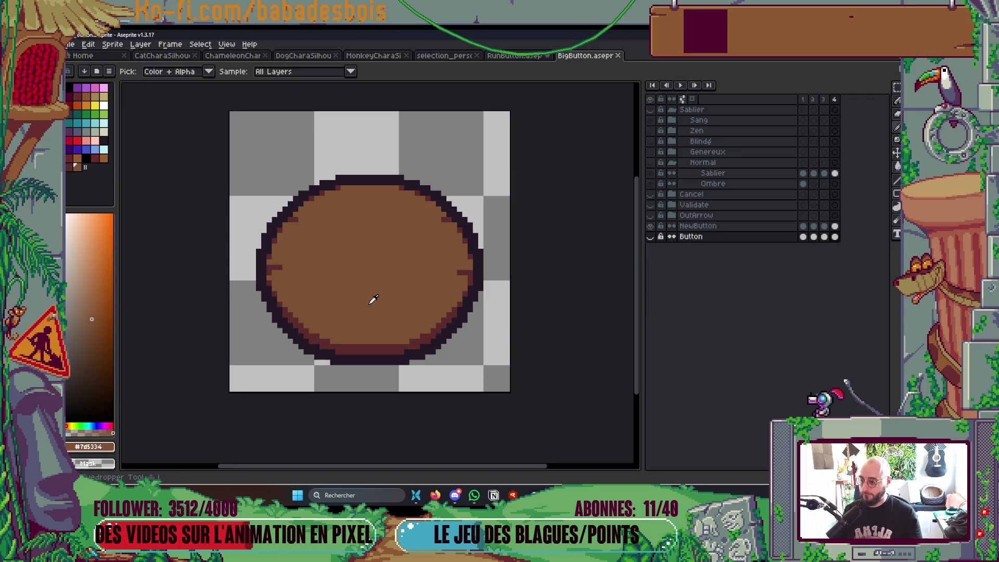
click(525, 58)
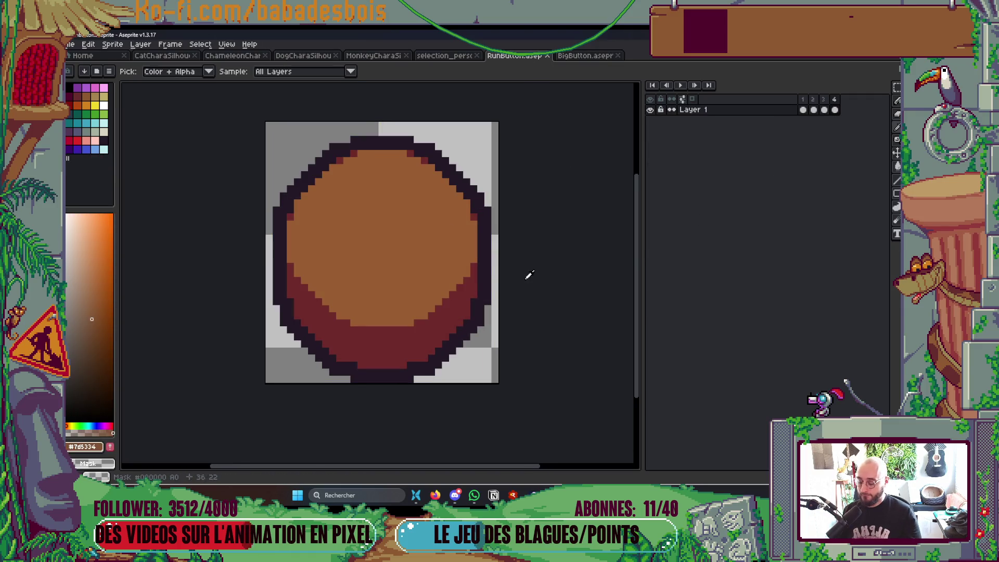
click(334, 282)
Step: Sample the darker rim red #5c2c2c from BigButton and save the RunButton sprite
click(581, 57)
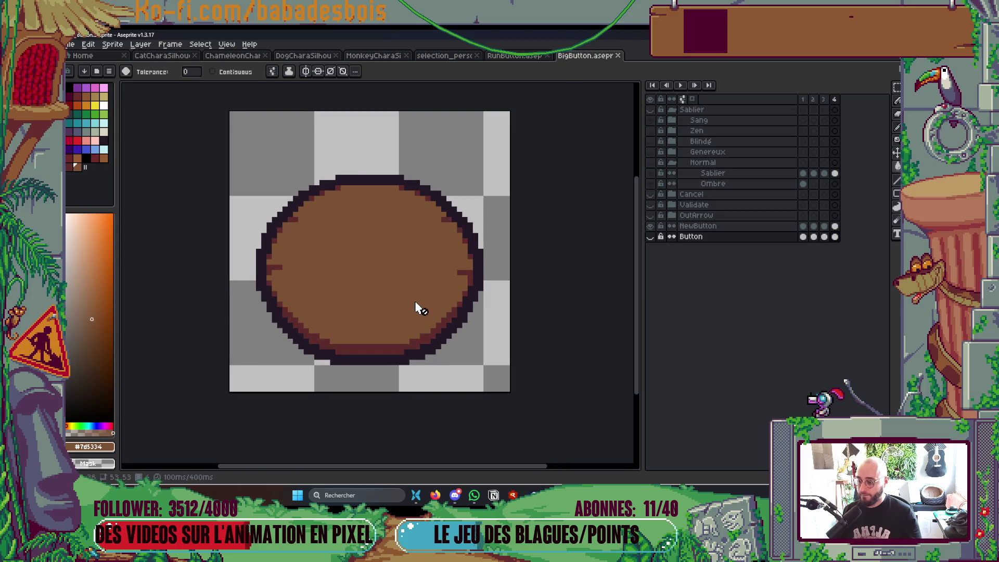
key(i)
click(364, 346)
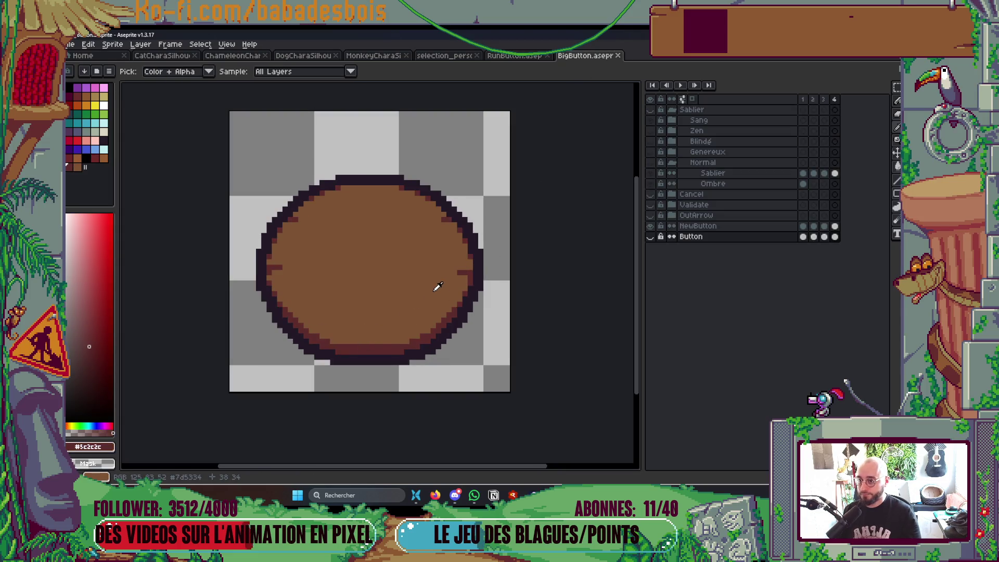
key(Left)
click(528, 56)
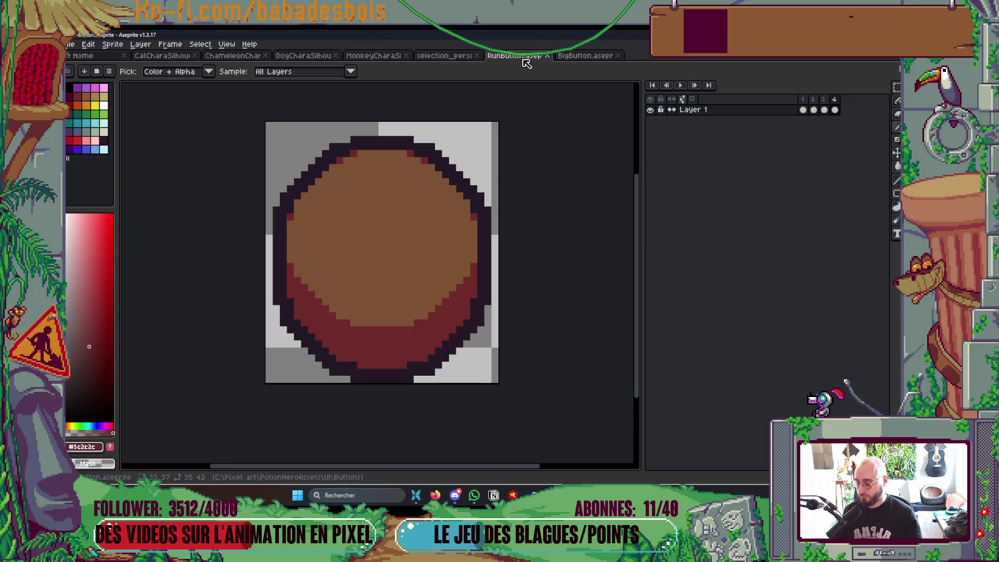
key(g)
key(ctrl+s)
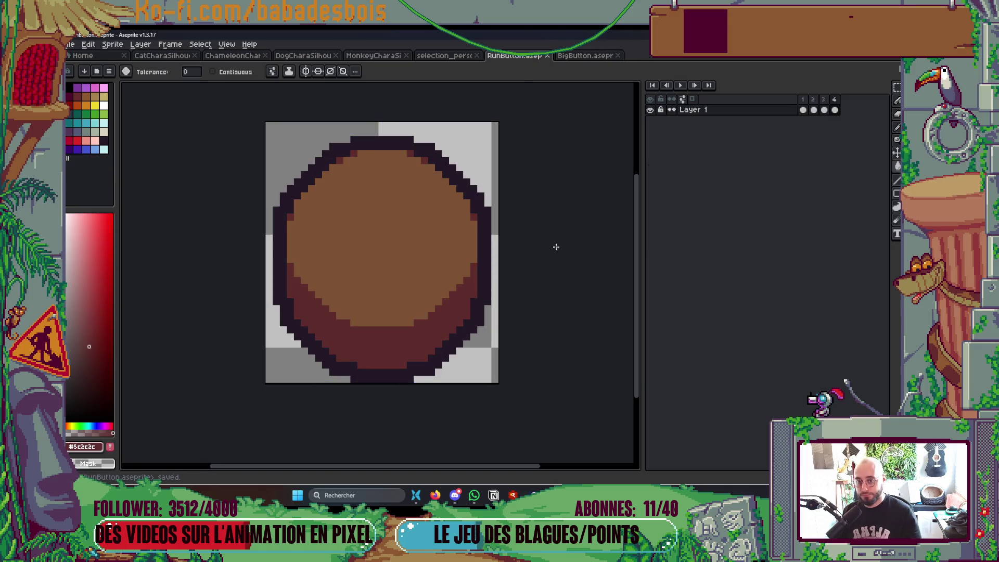
key(Return)
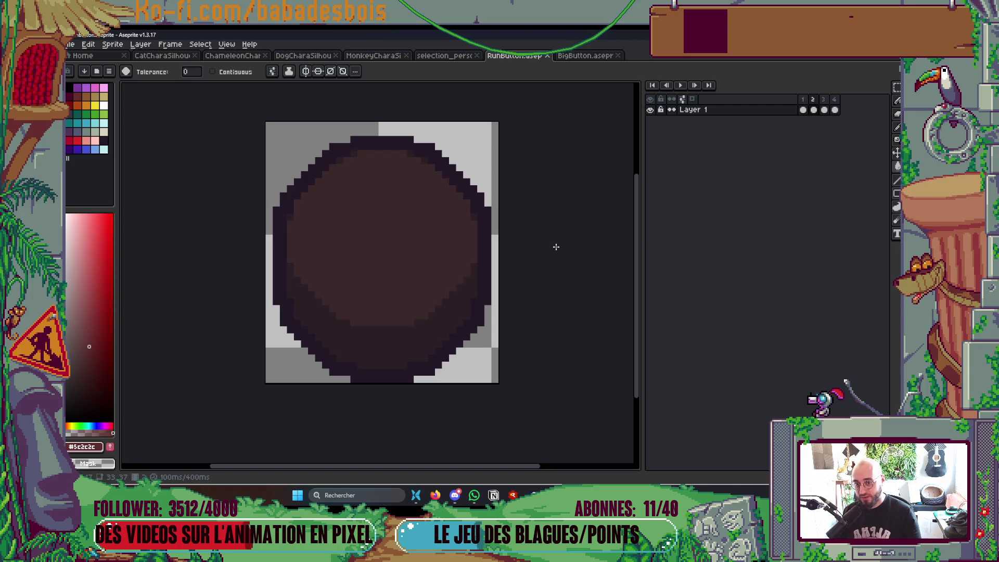
Step: Mirror the button's left half onto its right side to make the frame symmetric
key(m)
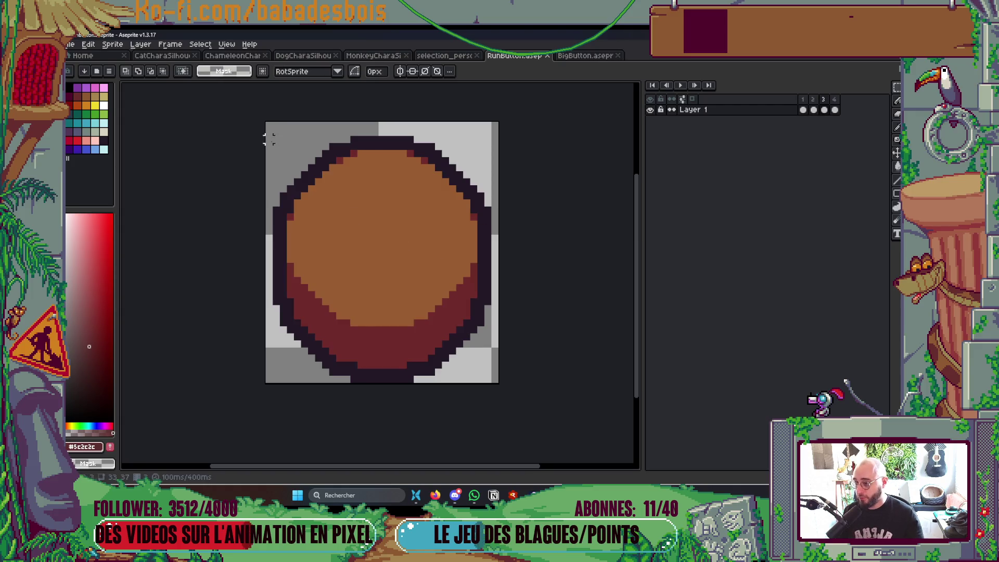
mouse_move(270, 122)
mouse_down()
mouse_move(290, 307)
mouse_move(357, 383)
mouse_move(380, 383)
mouse_up()
key(ctrl+d)
key(ctrl+v)
key(shift+h)
key(Return)
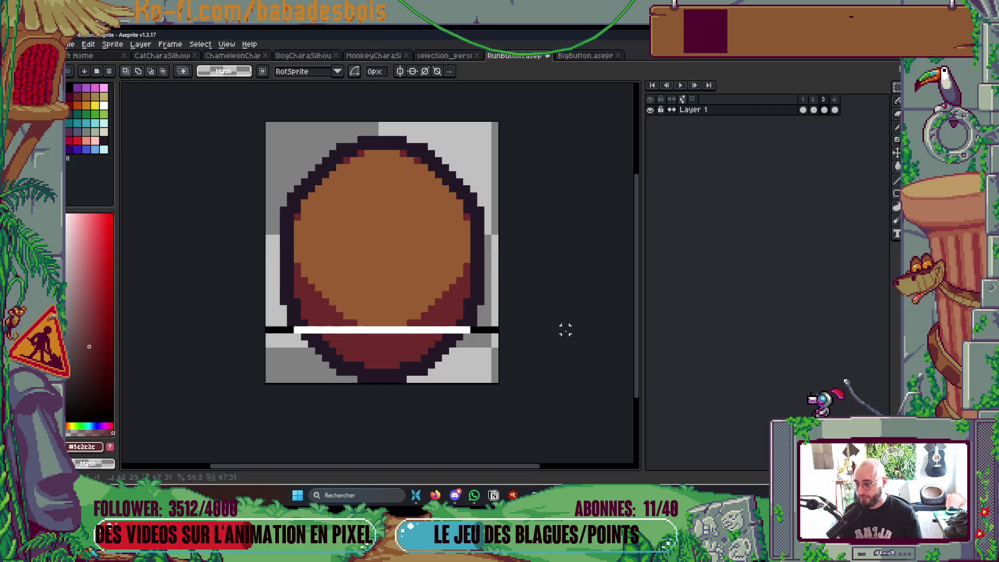
Step: Raise the button's upper part by one pixel
drag(501, 271, 264, 120)
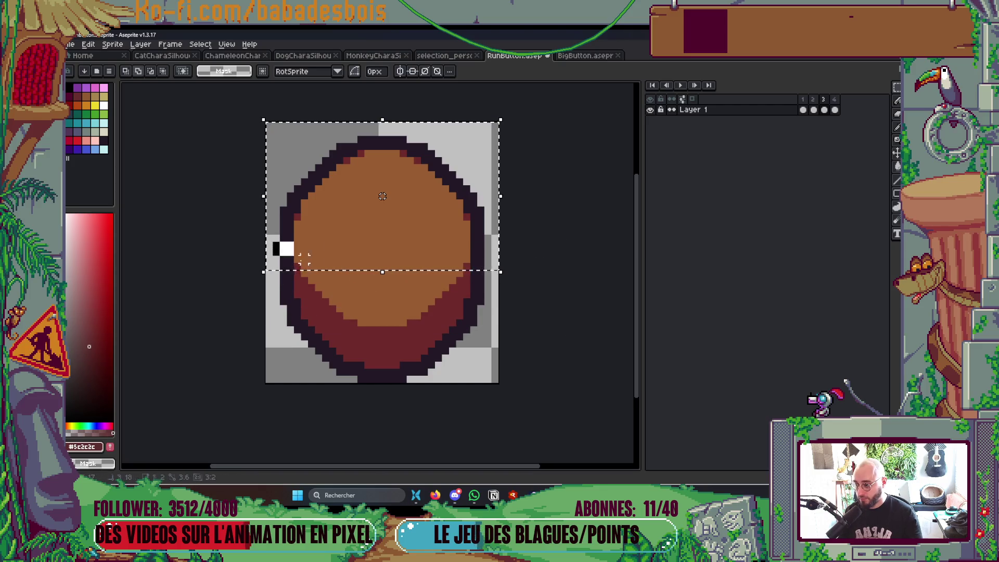
drag(315, 263, 450, 327)
key(Up)
key(ctrl+d)
scroll(502, 309, up, 4)
Step: Try bucket-filling the grey gap strips dark red, then undo and restrict filling to contiguous pixels
mouse_move(498, 246)
mouse_down()
mouse_move(452, 271)
mouse_move(473, 279)
mouse_up()
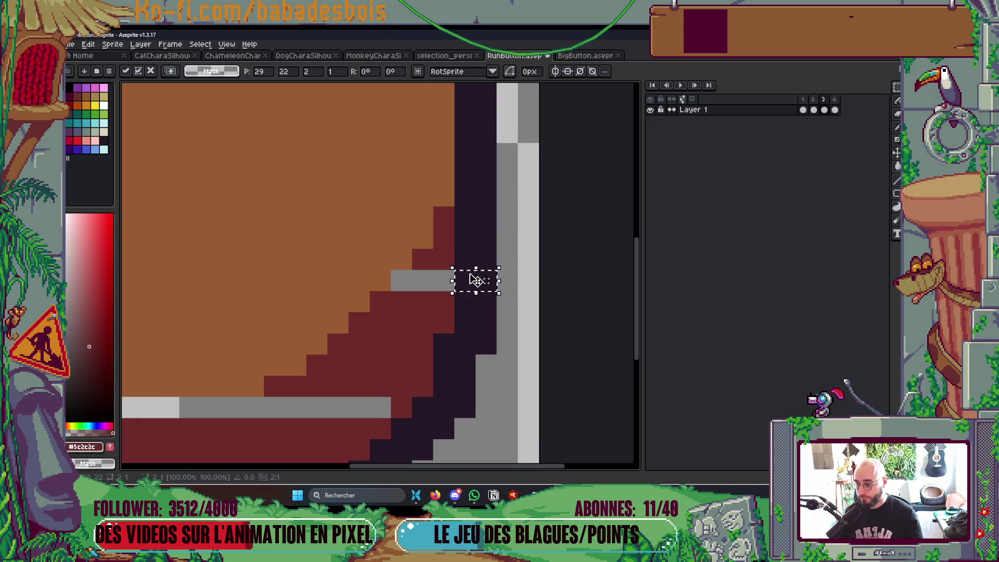
key(ctrl+d)
key(g)
click(510, 248)
click(385, 373)
key(ctrl+z)
key(ctrl+z)
click(153, 47)
Step: Pencil the remaining light gap pixels along the outline dark red
scroll(499, 249, left, 5)
key(b)
click(244, 350)
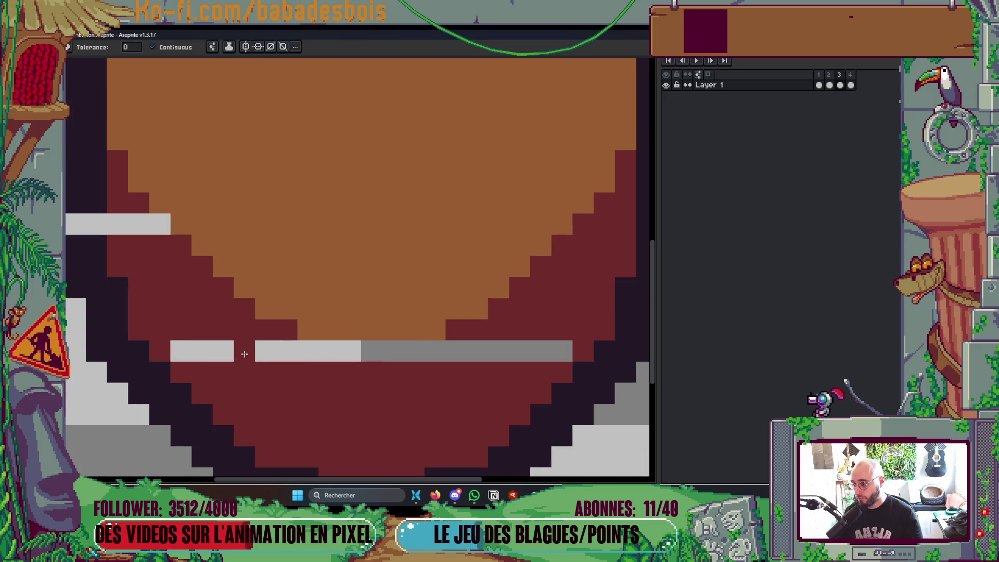
scroll(332, 383, left, 5)
click(257, 237)
click(258, 236)
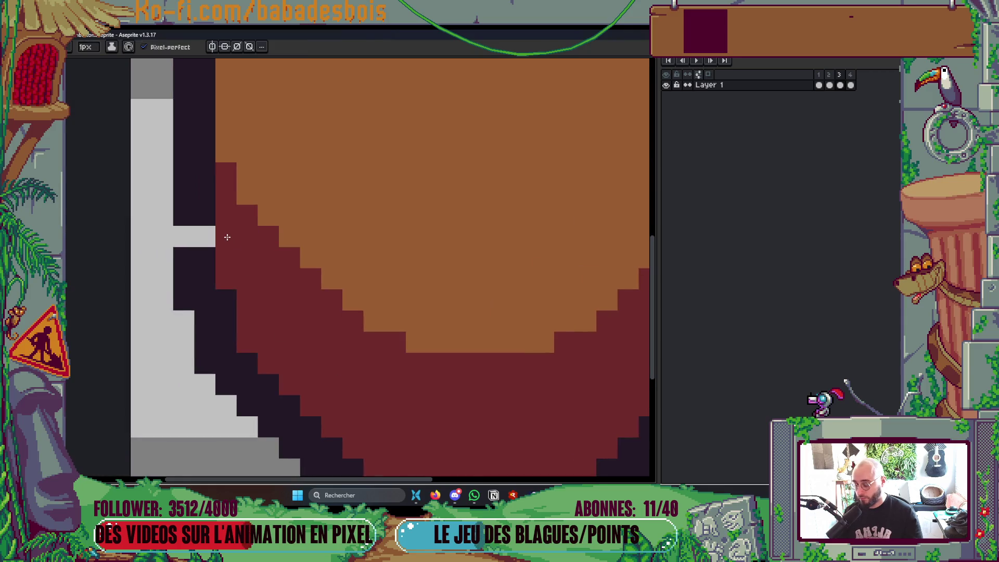
click(185, 229)
scroll(259, 216, down, 5)
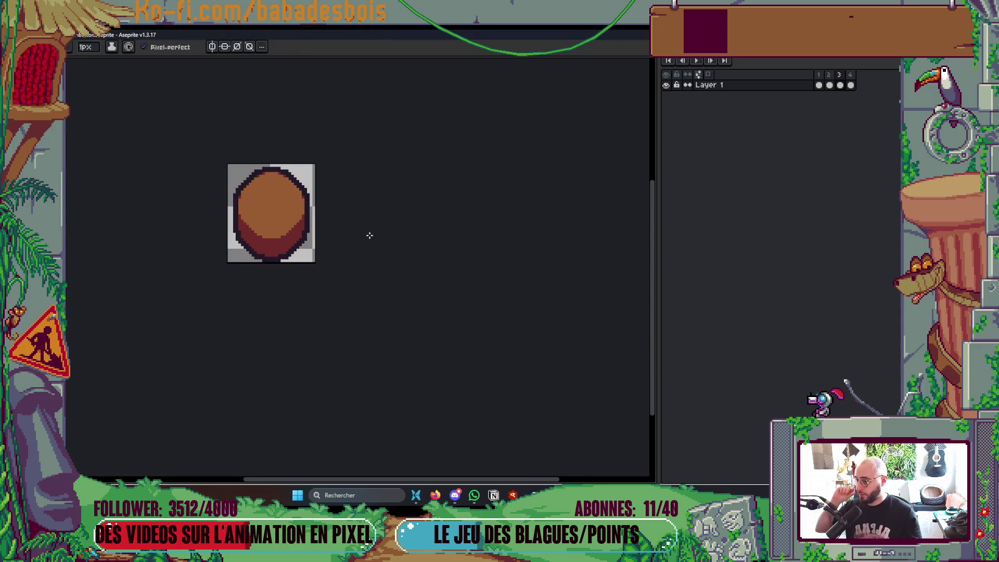
Step: Play the animation, then select the button's flat top by colour and move it down two pixels
scroll(369, 235, up, 1)
key(Return)
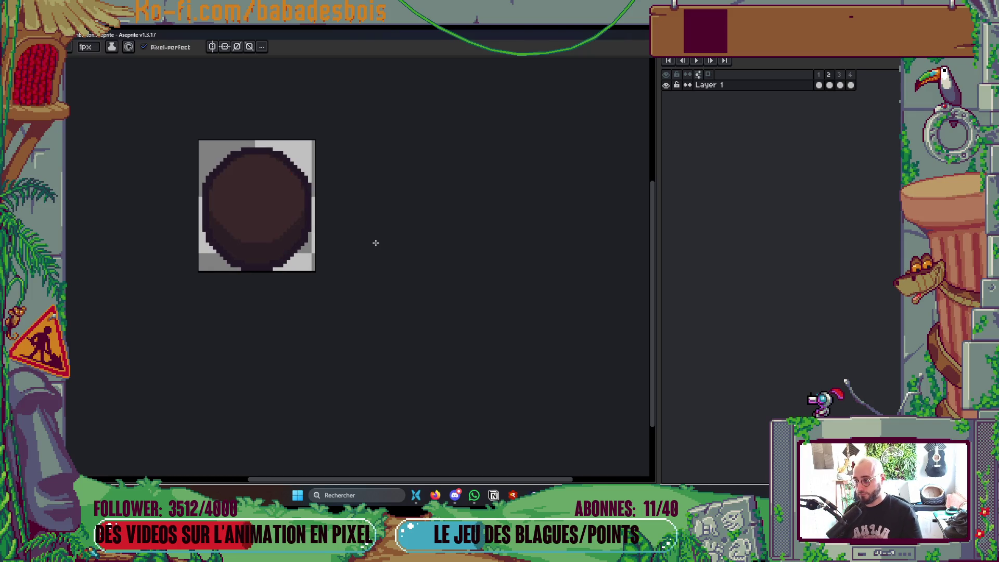
scroll(302, 212, up, 4)
key(w)
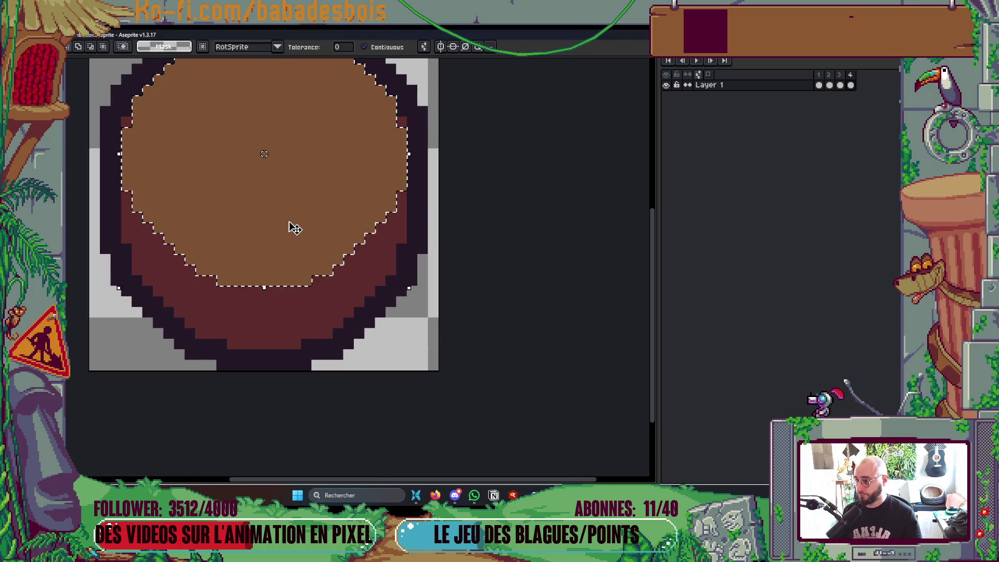
click(285, 227)
scroll(324, 289, down, 3)
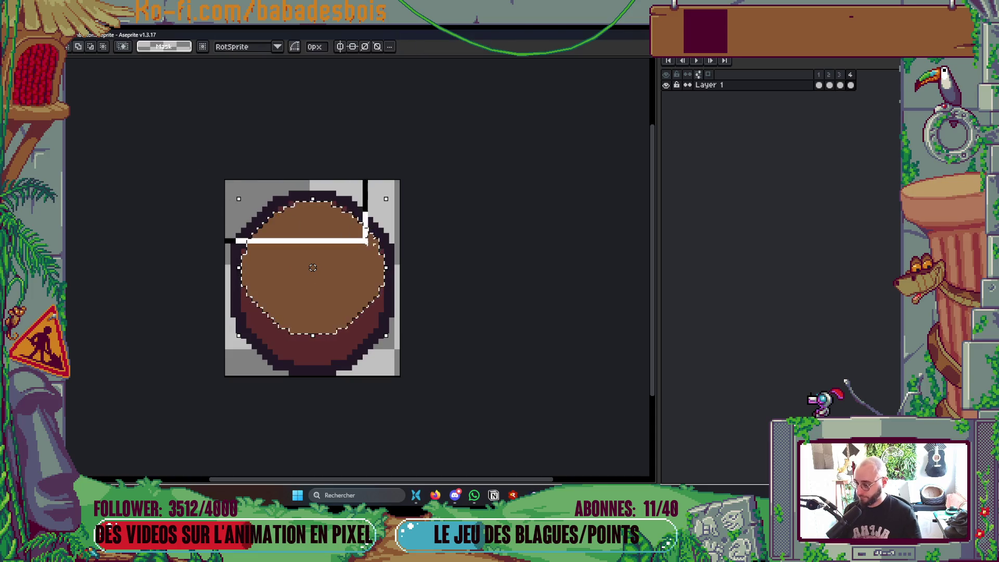
key(ctrl+t)
key(Down)
key(Down)
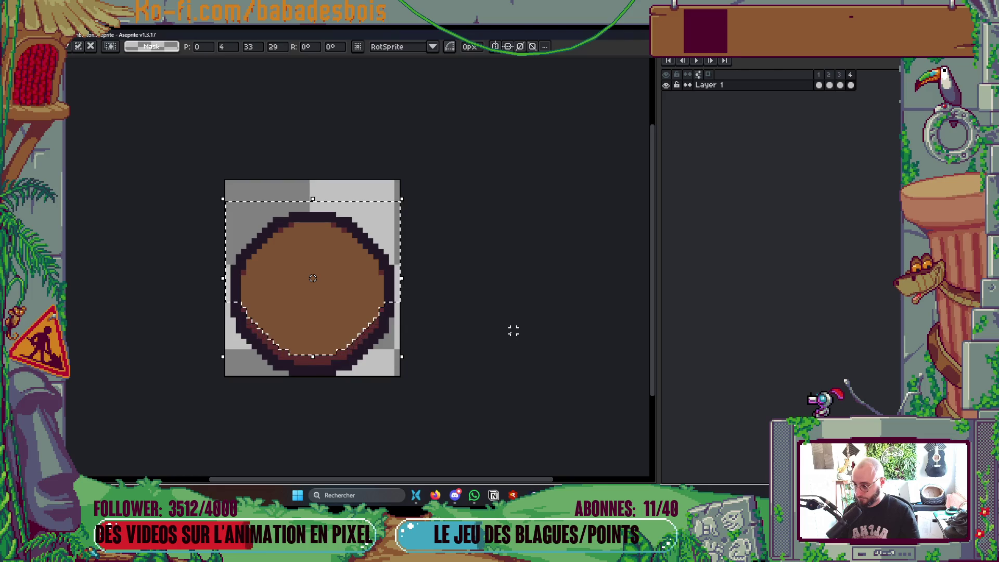
key(Return)
Step: Replay the animation from another frame, preview the sprite sheet, and restore the full interface
key(Left)
key(Left)
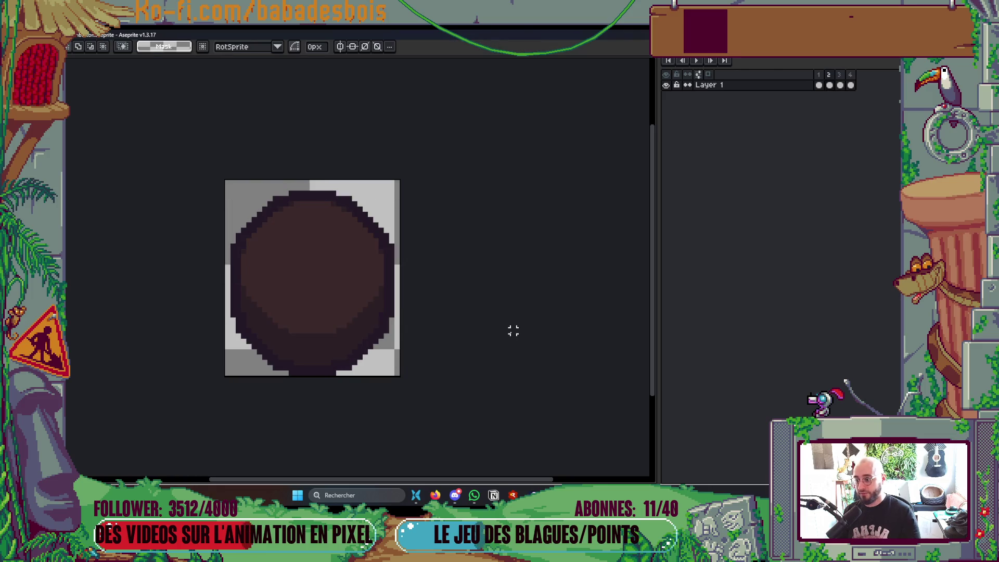
key(Return)
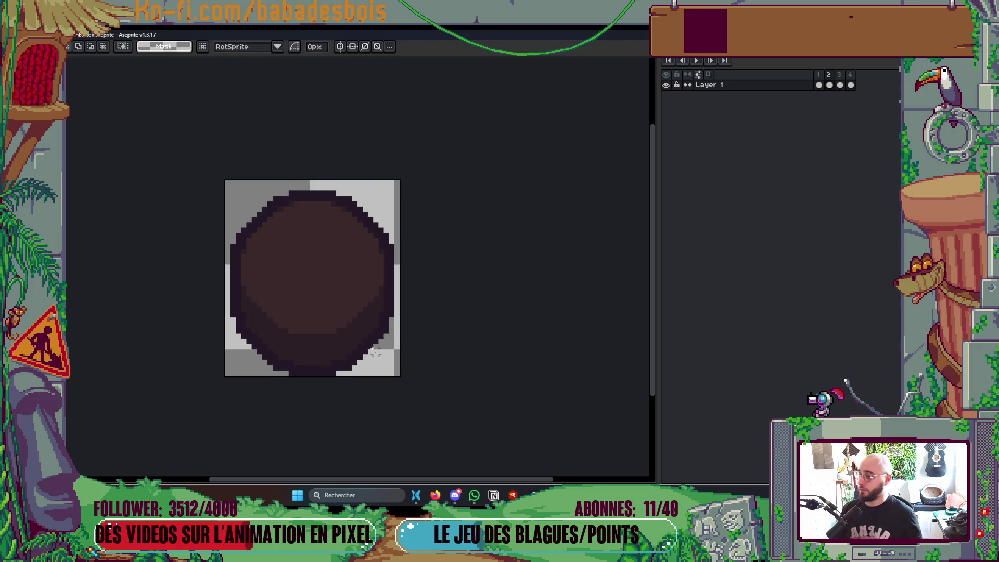
drag(376, 354, 397, 343)
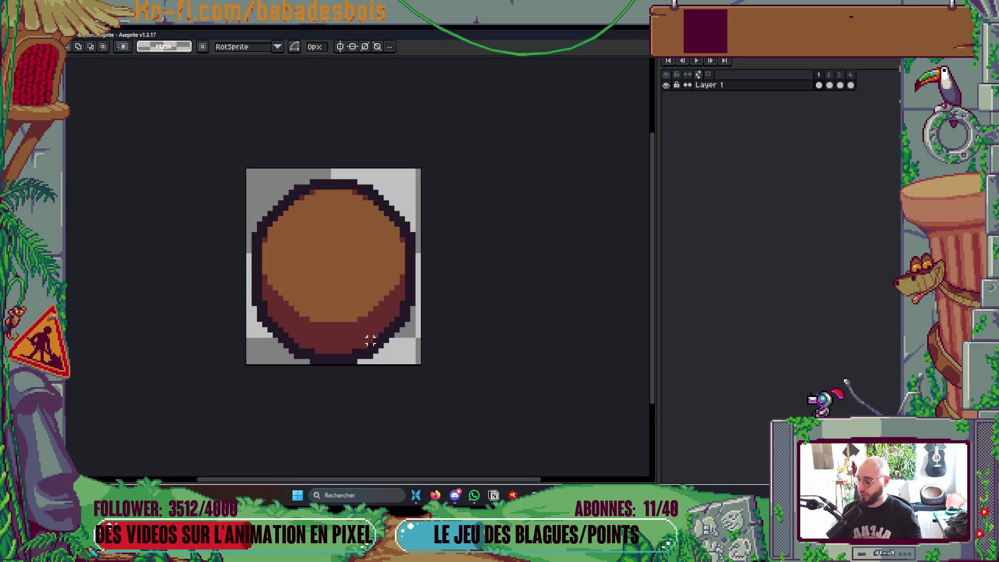
key(ctrl+e)
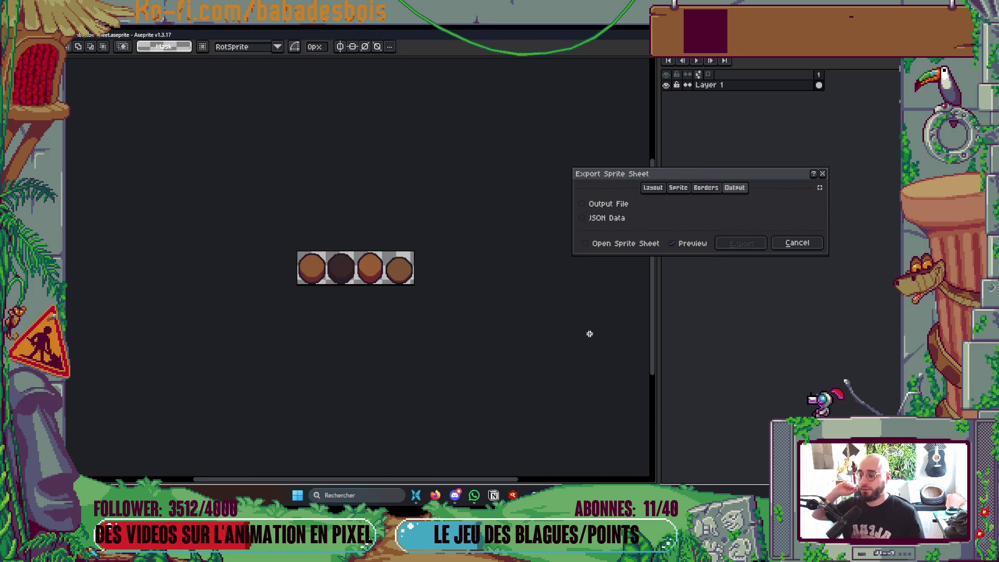
key(Escape)
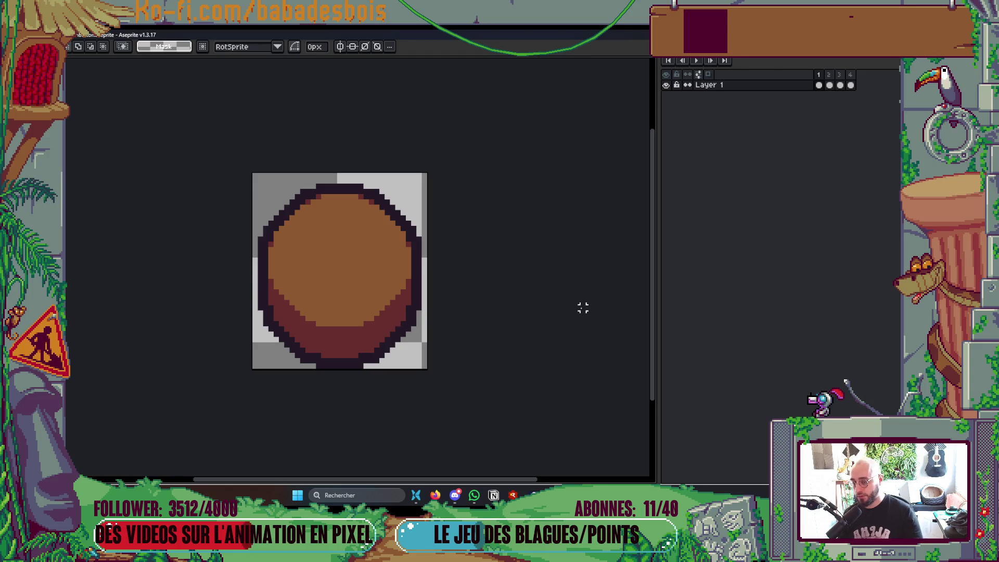
key(ctrl+f)
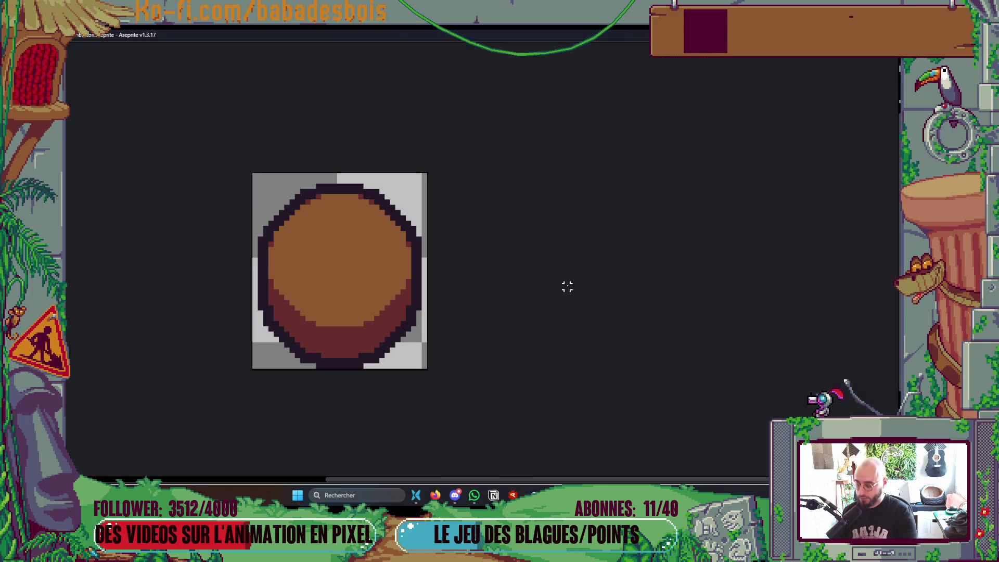
Step: Choose a maroon pencil colour, zoom in to inspect the frames, and pick a darker maroon shade
click(70, 97)
key(b)
scroll(280, 331, up, 3)
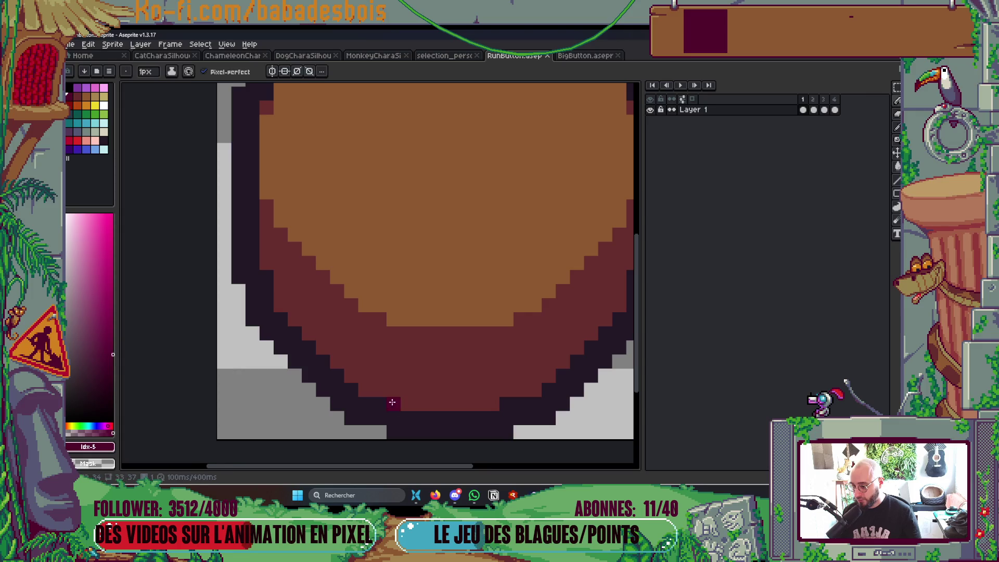
scroll(536, 390, down, 5)
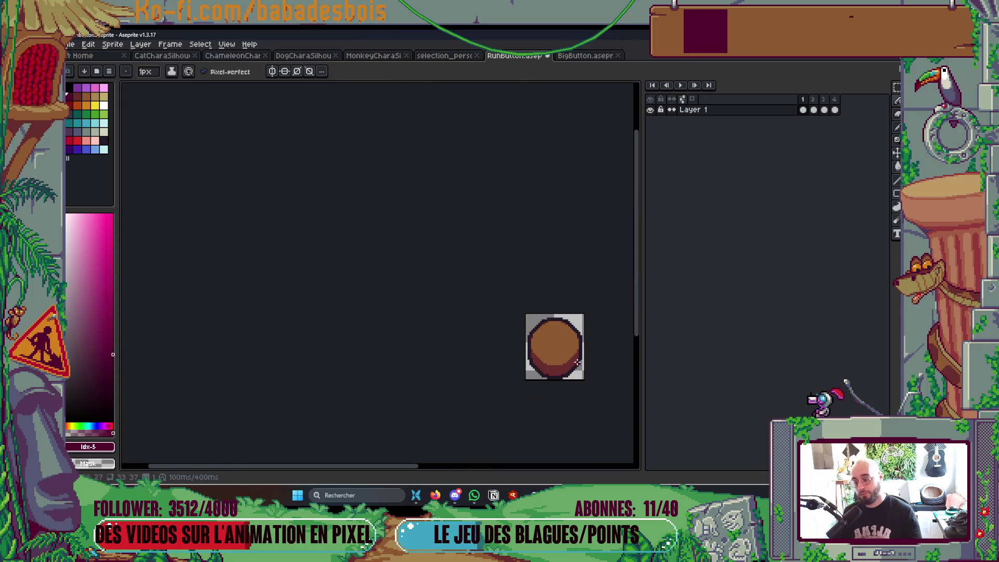
scroll(567, 372, up, 3)
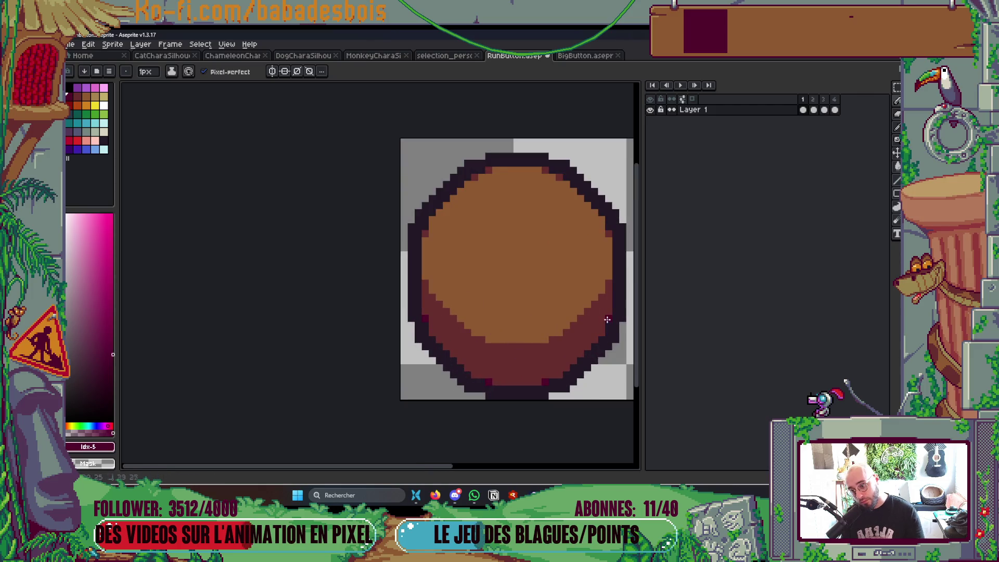
scroll(608, 320, down, 4)
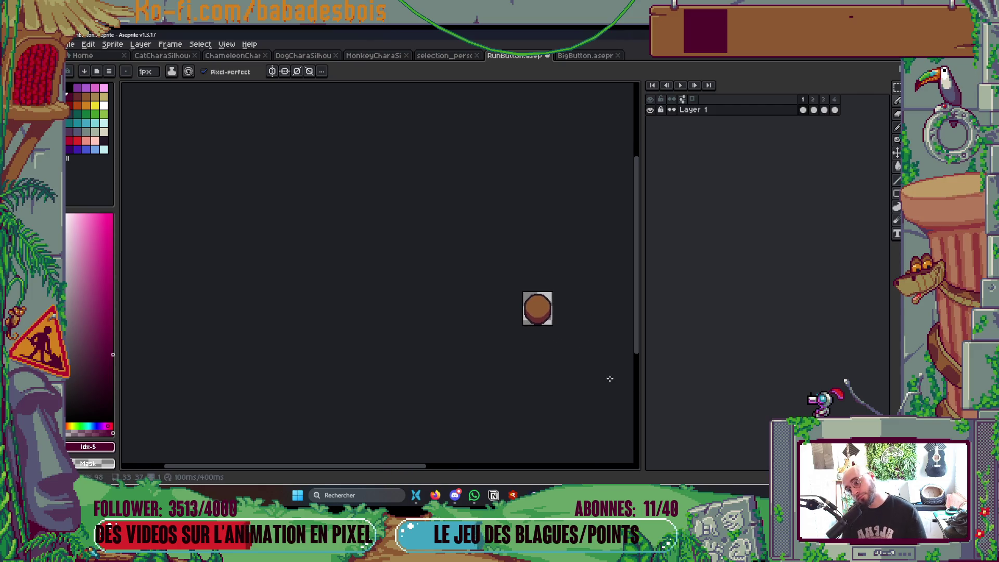
scroll(573, 335, up, 4)
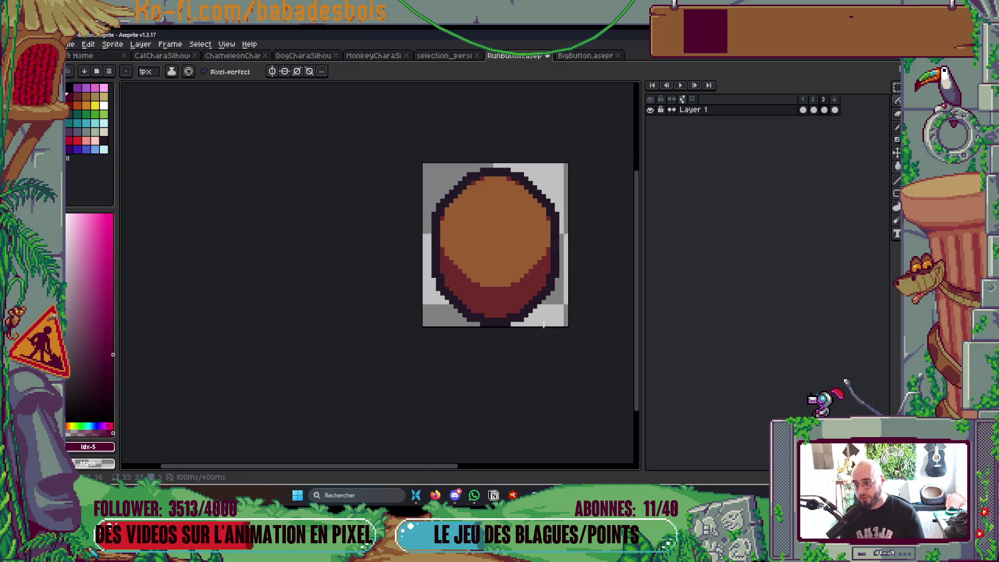
scroll(520, 322, up, 2)
drag(461, 291, 303, 280)
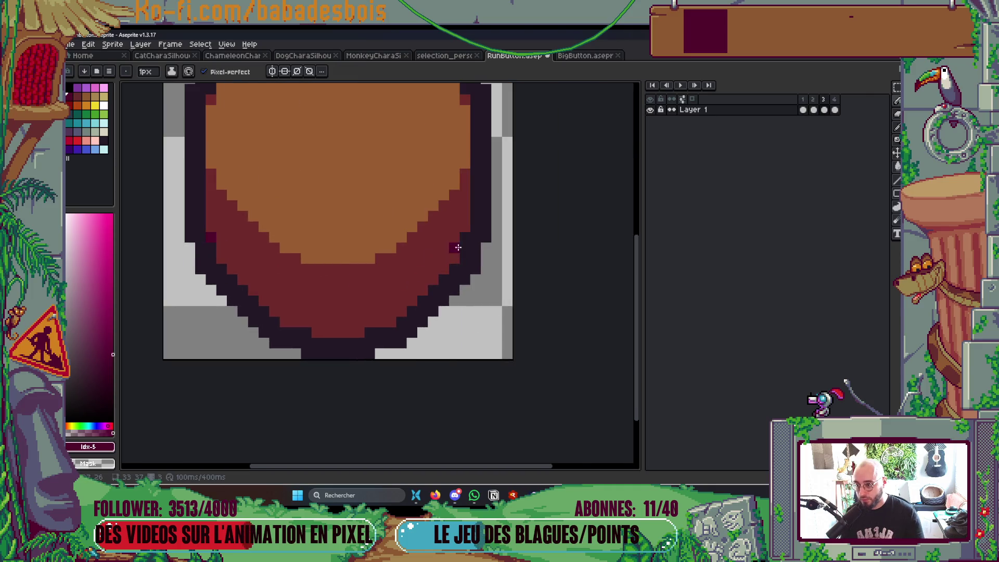
scroll(441, 307, down, 5)
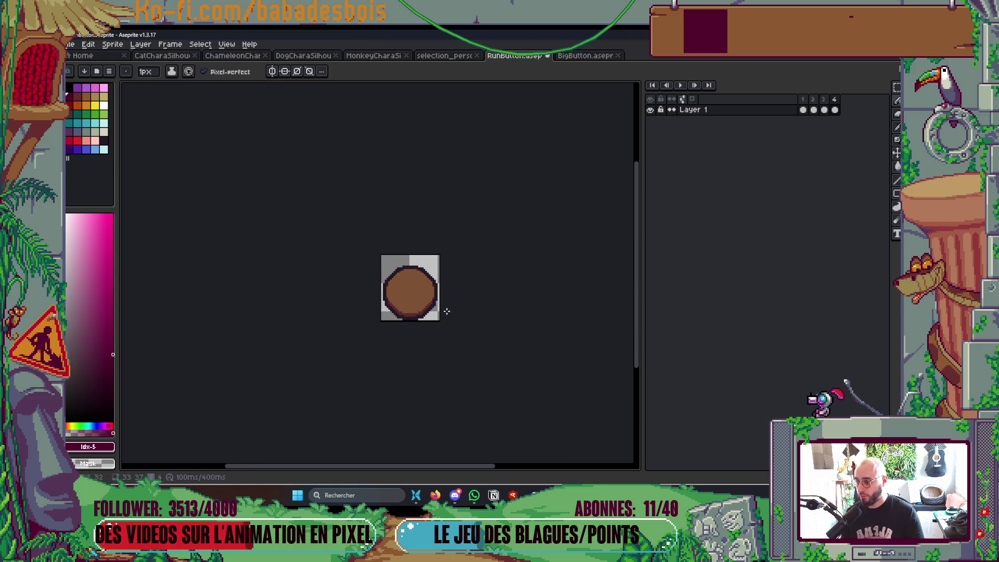
scroll(391, 324, up, 3)
scroll(391, 324, up, 1)
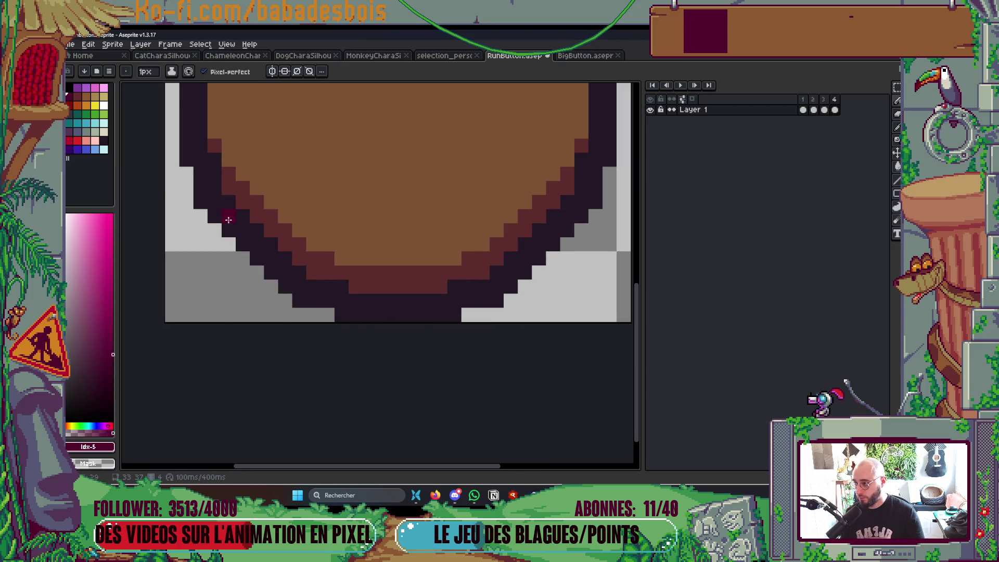
drag(97, 353, 94, 370)
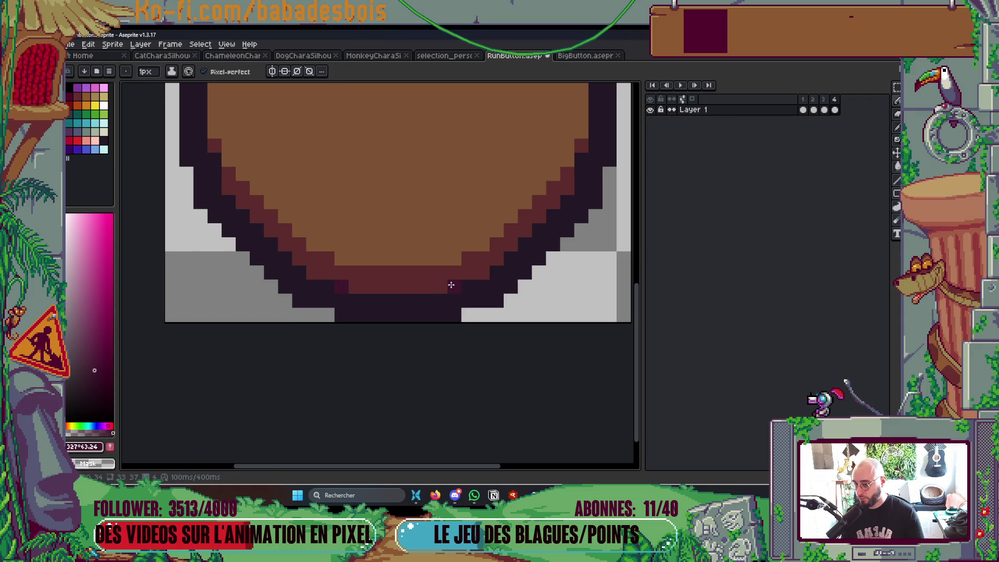
scroll(531, 239, up, 1)
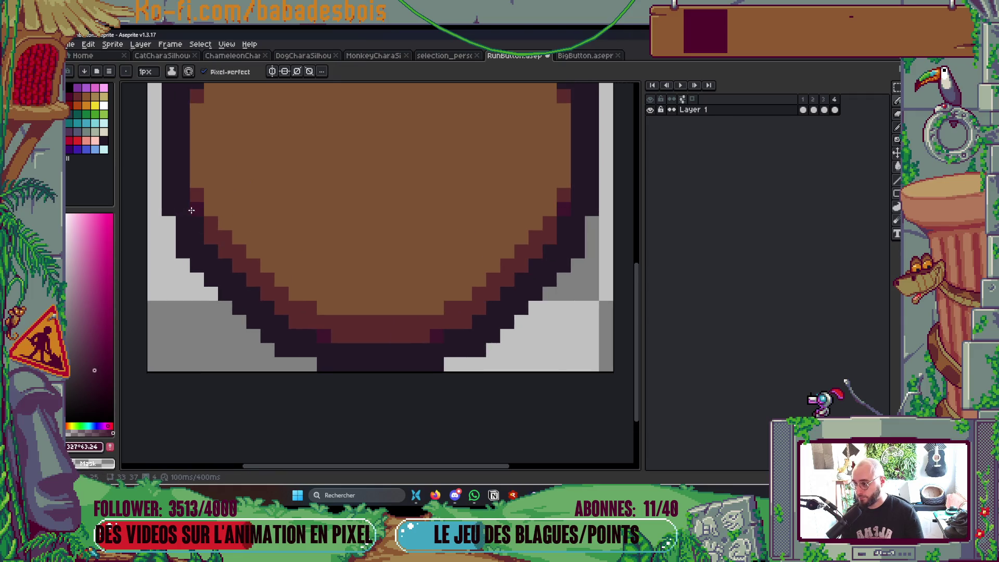
scroll(304, 231, down, 8)
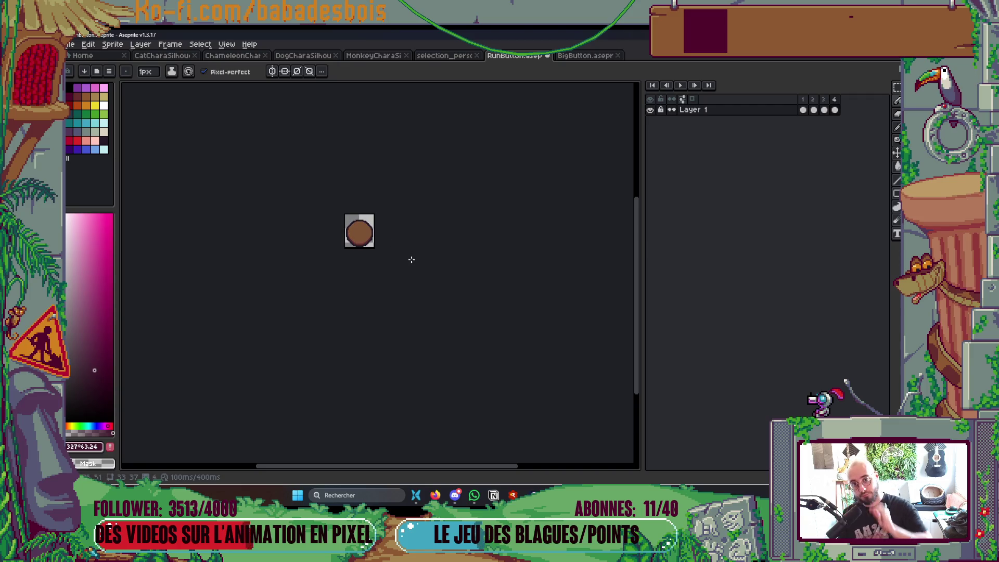
Step: Trim one pixel off the canvas top, reducing its height from 37 to 36 px
key(ctrl+e)
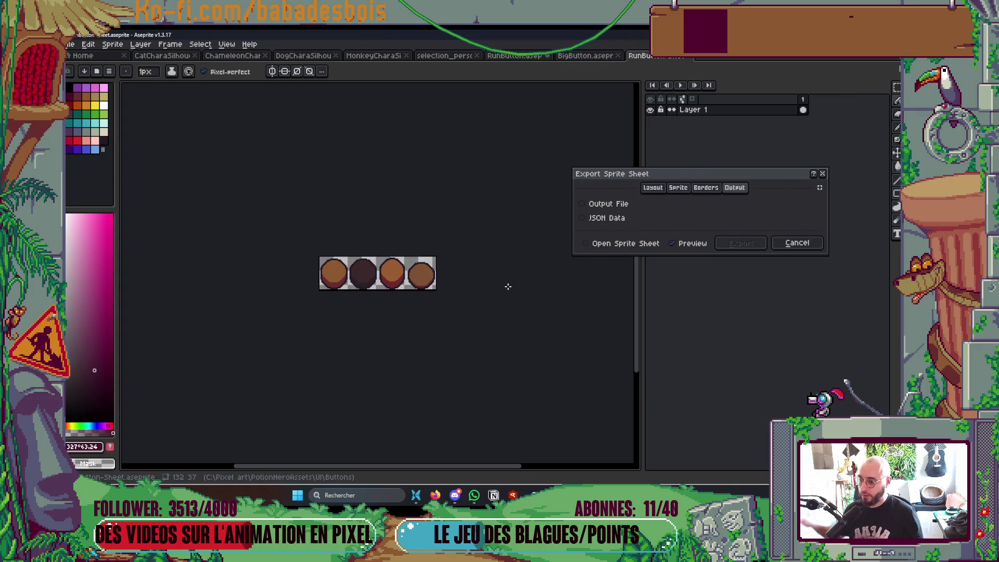
key(Escape)
scroll(411, 226, up, 1)
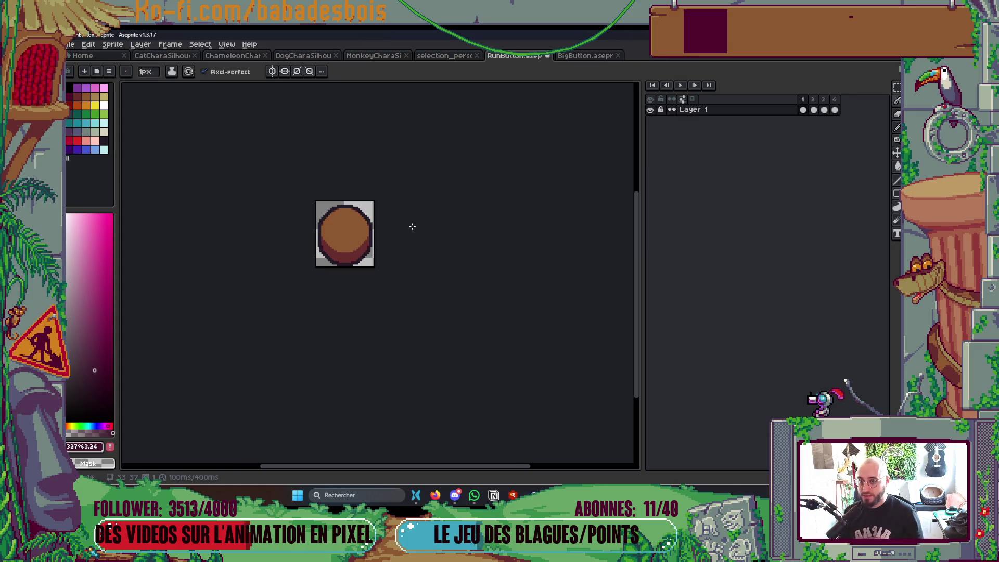
scroll(363, 207, up, 1)
scroll(360, 203, up, 1)
key(ctrl+alt+c)
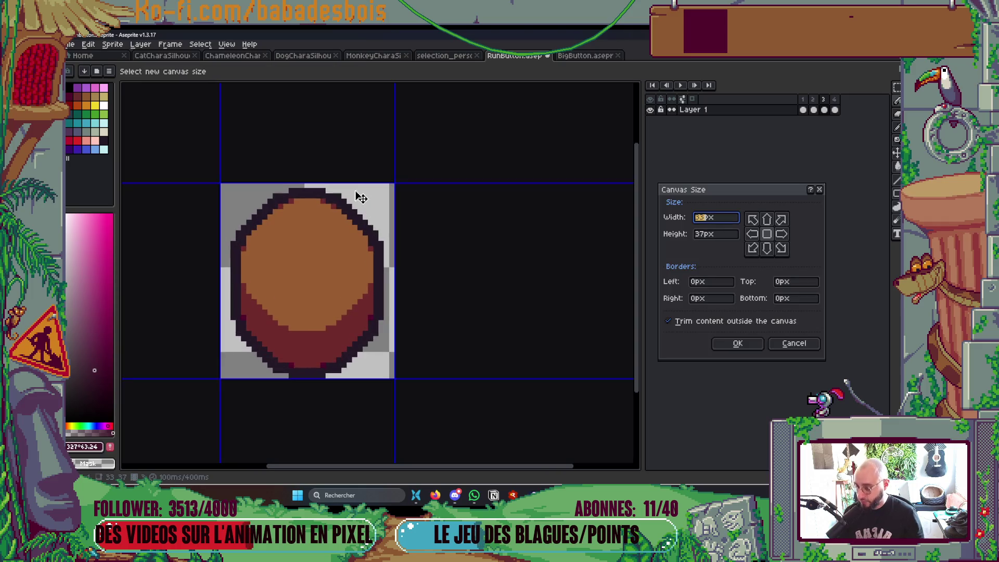
drag(353, 182, 353, 189)
click(738, 344)
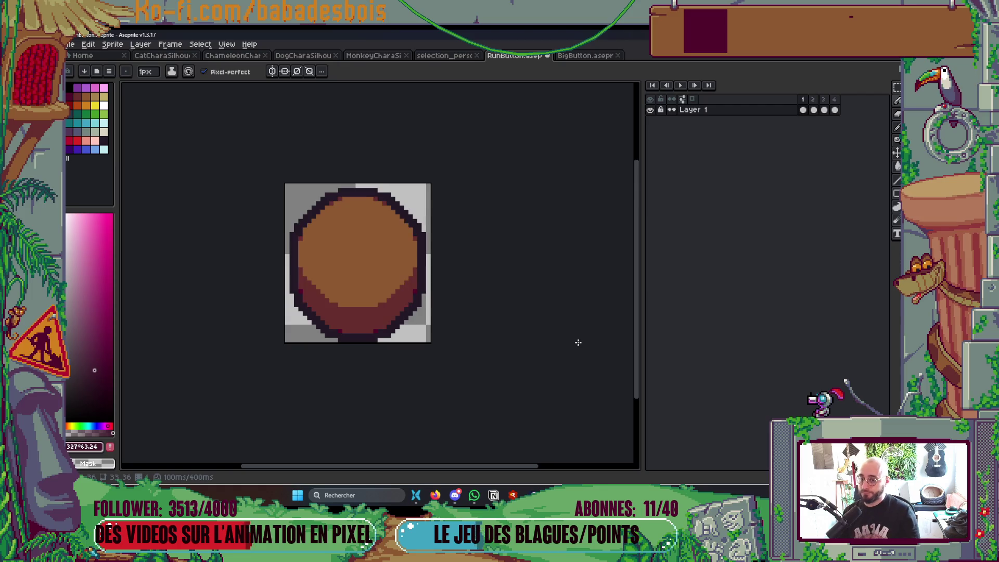
Step: Export the four frames as the RunButton.png sprite sheet in the Buttons folder
key(ctrl+e)
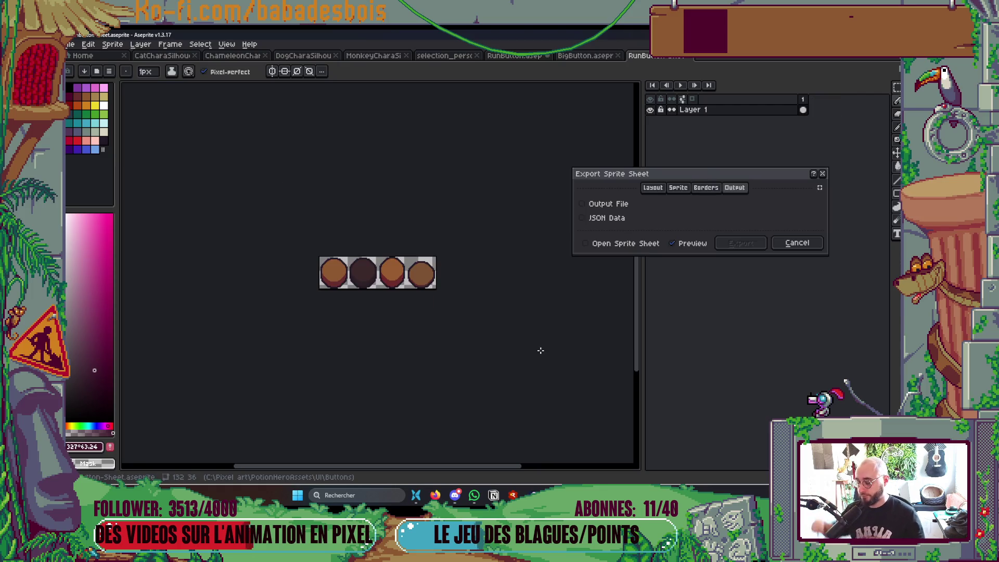
click(606, 204)
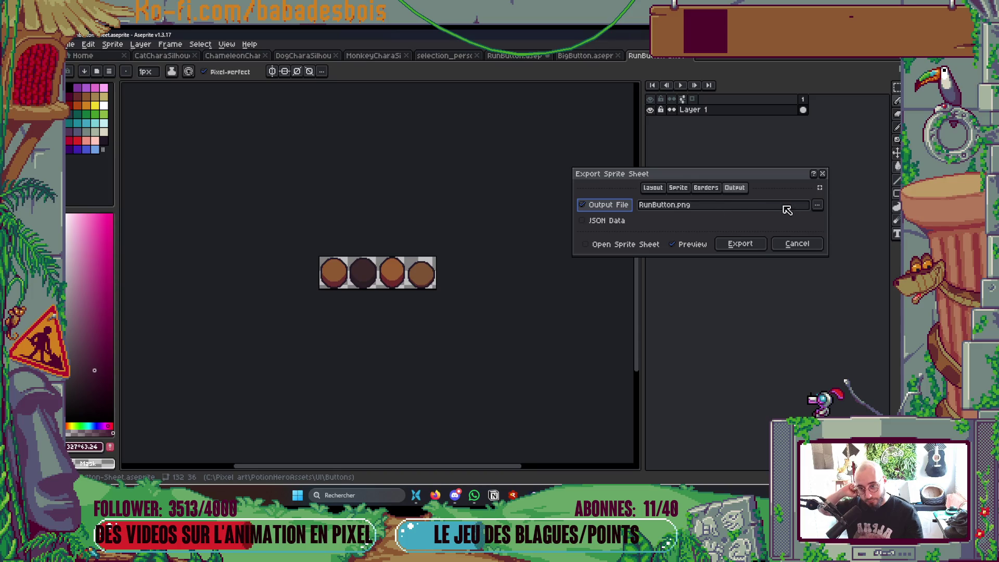
click(816, 205)
click(780, 220)
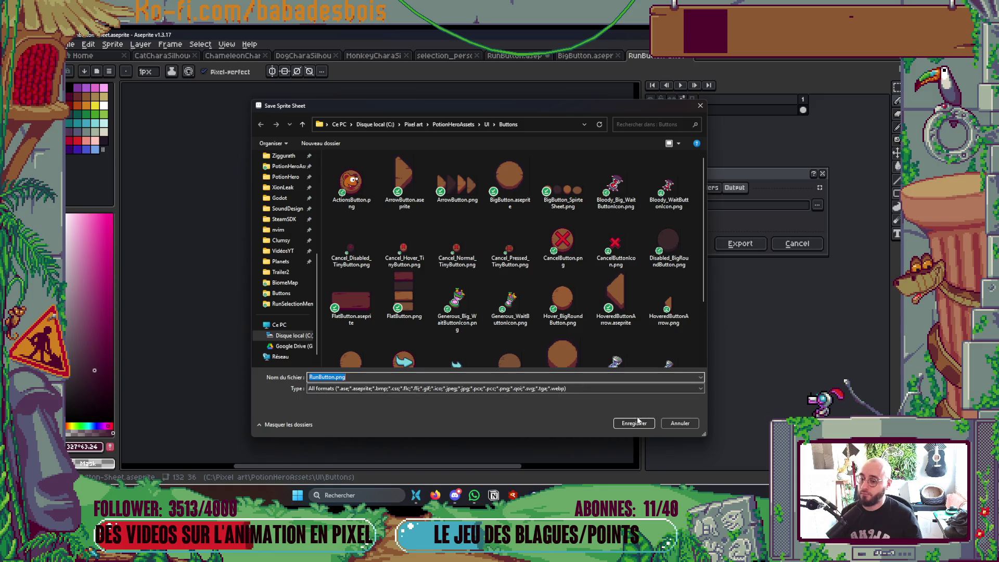
click(634, 422)
click(755, 245)
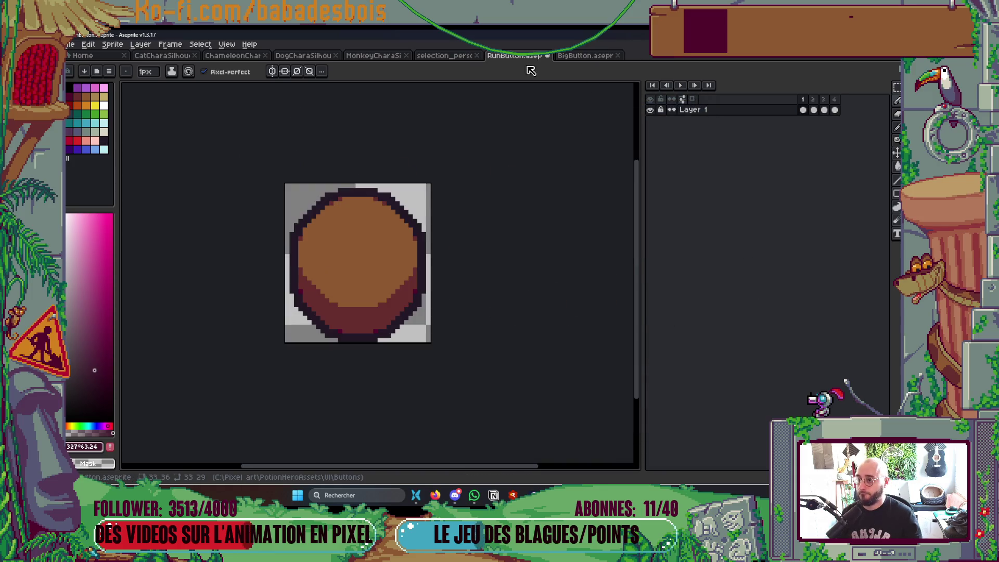
click(416, 495)
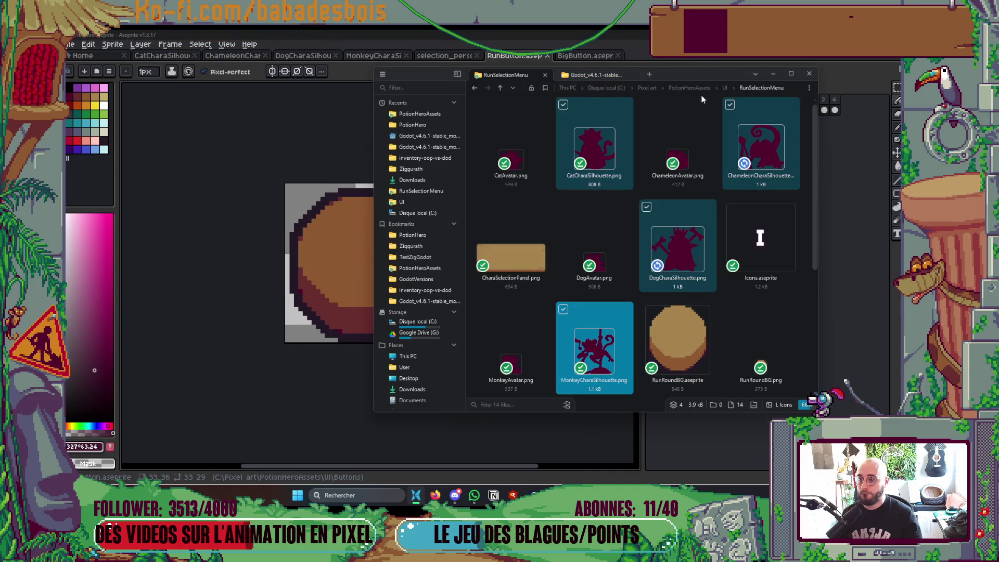
Step: Go from the UI folder into Buttons and select the exported RunButton.png
click(725, 87)
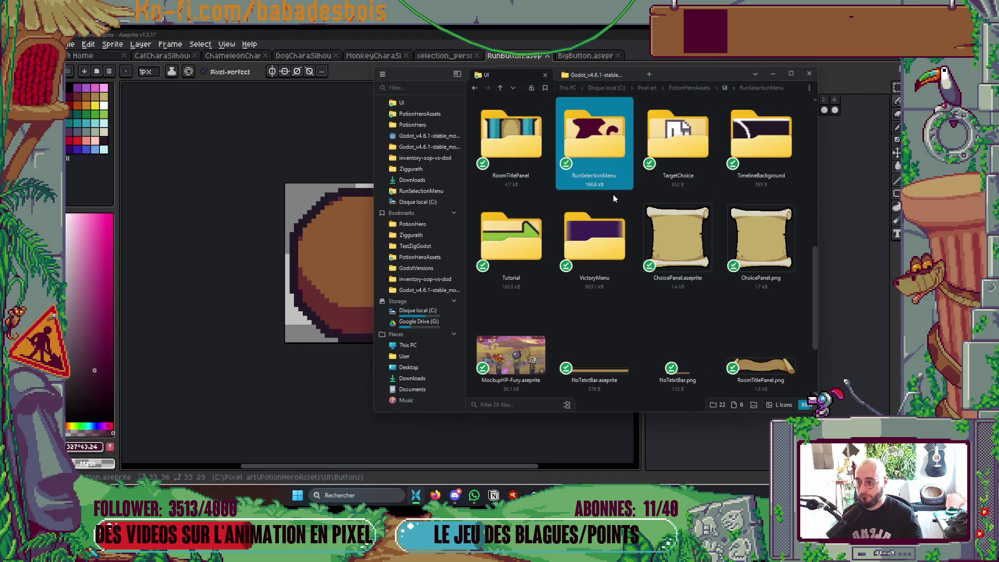
scroll(708, 254, down, 1)
scroll(708, 256, down, 1)
scroll(701, 261, up, 3)
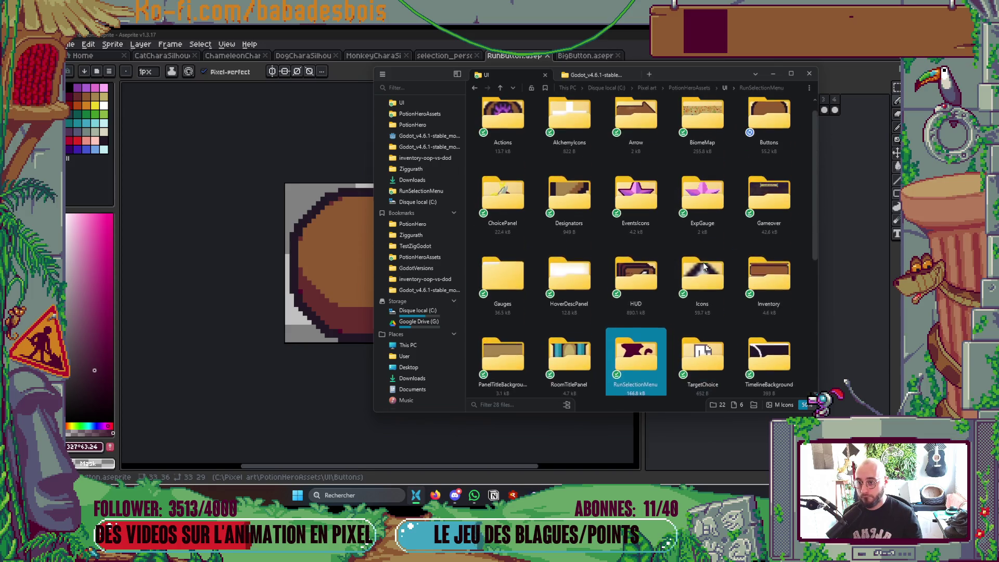
double_click(787, 134)
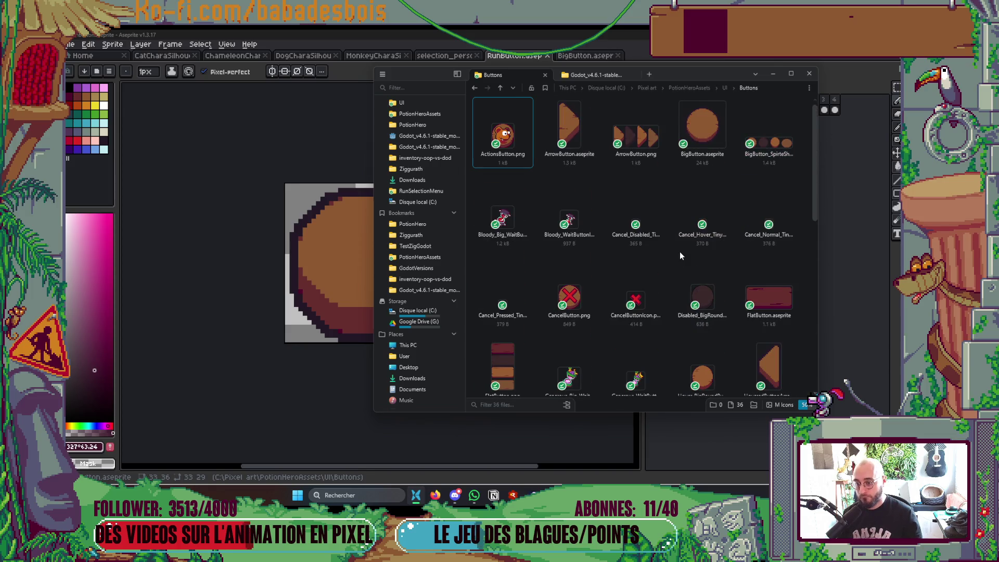
scroll(728, 245, down, 3)
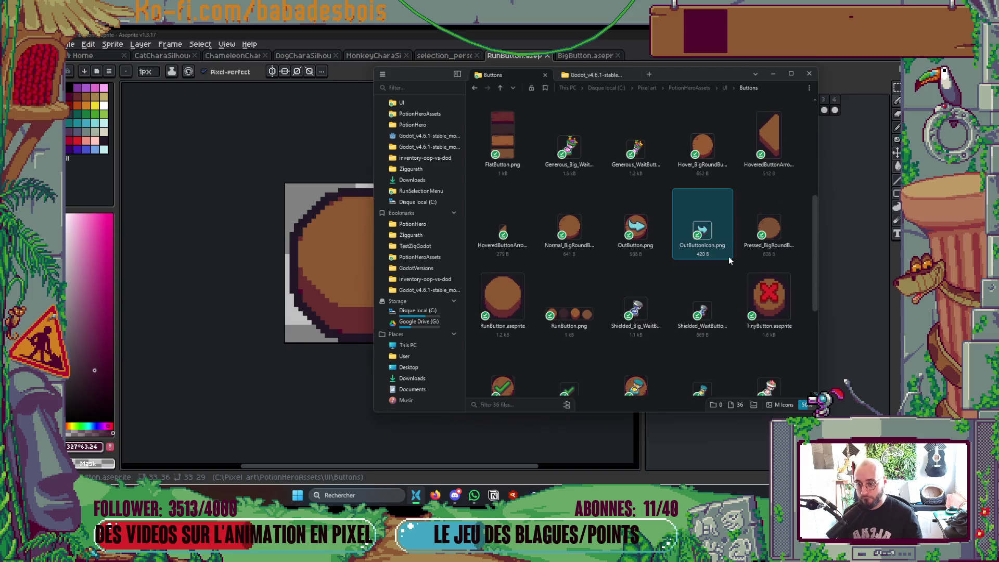
scroll(692, 378, down, 2)
scroll(688, 380, up, 3)
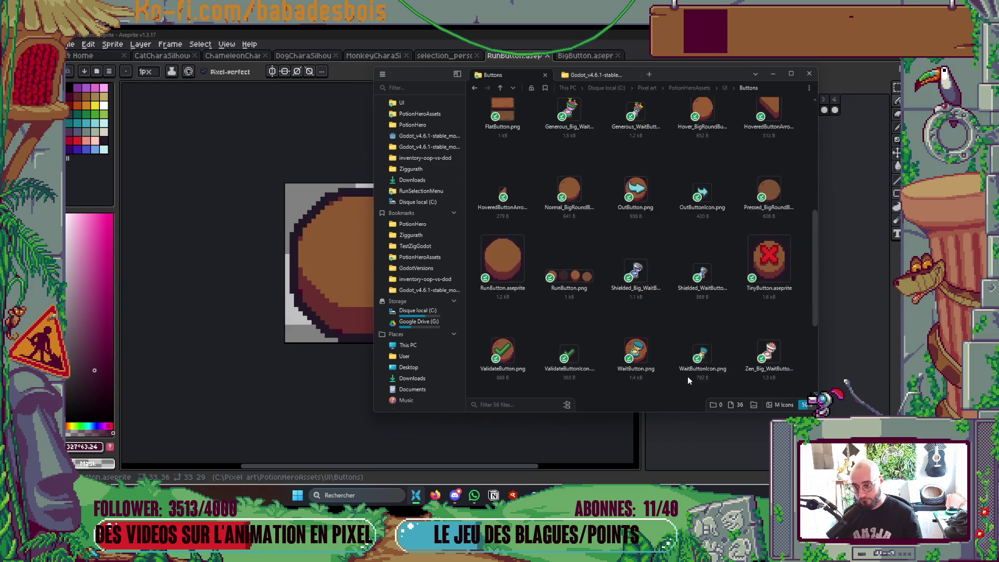
click(594, 380)
key(alt+Tab)
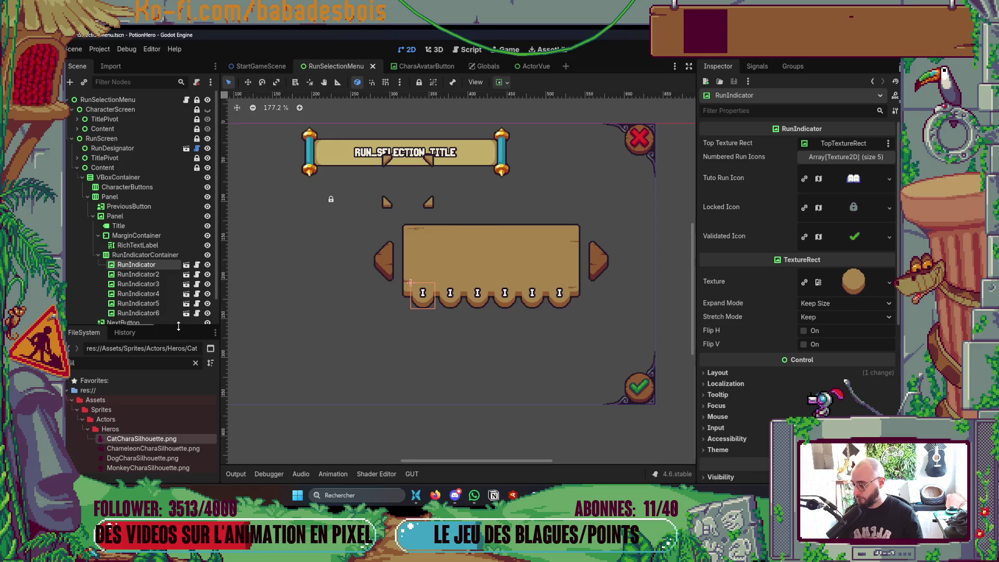
Step: Enlarge the FileSystem dock, clear its filter, and expand the Sprites/UI/Buttons folder
drag(177, 328, 193, 211)
click(196, 247)
scroll(162, 359, up, 3)
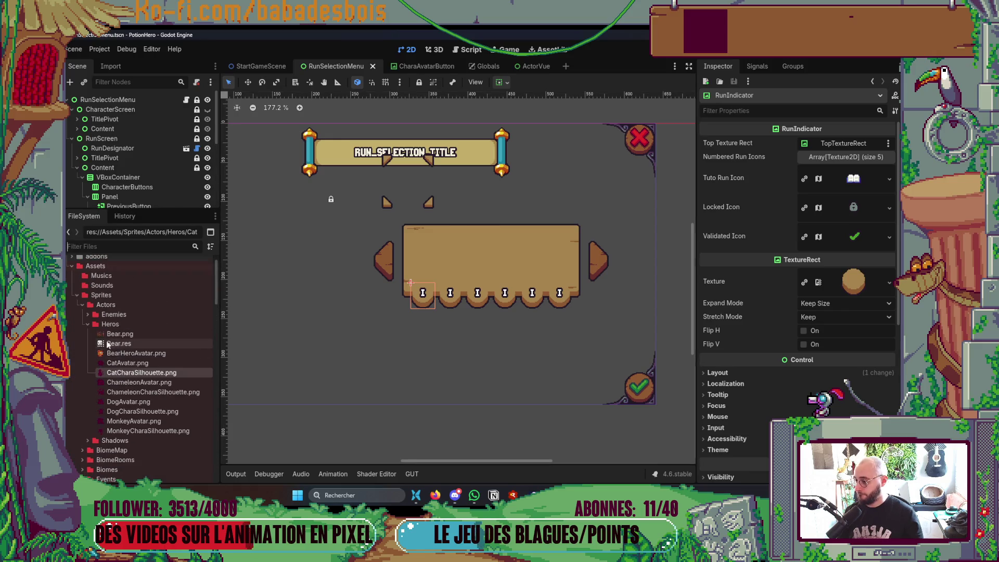
click(86, 323)
click(82, 305)
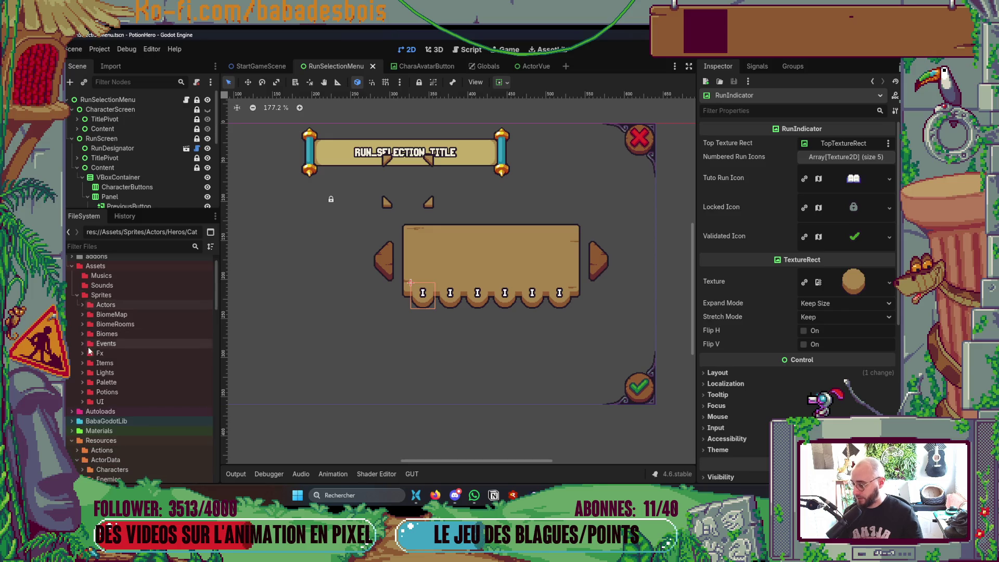
click(83, 401)
scroll(114, 408, down, 3)
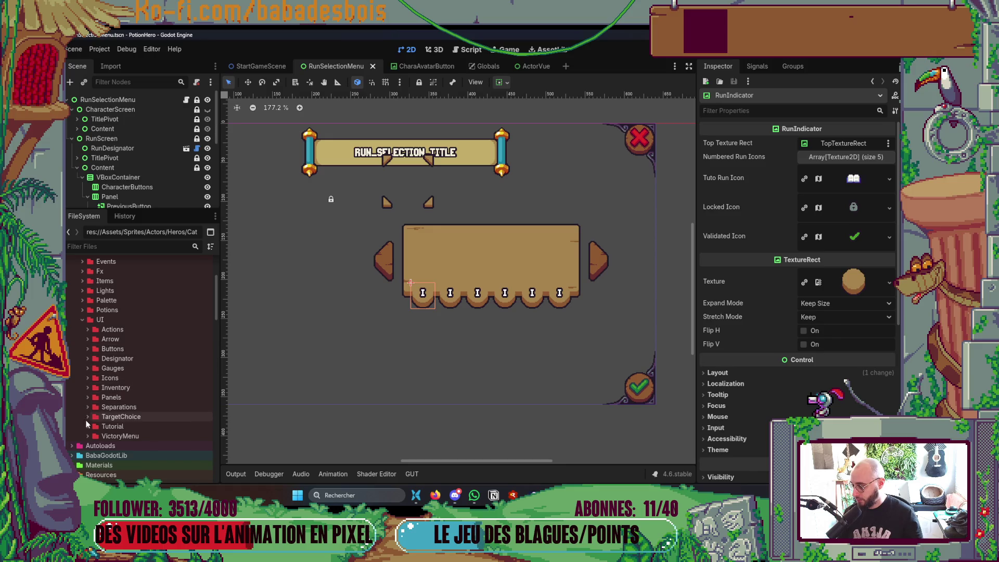
click(88, 354)
click(109, 348)
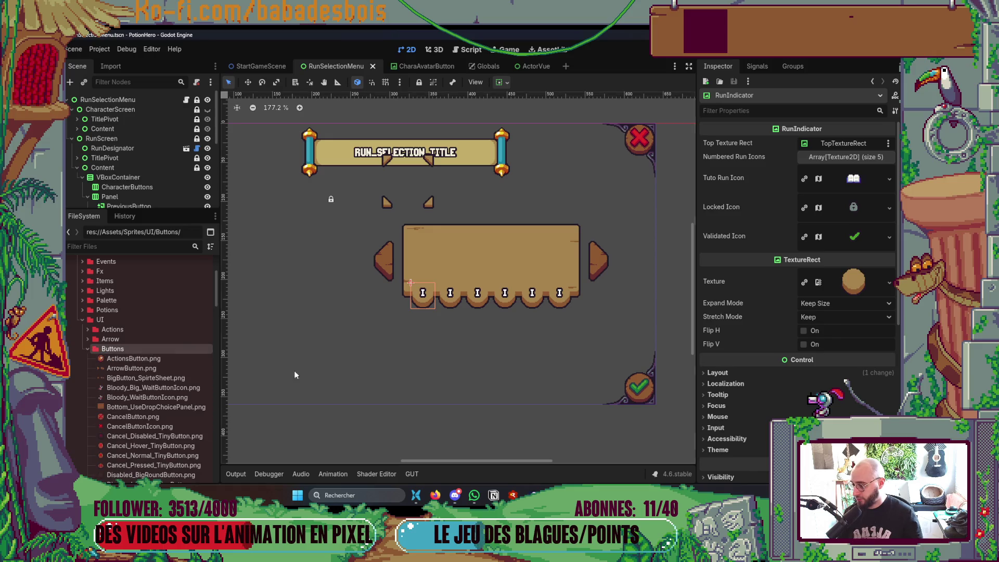
Step: Drag RunButton.png from Explorer into the Buttons folder
key(ctrl+alt+r)
drag(519, 366, 115, 350)
scroll(183, 401, down, 10)
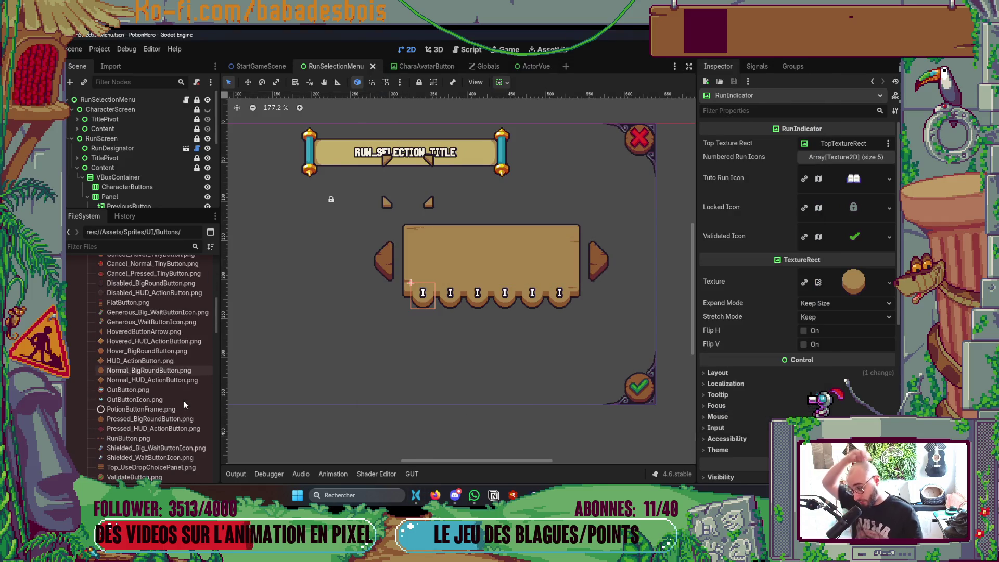
scroll(183, 400, up, 10)
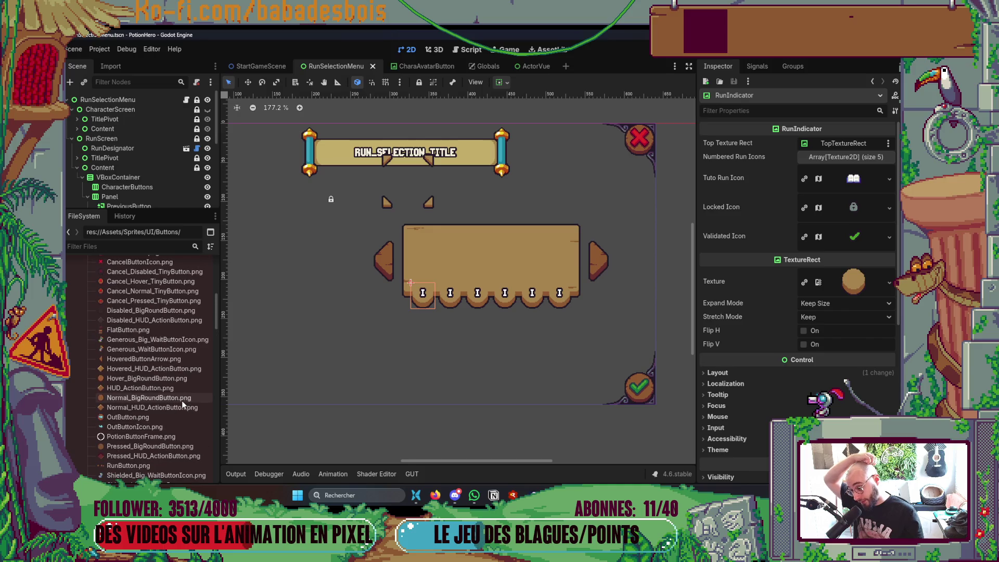
scroll(177, 398, down, 5)
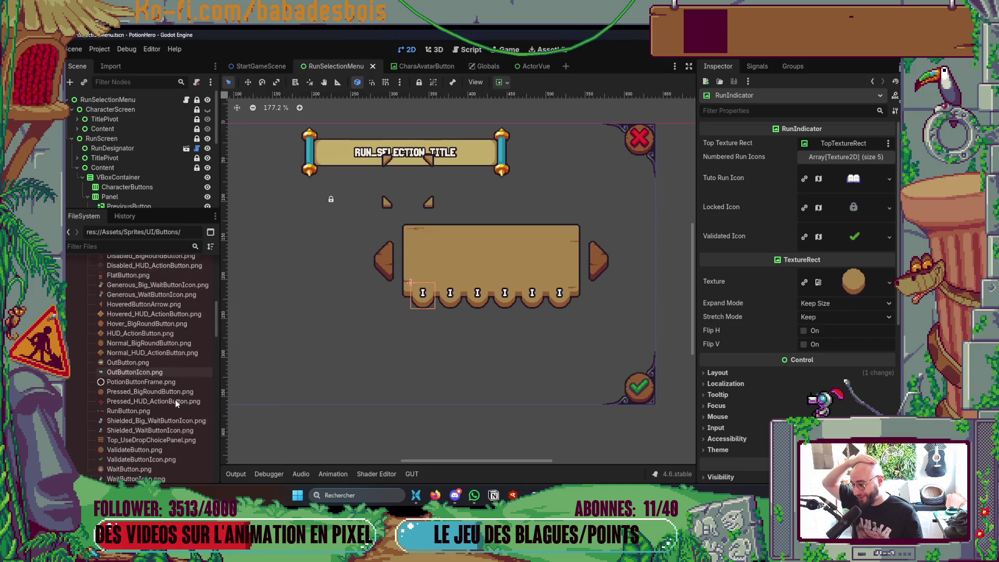
scroll(175, 400, up, 5)
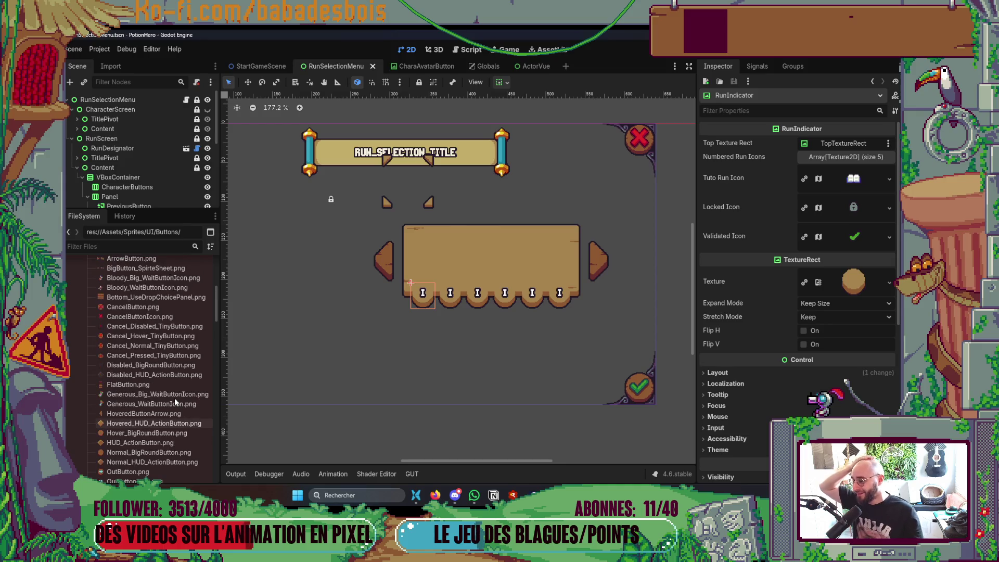
scroll(361, 374, left, 4)
scroll(178, 364, down, 8)
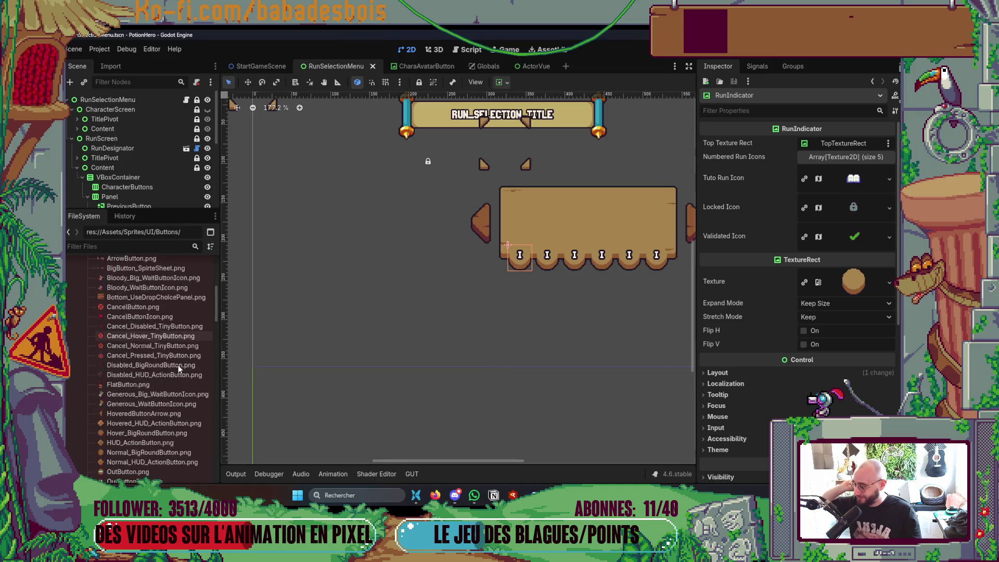
scroll(176, 374, up, 10)
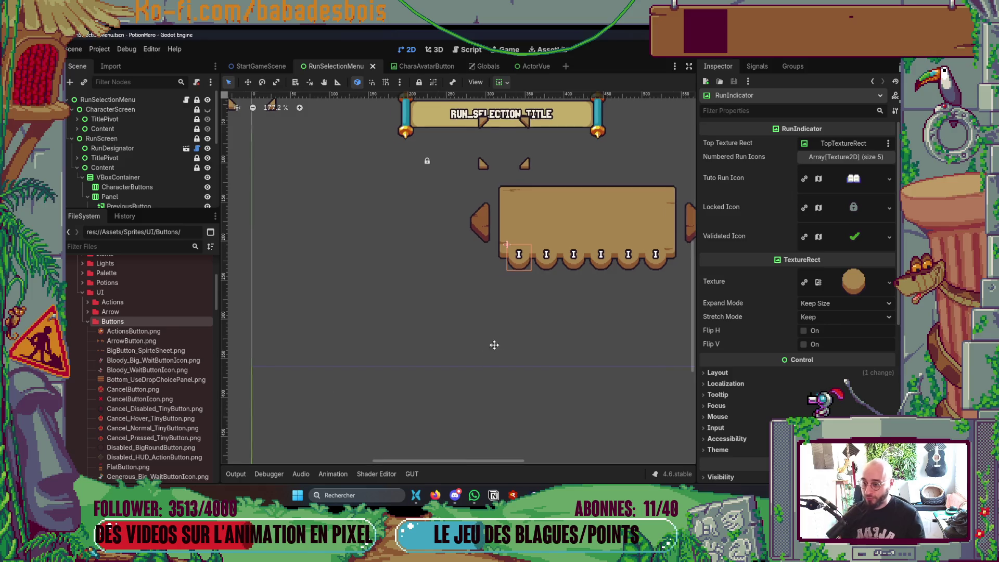
Step: Launch the game with F6 to test the menu
drag(496, 343, 476, 358)
scroll(511, 358, down, 2)
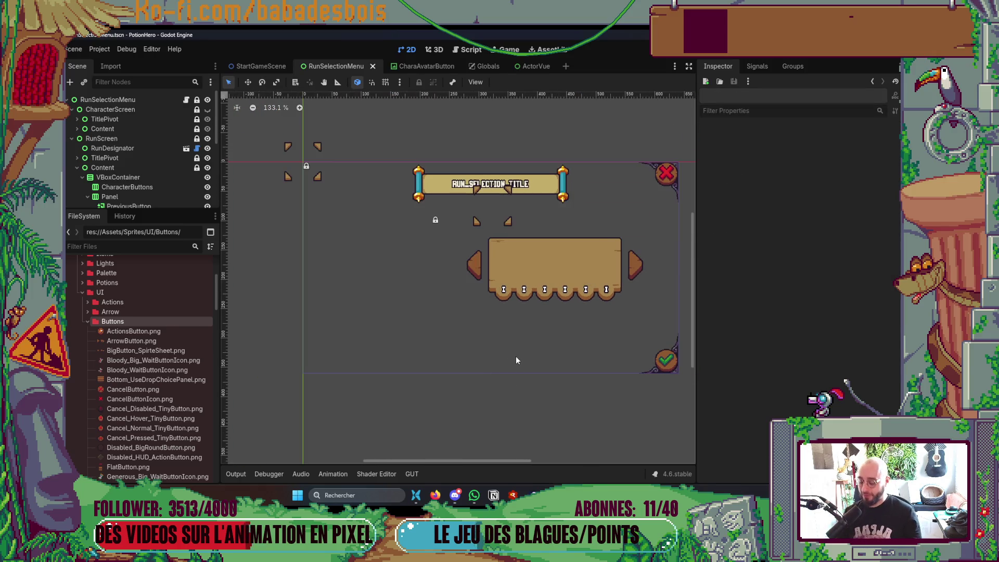
key(F6)
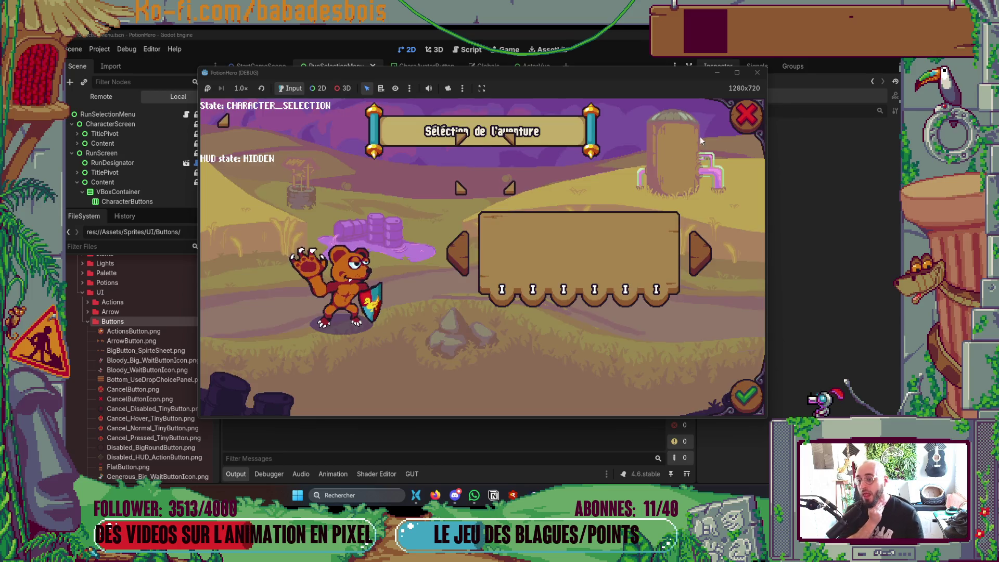
Step: Stop the game and delete RunIndicatorContainer with its six indicators
click(757, 73)
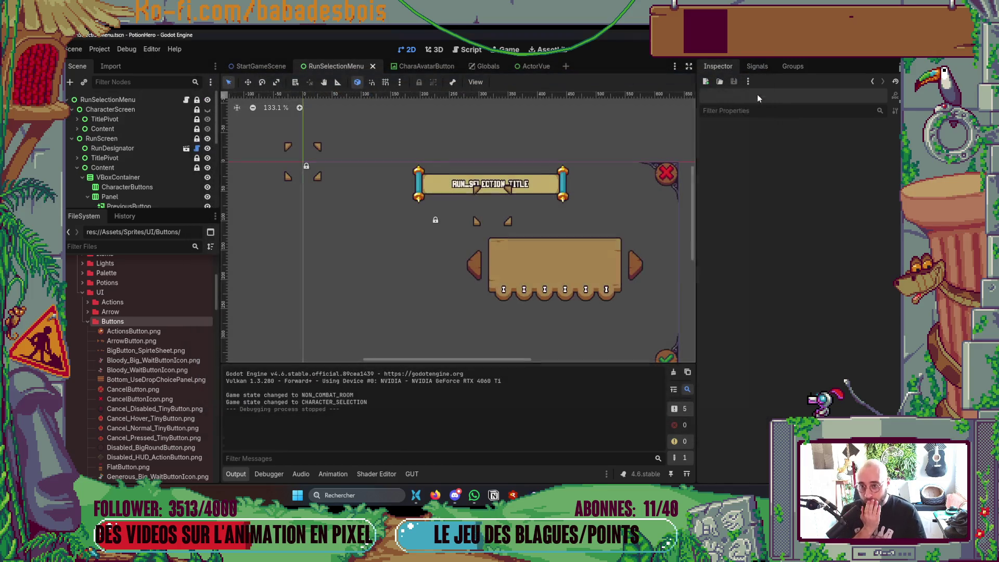
scroll(156, 171, down, 5)
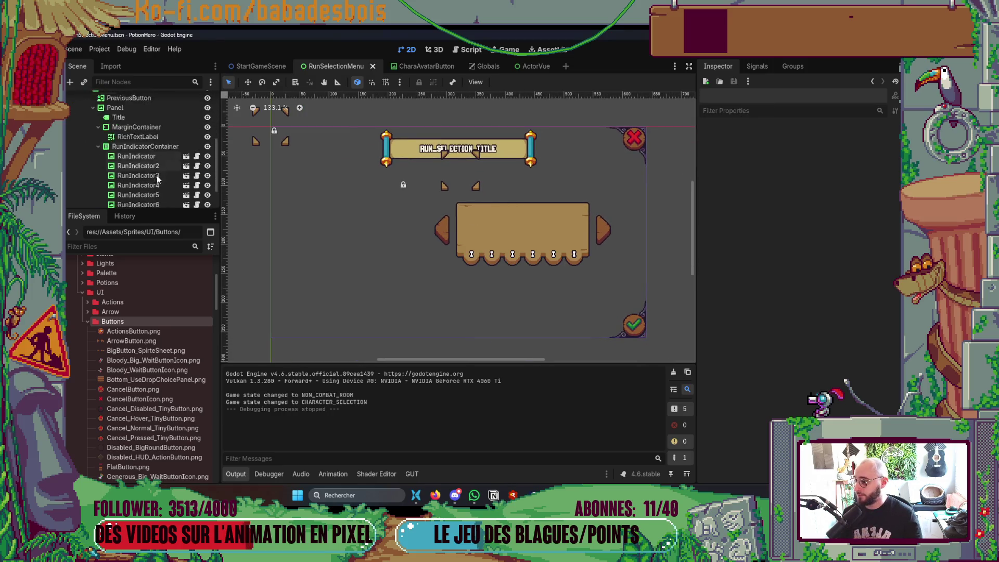
click(153, 120)
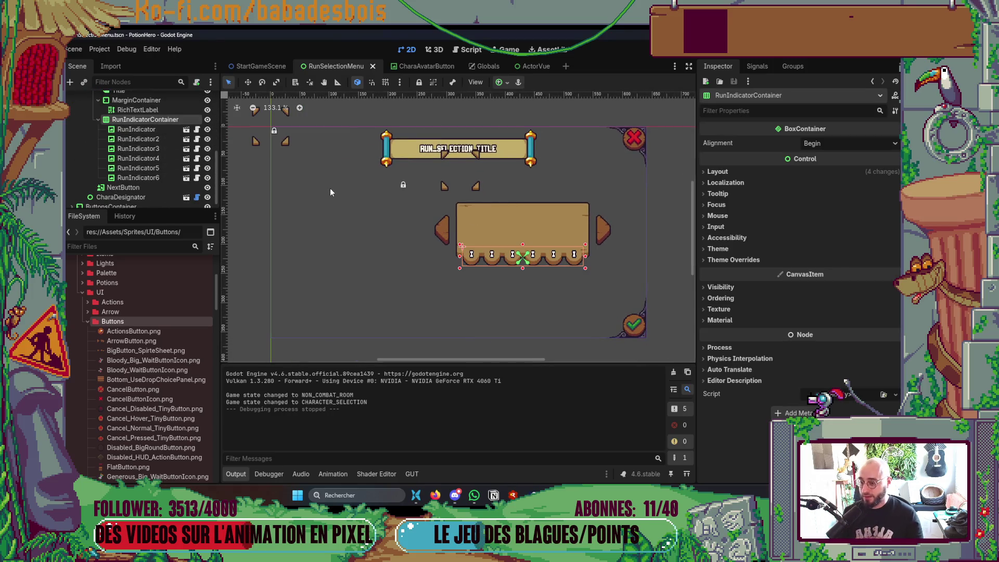
key(alt+Tab)
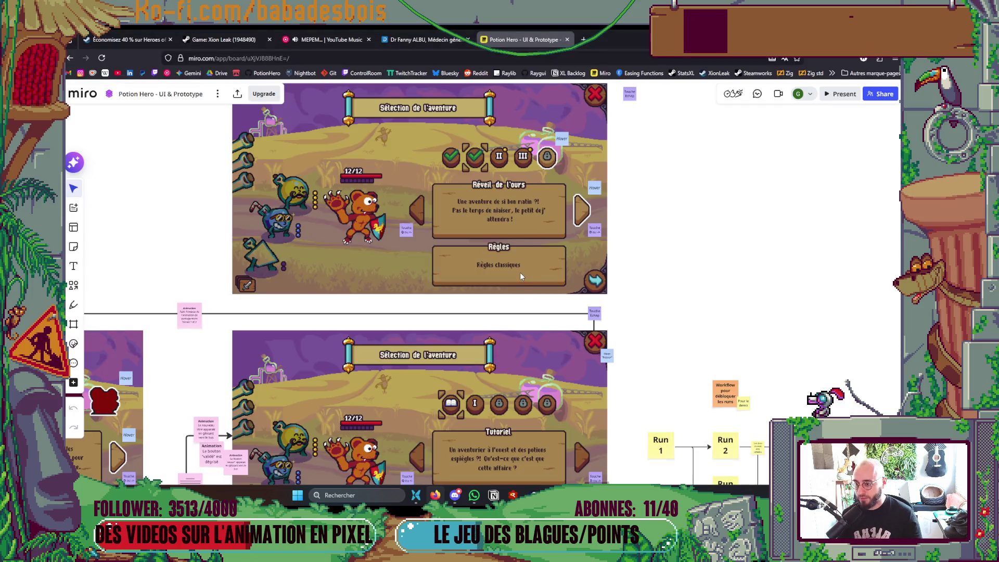
key(alt+Tab)
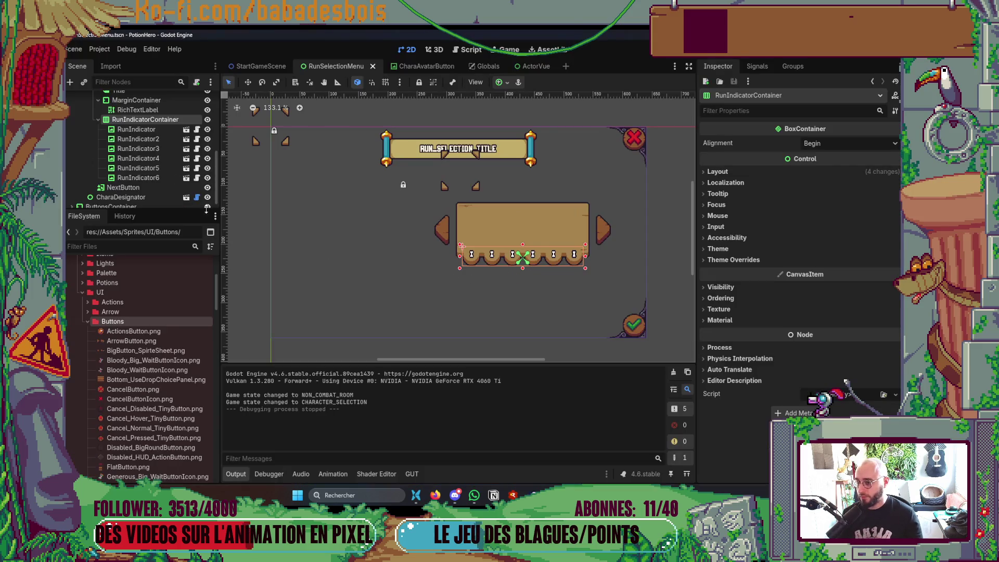
key(Delete)
click(452, 279)
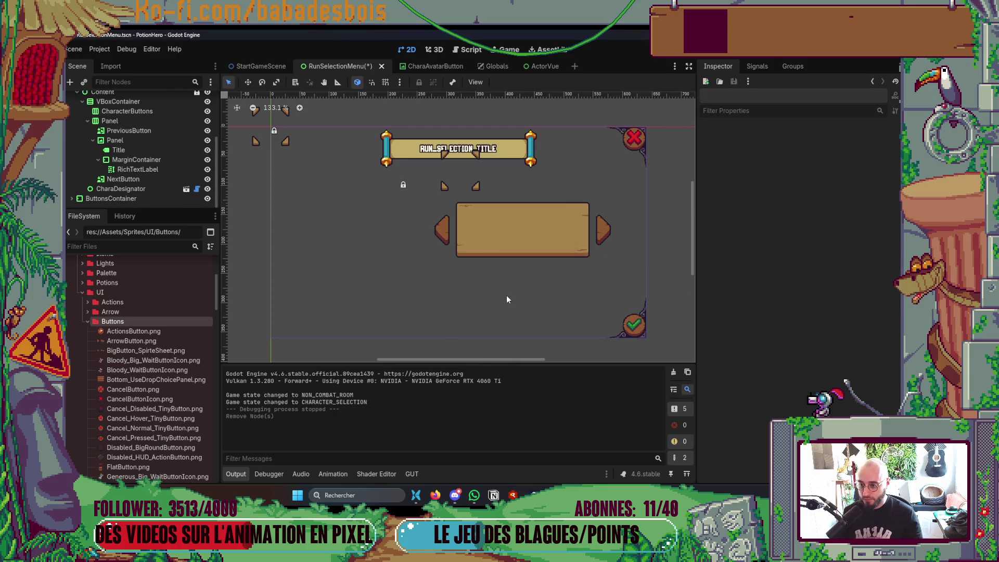
Step: Review more frames and notes on the Miro mockup board
key(alt+Tab)
key(alt+Tab)
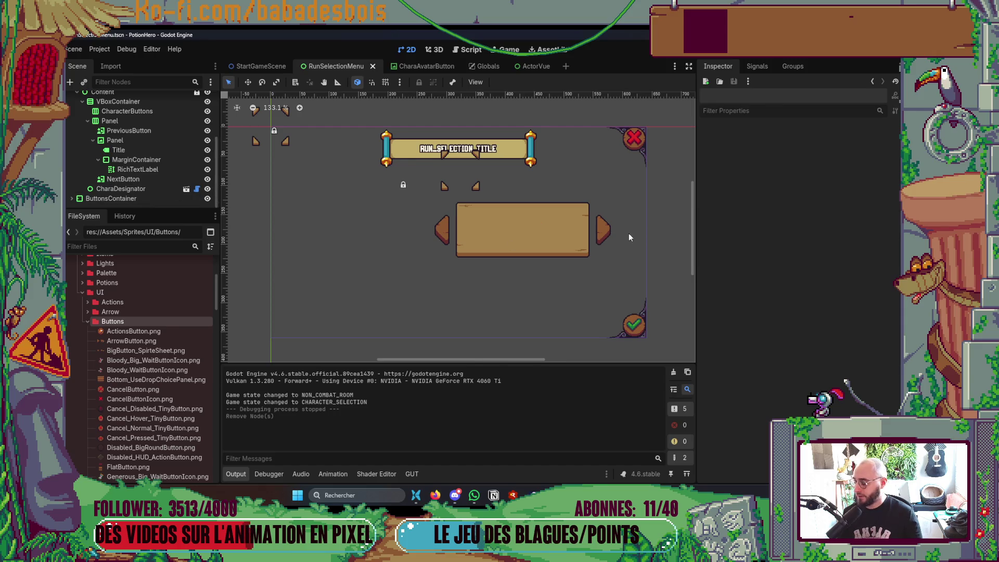
key(alt+Tab)
scroll(484, 185, down, 3)
drag(530, 254, 632, 208)
key(alt+Tab)
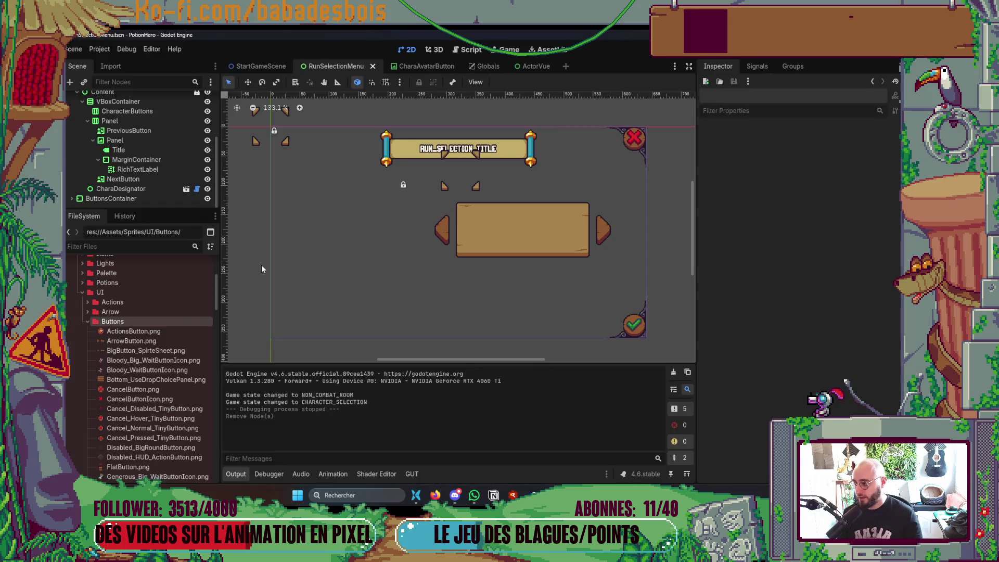
Step: Rename the CharacterButtons node to RunButtons
scroll(156, 190, up, 2)
click(157, 177)
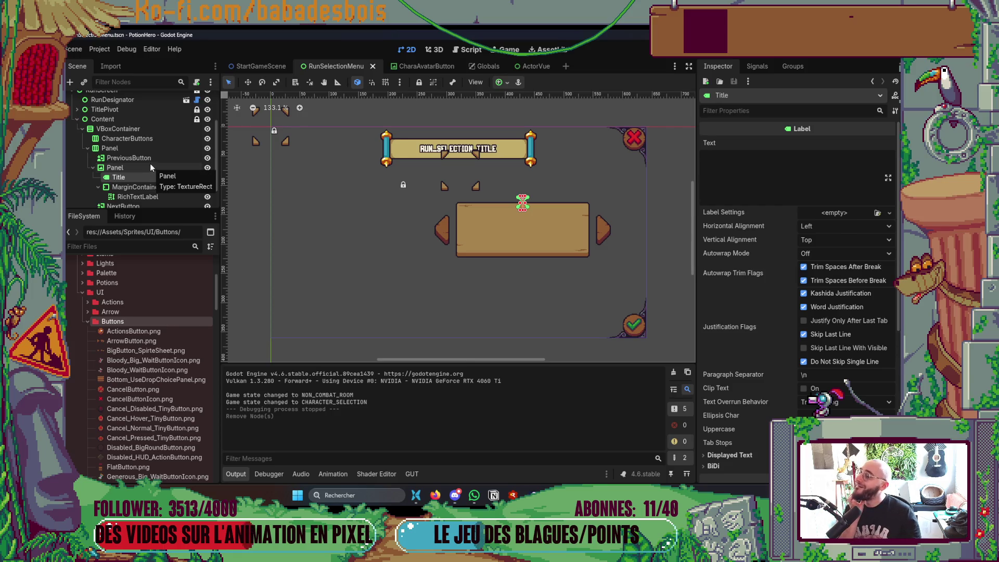
click(93, 168)
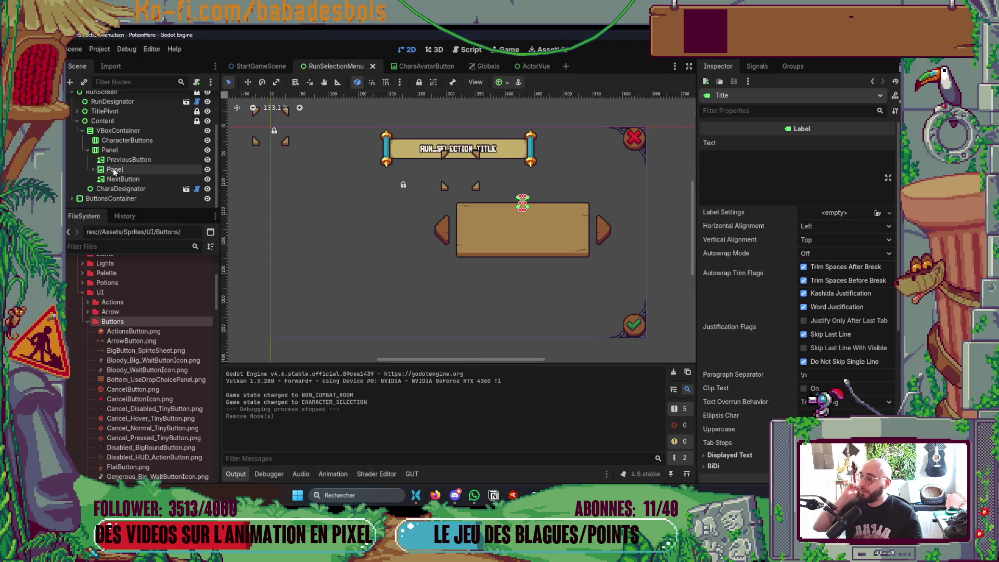
click(136, 160)
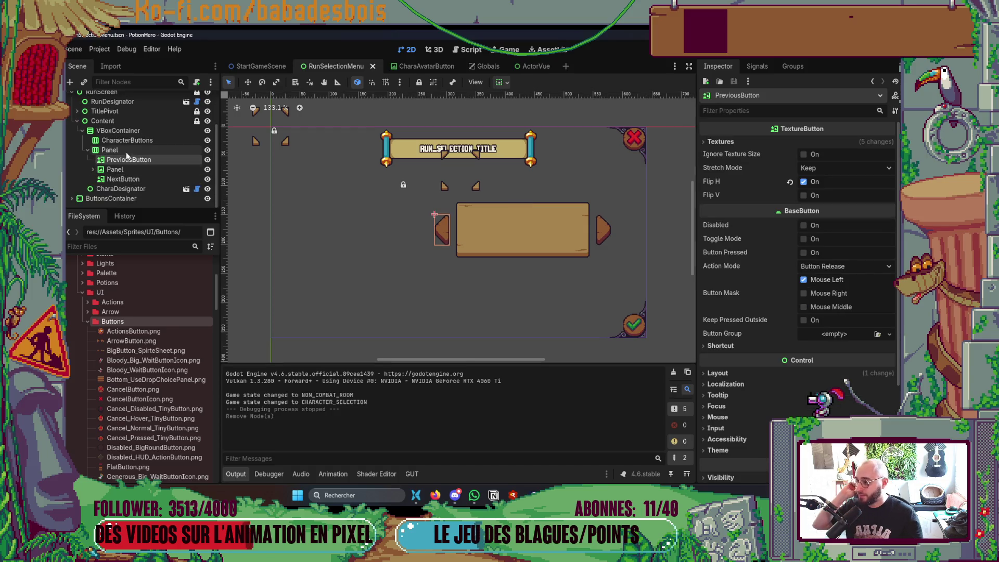
click(88, 150)
click(129, 173)
key(F2)
text(Run)
key(Return)
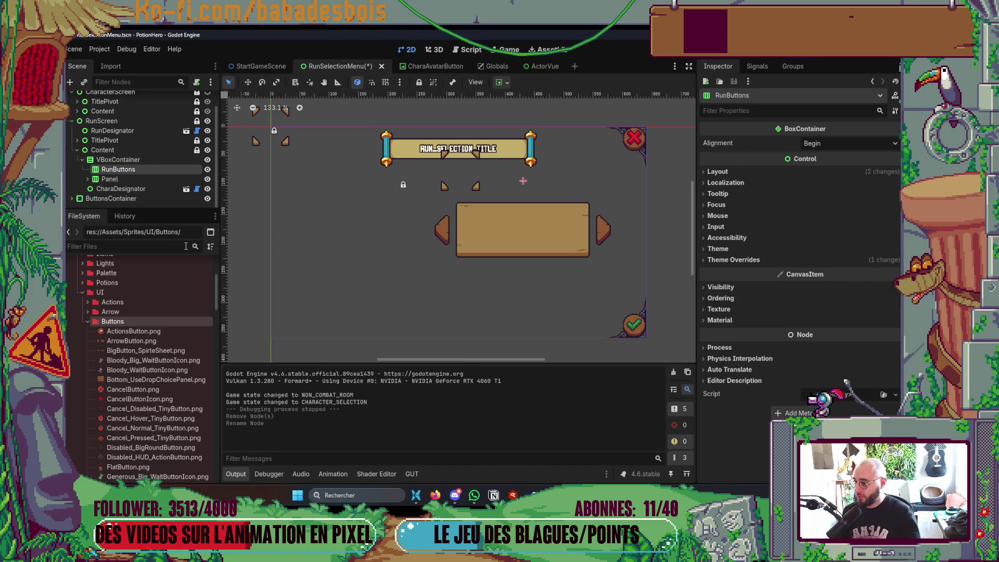
Step: Save the RunSelectionMenu scene
scroll(236, 248, down, 2)
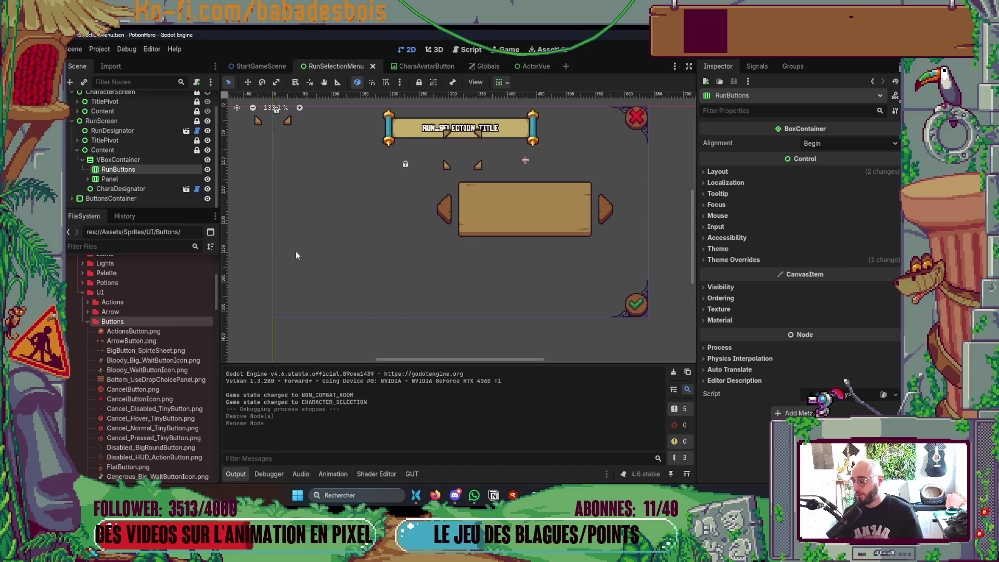
key(ctrl+s)
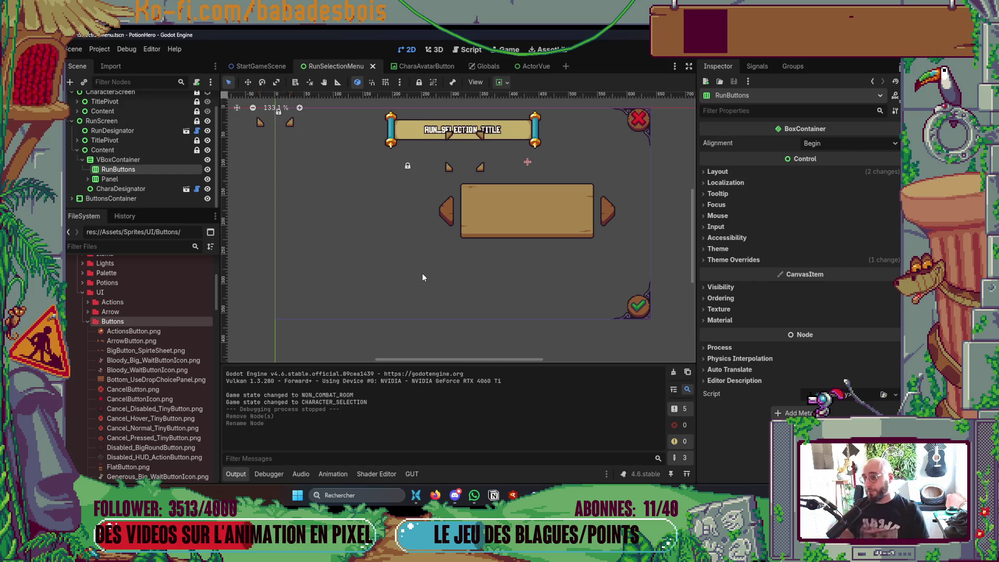
key(alt+Tab)
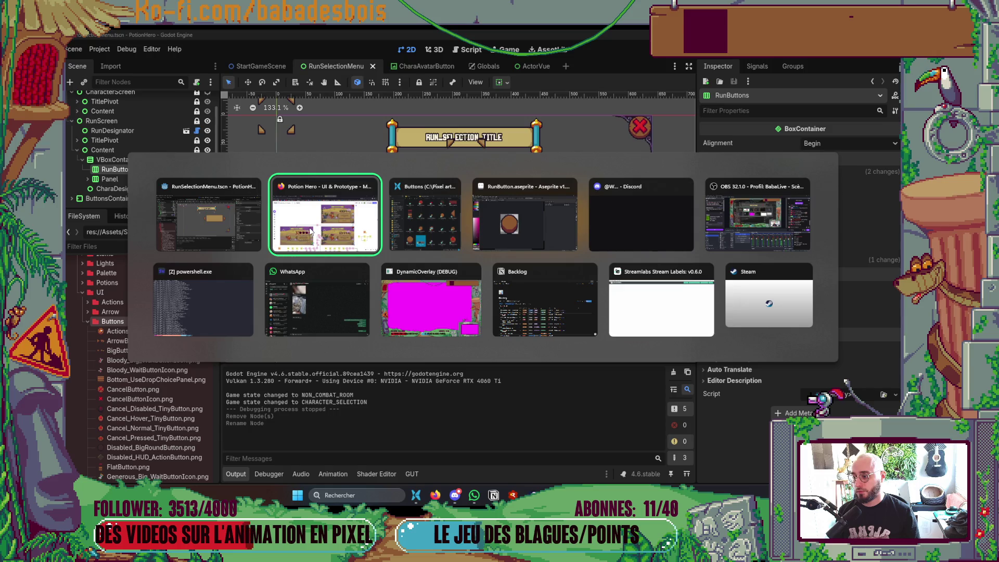
Step: Open RunIndicator.gd in Neovim via the file finder, then return to Godot
click(190, 314)
key(ctrl+shift+z)
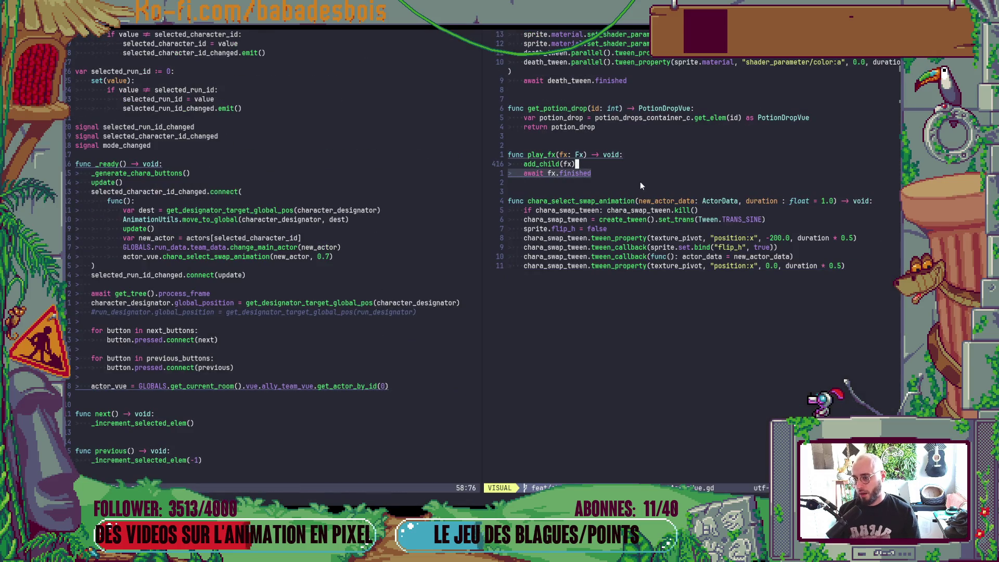
key(space)
key(f)
key(f)
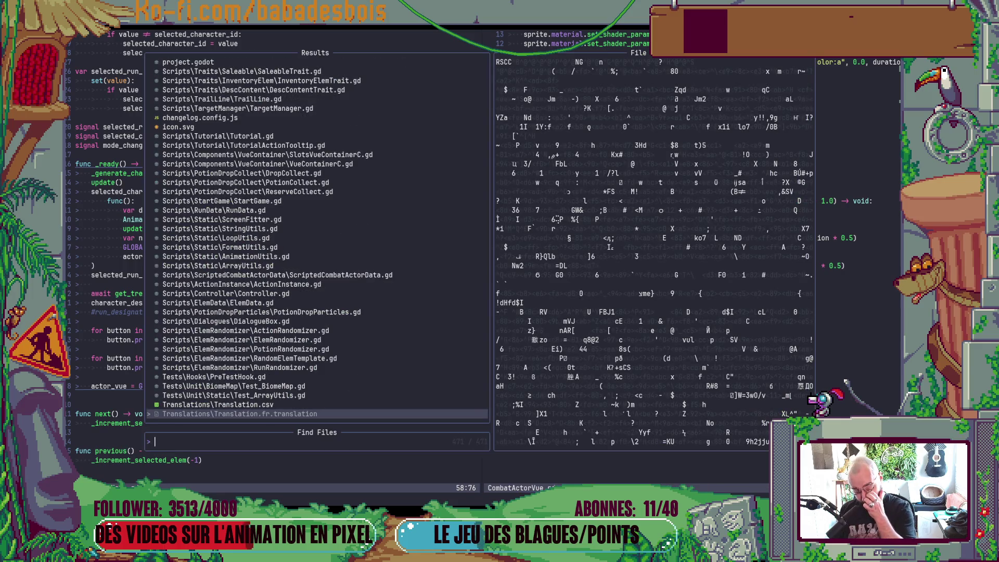
text(RunIn)
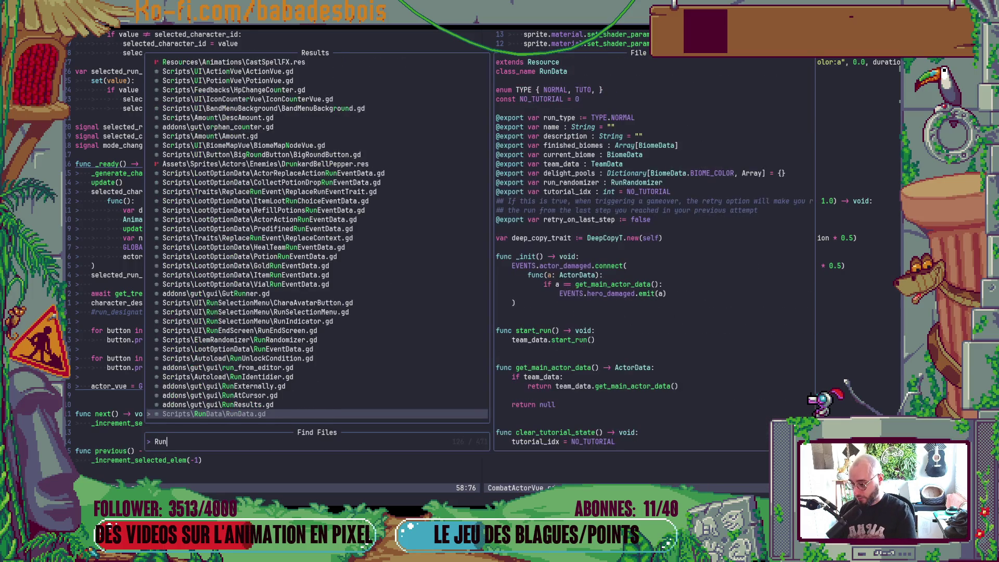
key(Return)
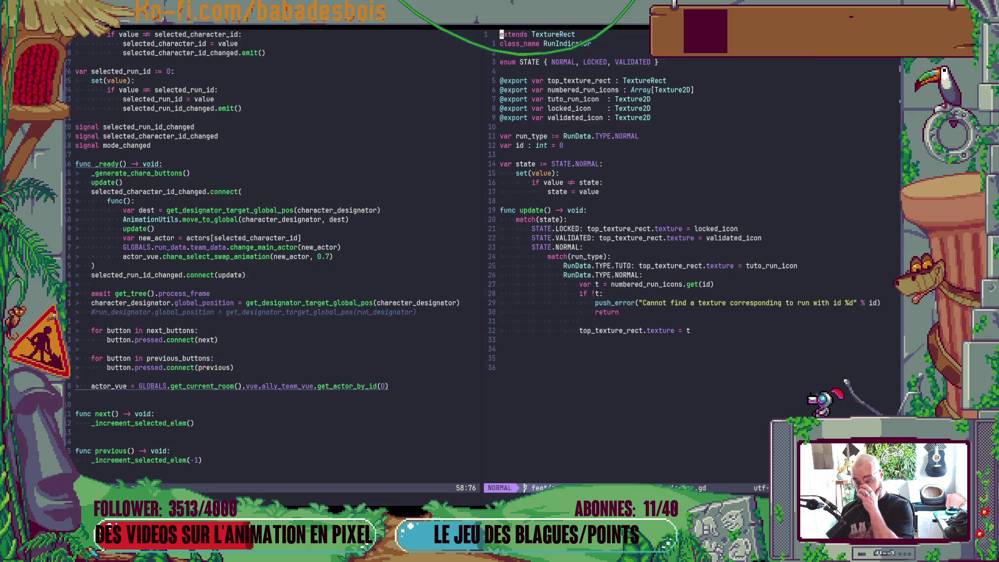
key(alt+Tab)
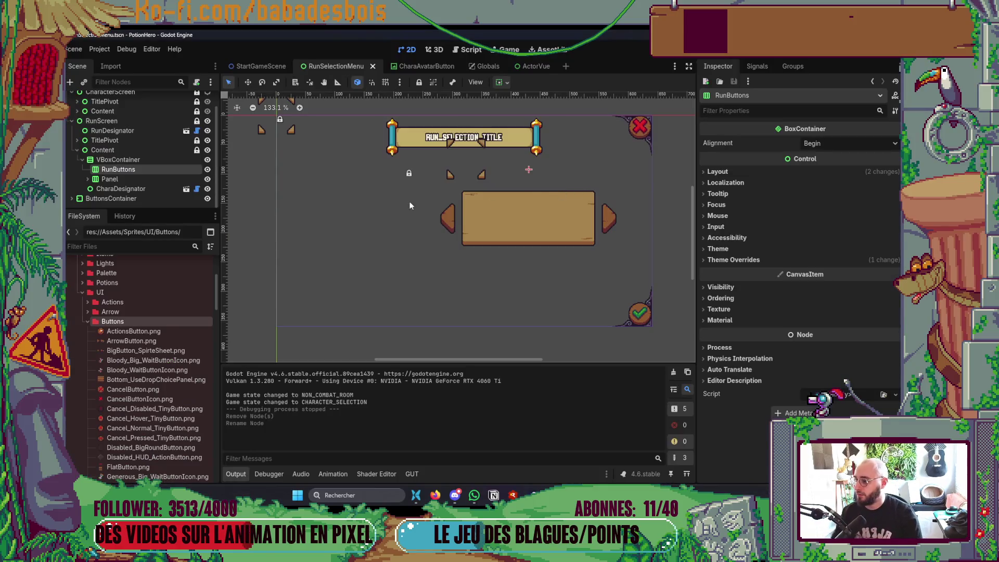
Step: Add a TextureButton child under RunButtons and save the scene
right_click(122, 171)
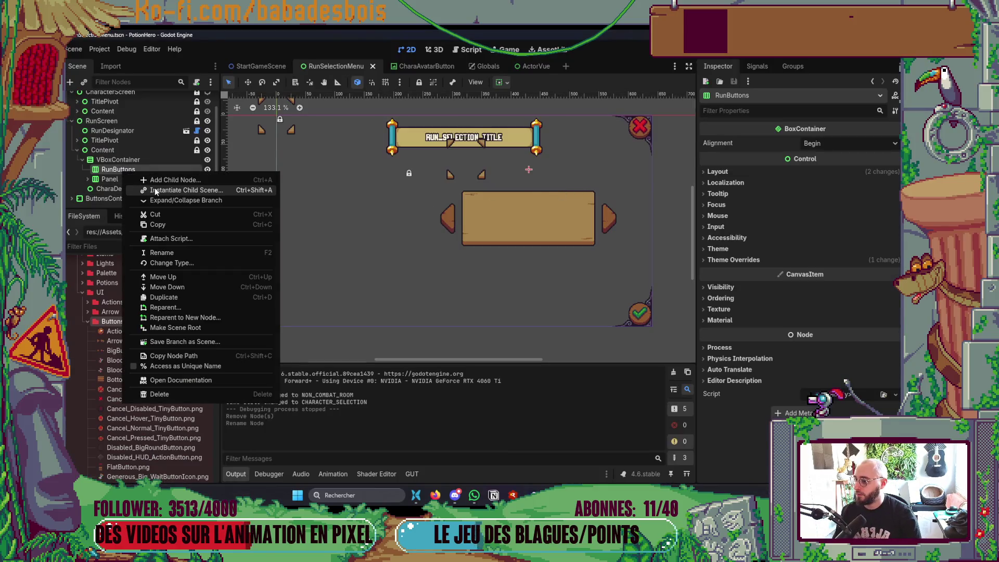
click(154, 187)
key(Escape)
right_click(148, 171)
click(198, 190)
text(Texture)
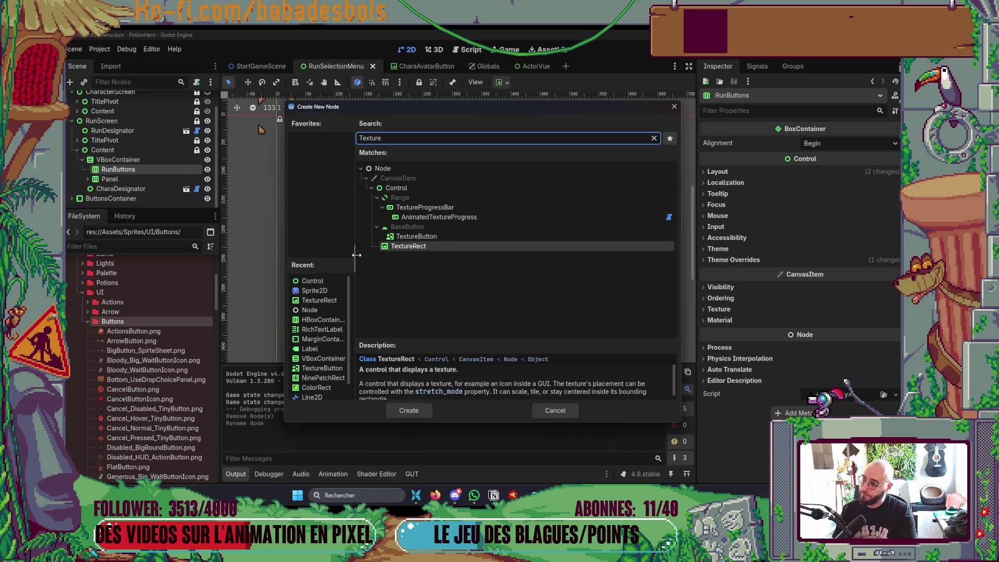
text(Button)
key(Return)
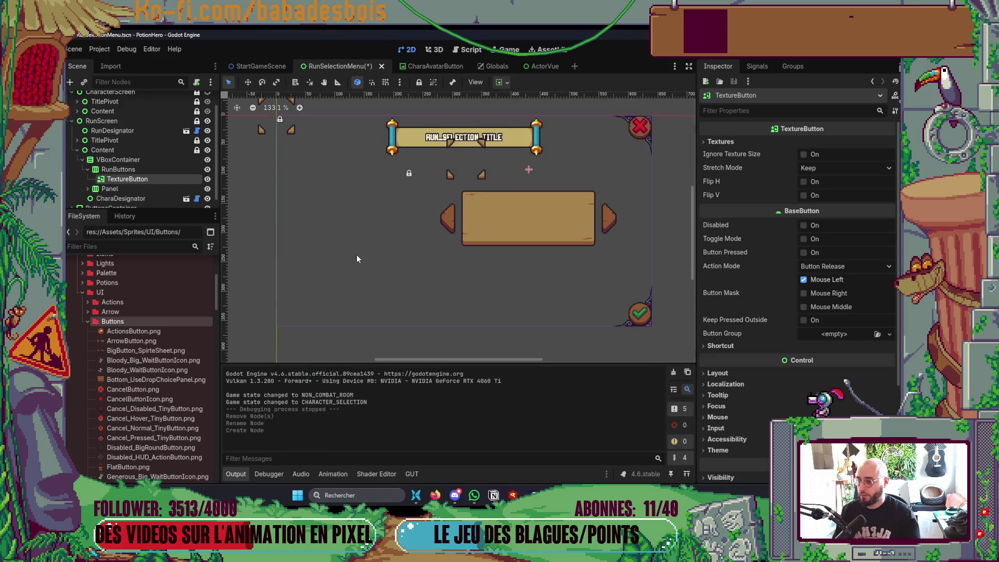
key(ctrl+s)
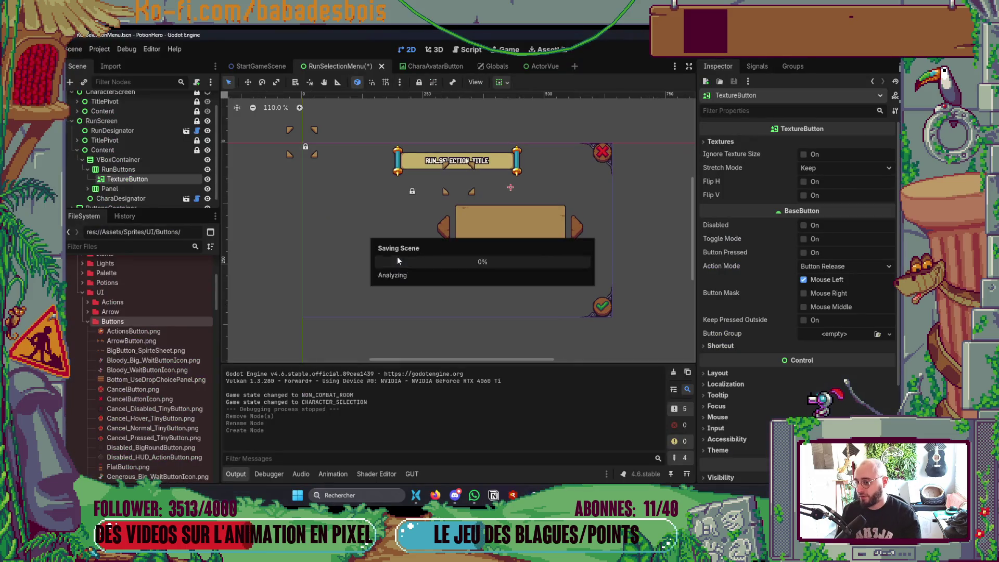
Step: Set the TextureButton's Normal texture to a new AtlasTexture
click(721, 142)
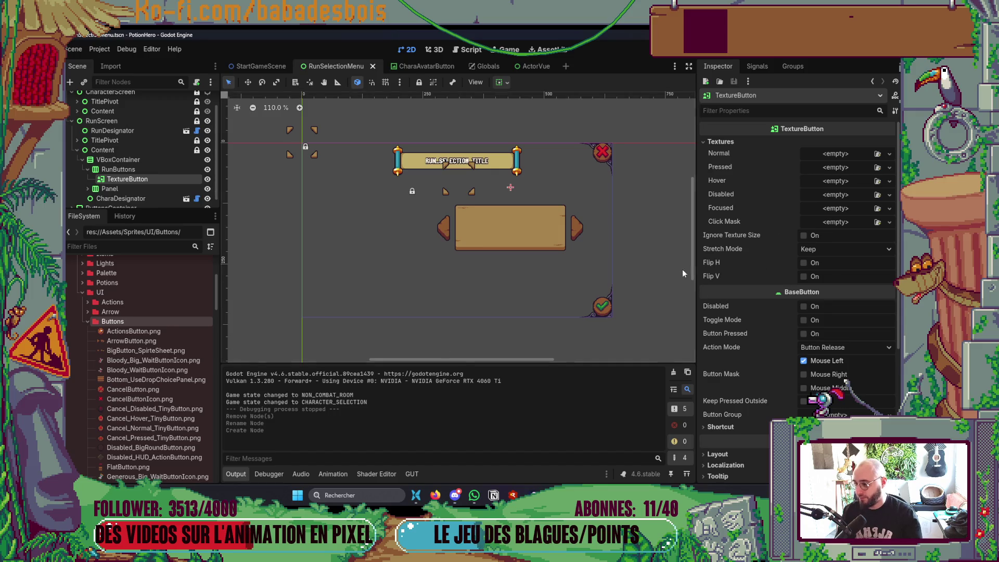
click(850, 154)
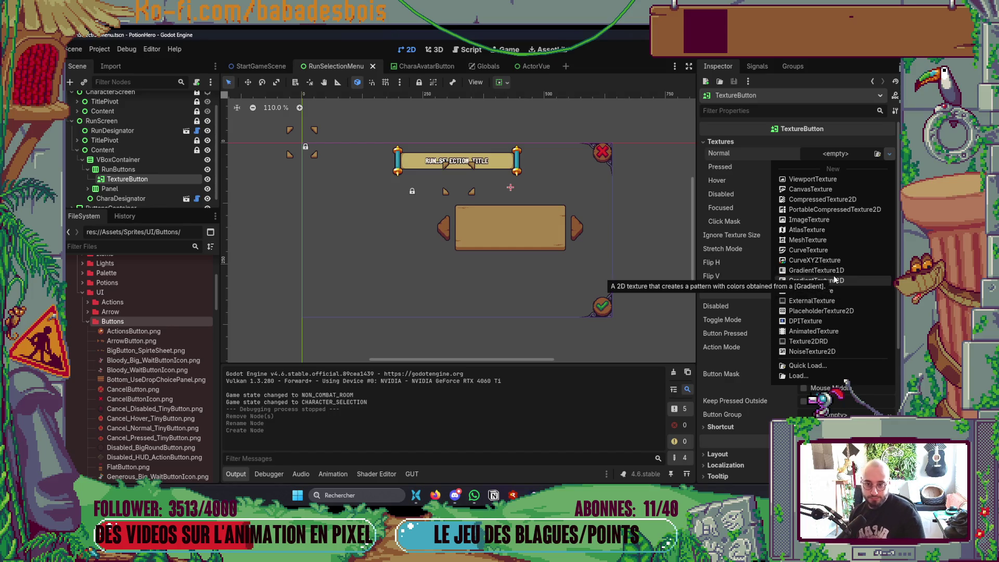
click(807, 230)
Step: Expand the Normal AtlasTexture's settings and browse the sprite files
click(843, 154)
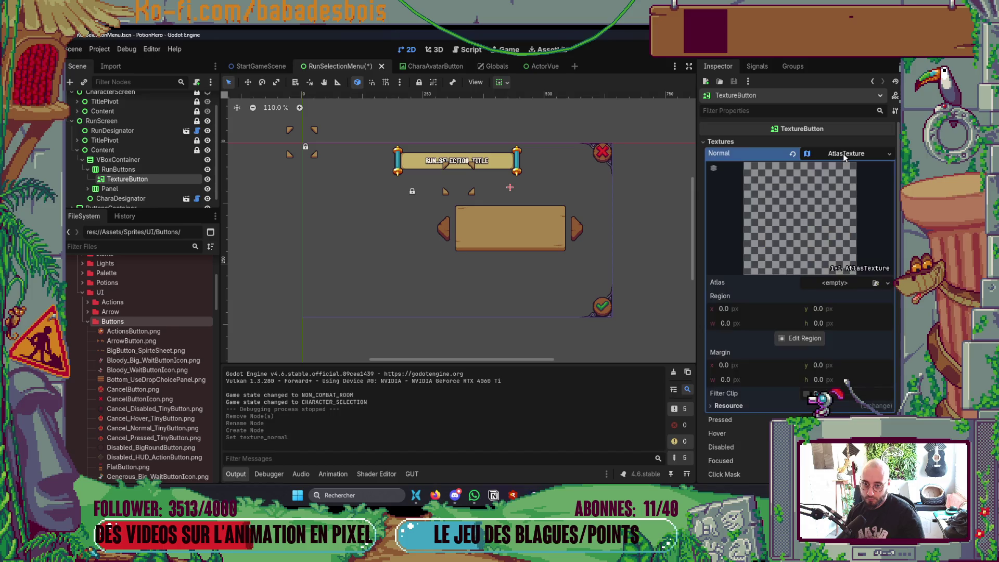
scroll(151, 365, down, 2)
scroll(156, 382, down, 3)
scroll(156, 380, up, 4)
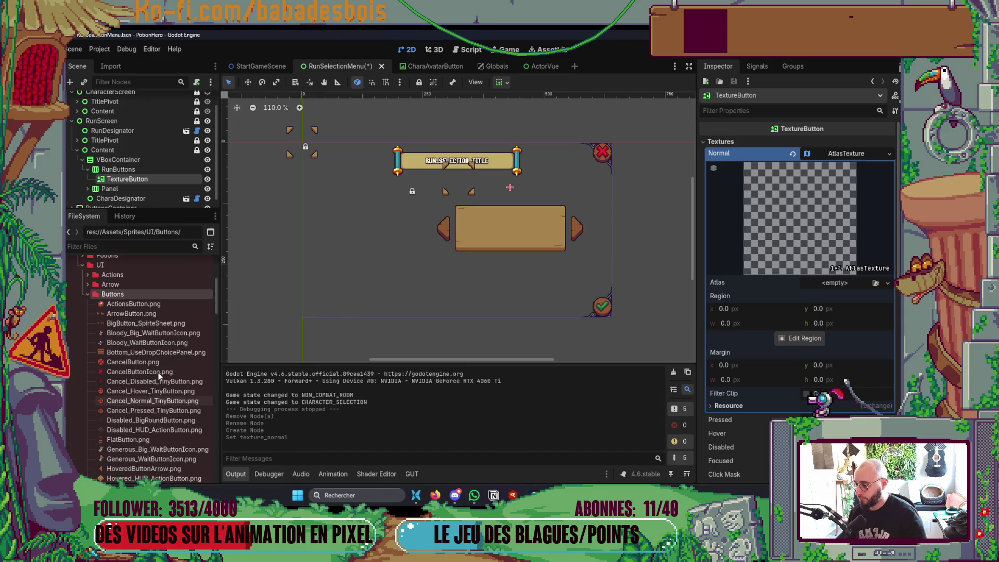
click(156, 324)
scroll(170, 367, down, 4)
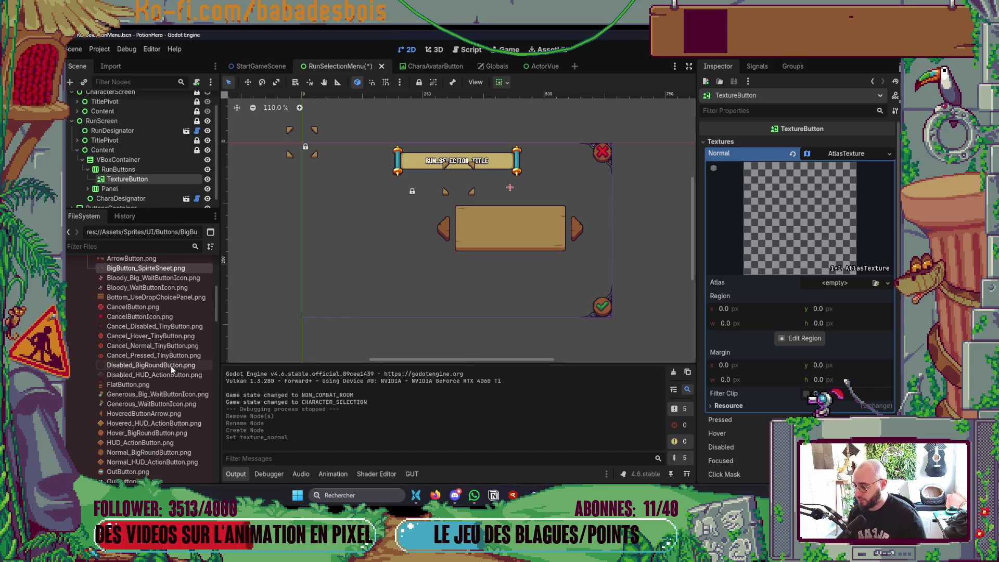
scroll(167, 411, down, 2)
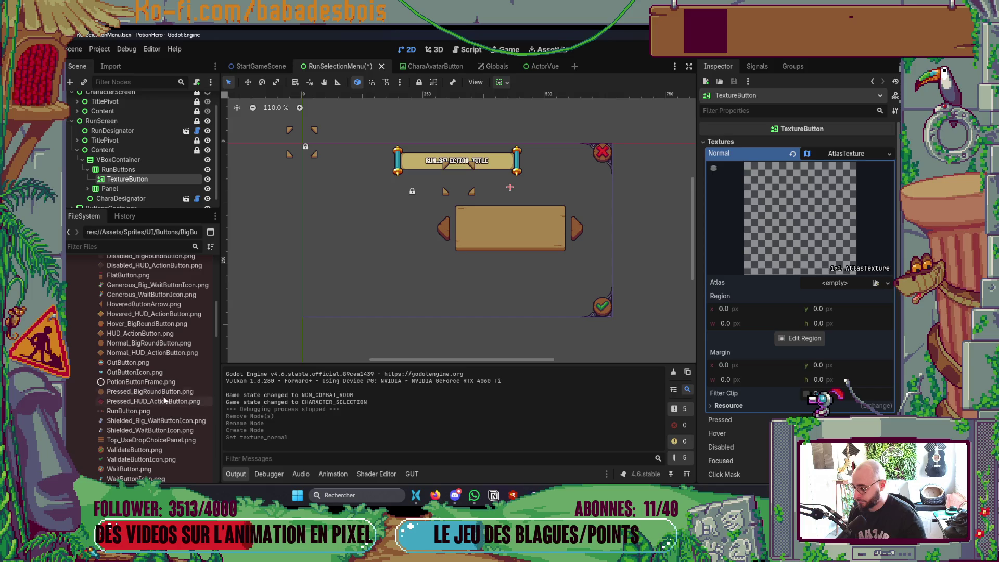
Step: Filter FileSystem for RunButton.png, set it as the Atlas, and open Edit Region
click(122, 246)
text(T)
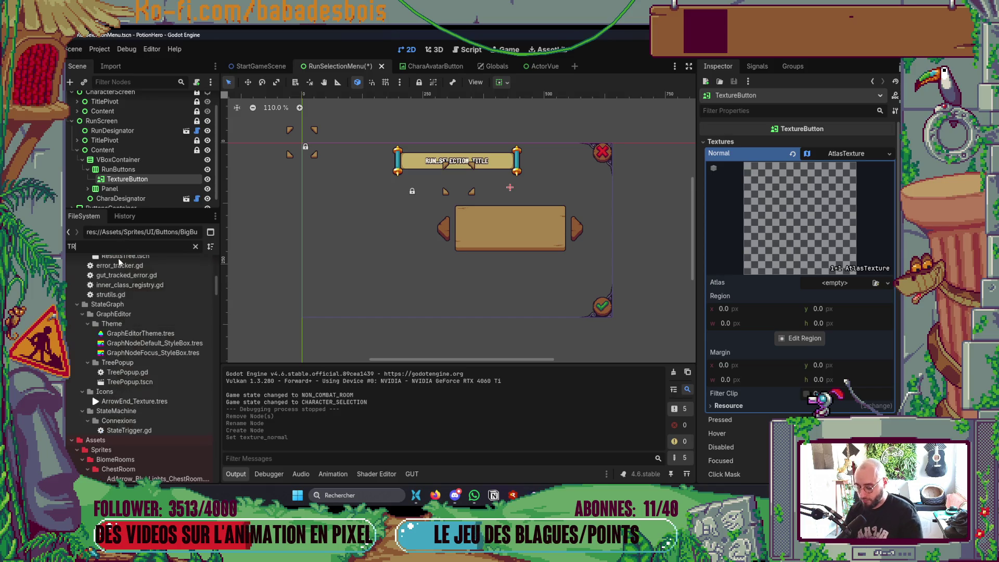
key(BackSpace)
text(RunBu)
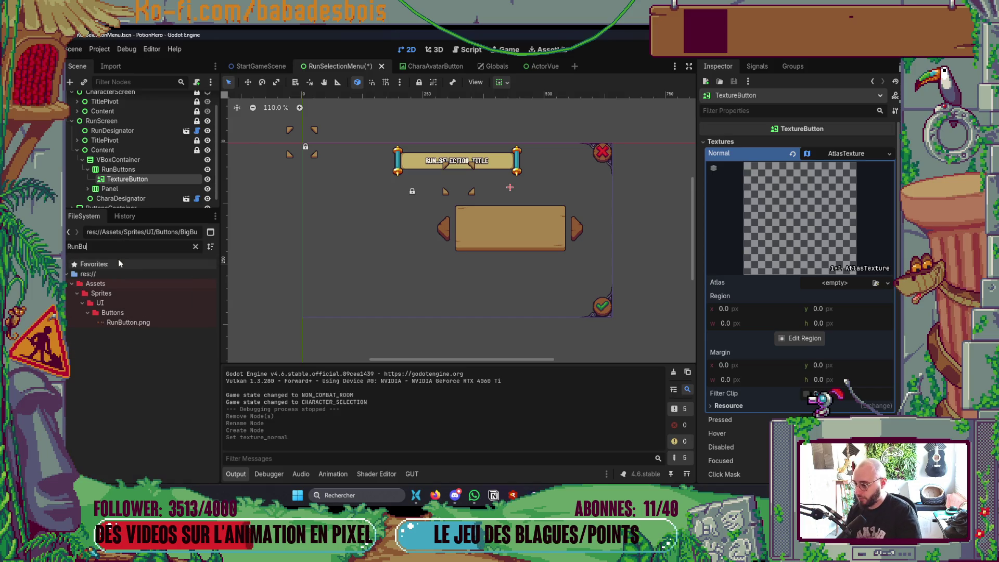
mouse_move(128, 322)
mouse_down()
mouse_move(604, 320)
mouse_move(835, 283)
mouse_up()
click(801, 354)
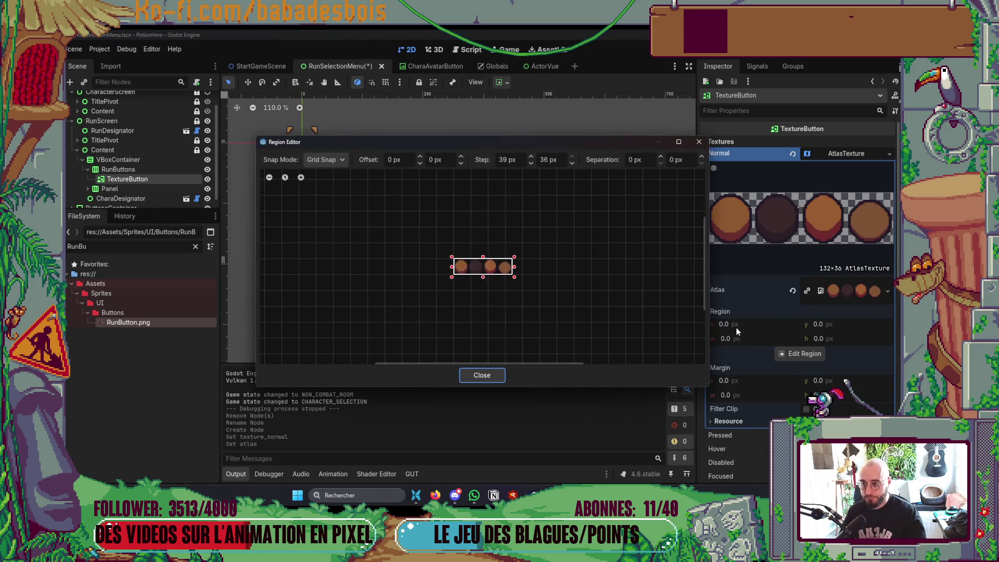
Step: Set the Region Editor's grid snap step to 33×36 px
click(464, 267)
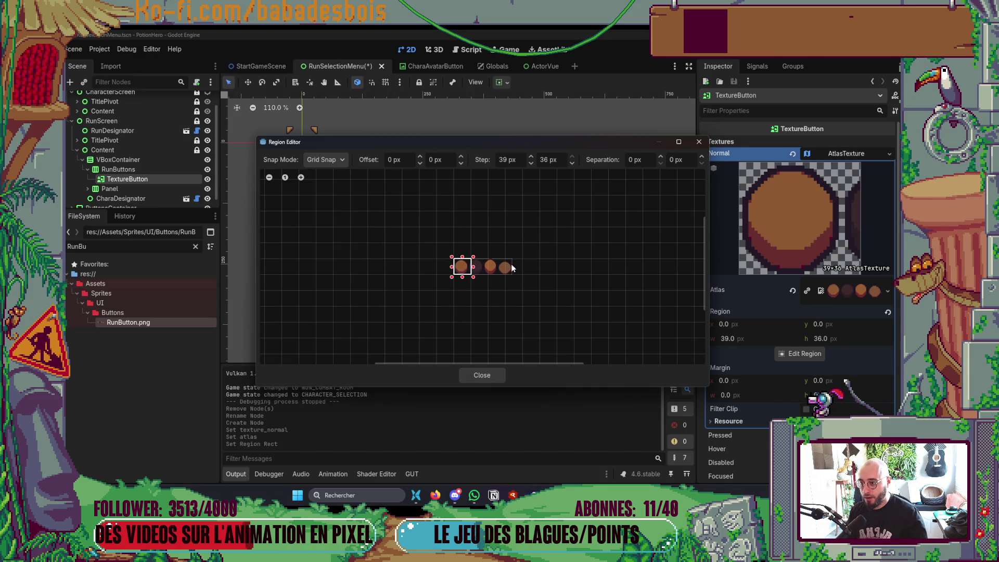
scroll(449, 320, up, 3)
scroll(450, 323, up, 6)
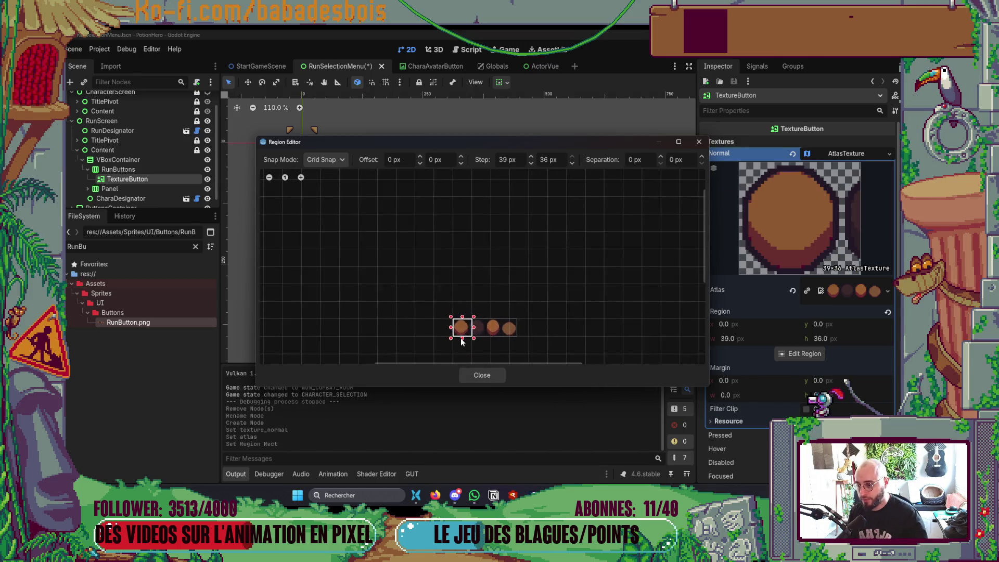
scroll(469, 325, up, 1)
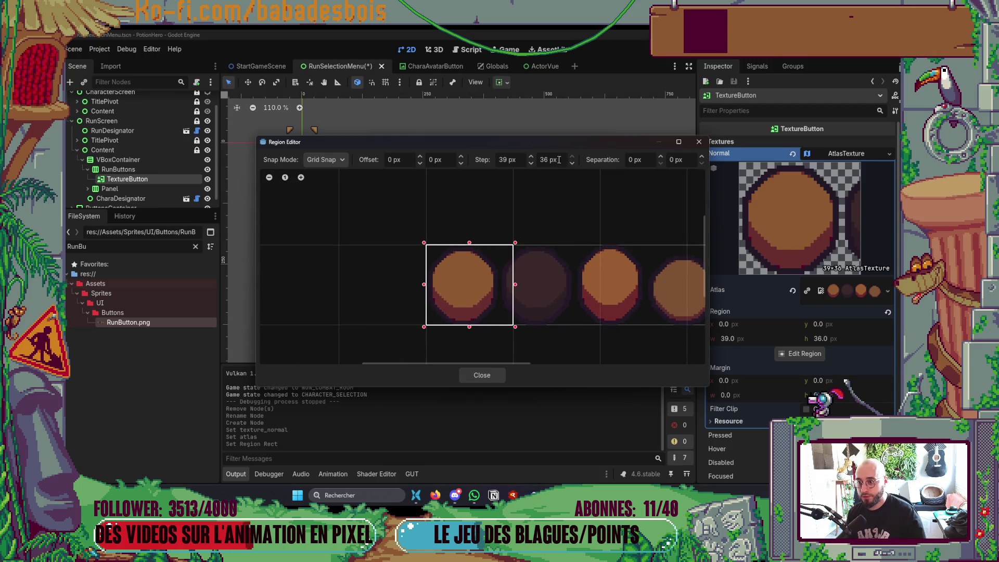
key(BackSpace)
text(6)
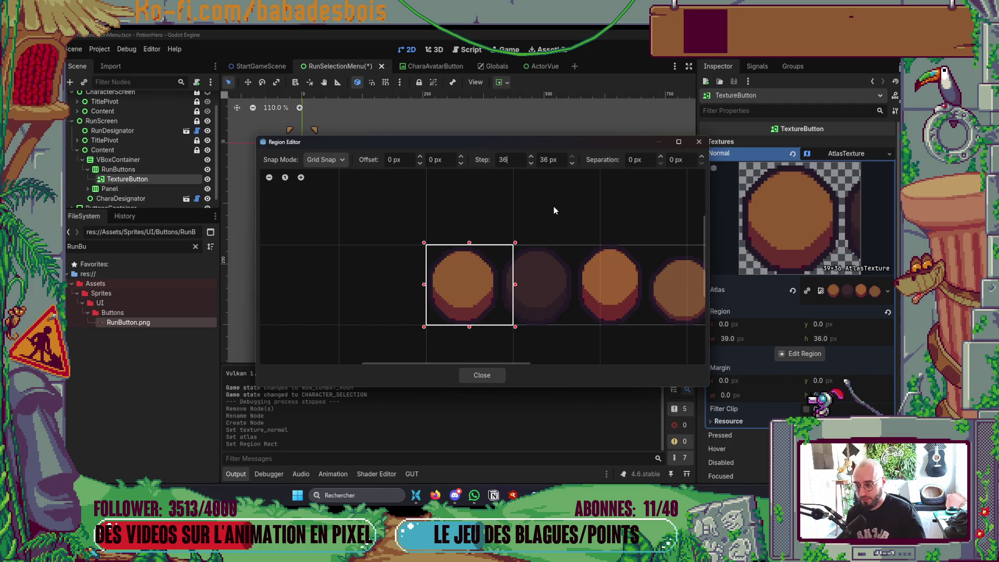
key(Return)
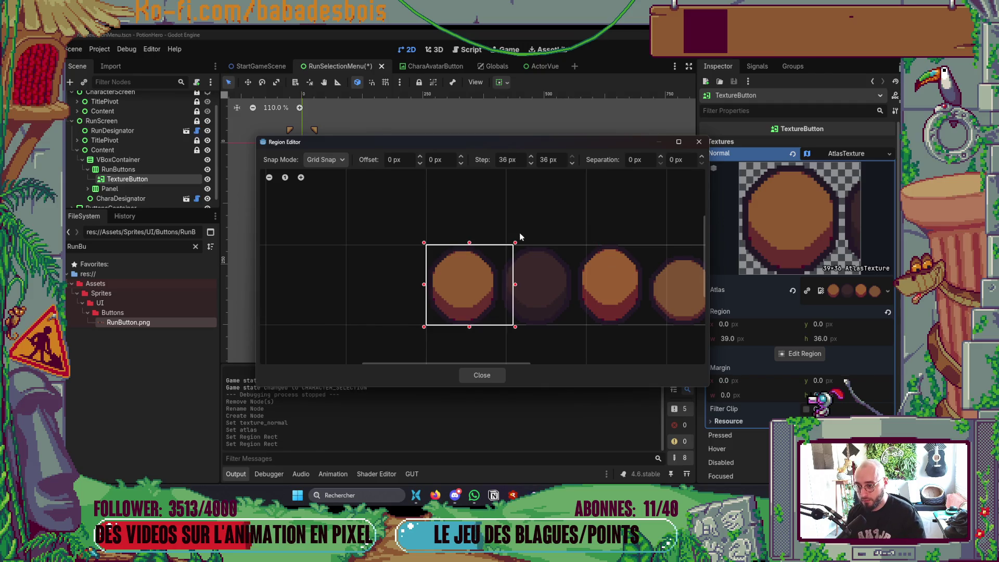
key(alt+Tab)
key(alt+Tab)
key(alt+Tab)
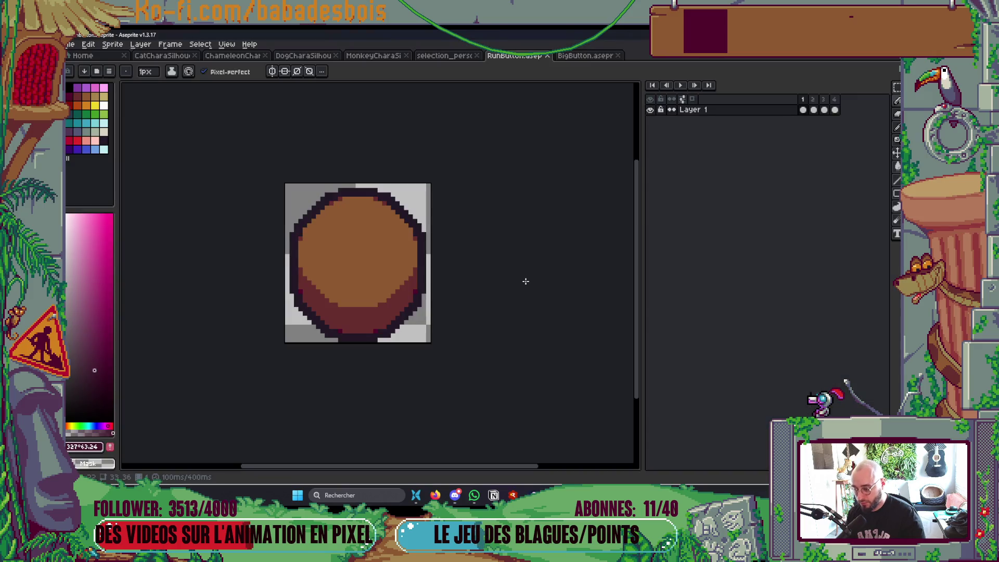
key(alt+Tab)
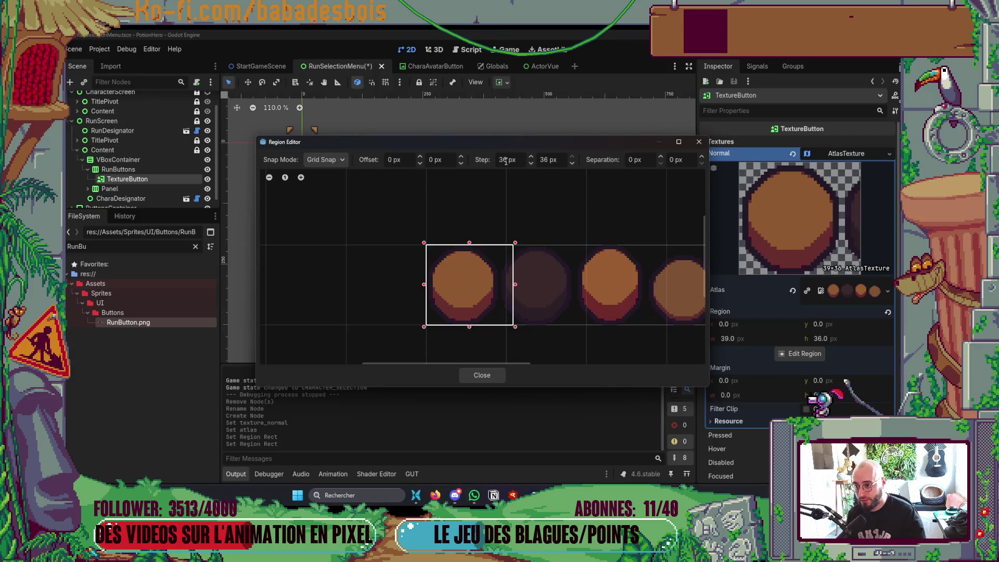
text(33)
key(Return)
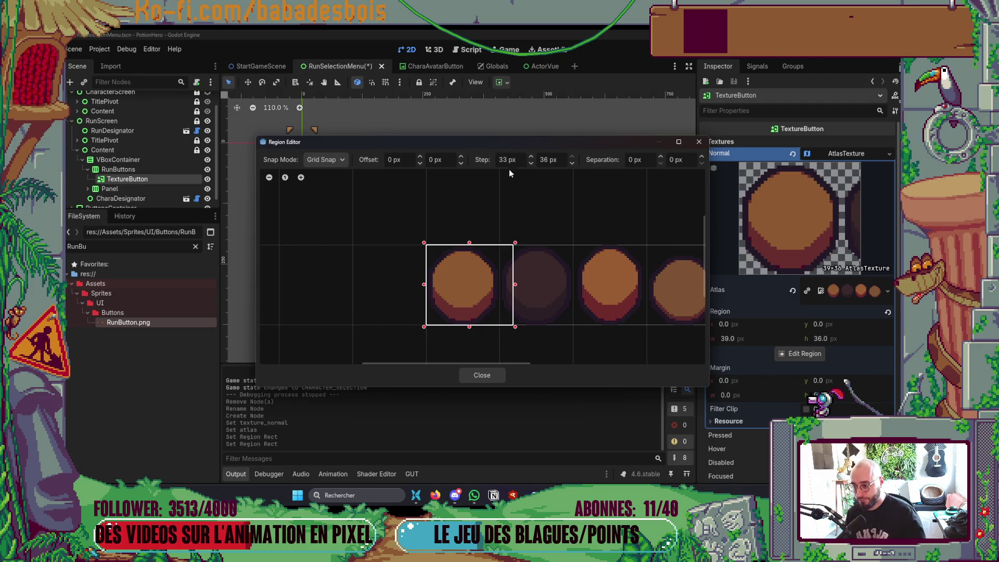
Step: Select the first circle as the region, close the editor, and save
mouse_move(432, 259)
mouse_down()
mouse_move(456, 279)
mouse_move(466, 331)
mouse_up()
click(482, 375)
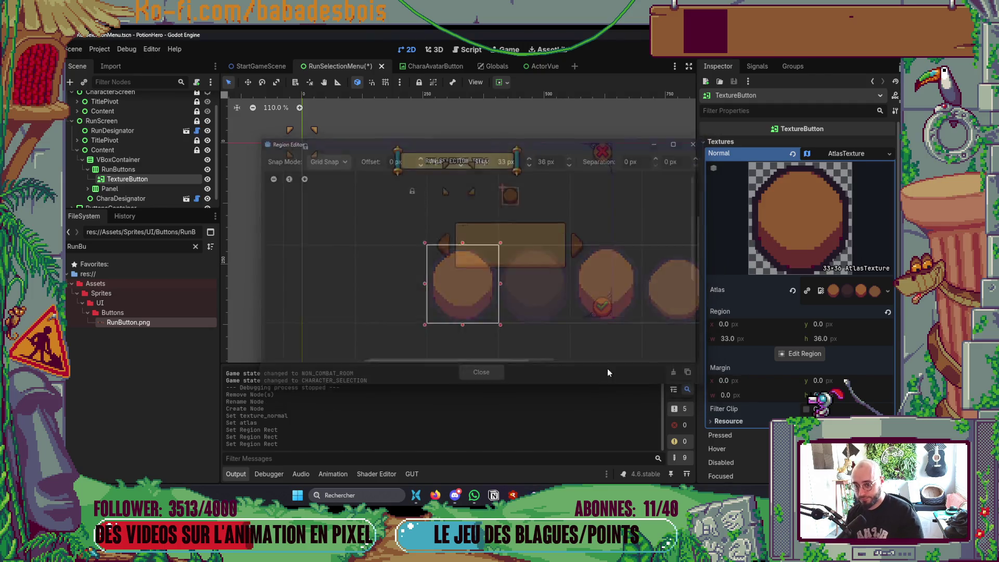
click(856, 153)
key(ctrl+s)
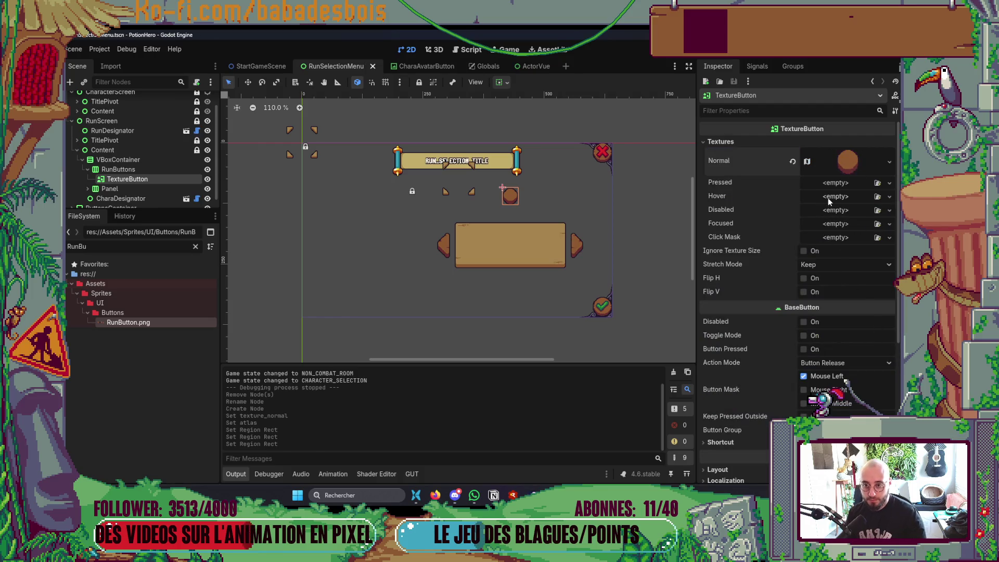
Step: Give Pressed a RunButton.png AtlasTexture cropped to the fourth circle
click(835, 183)
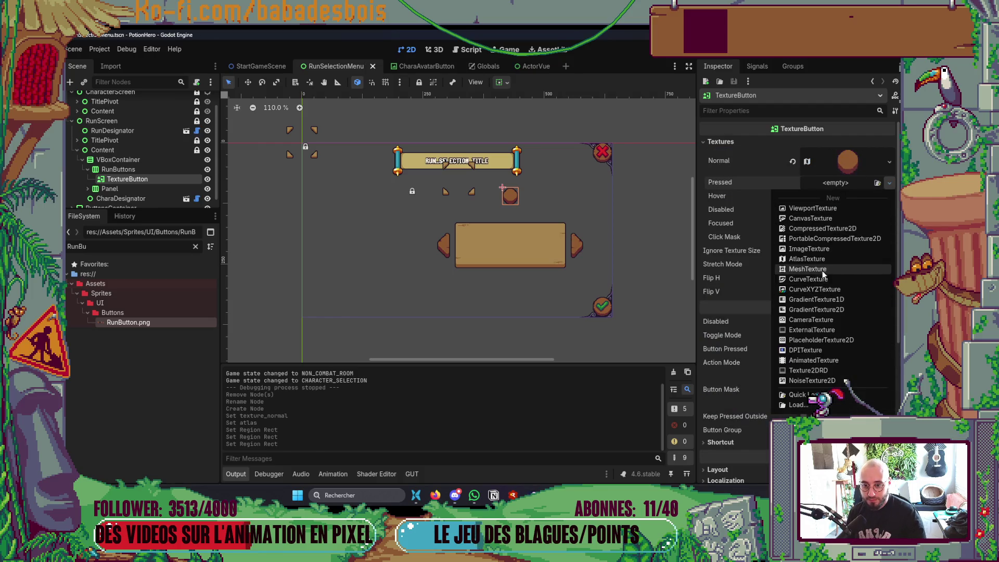
click(823, 262)
click(846, 183)
drag(130, 325, 835, 312)
click(792, 384)
click(591, 279)
click(480, 373)
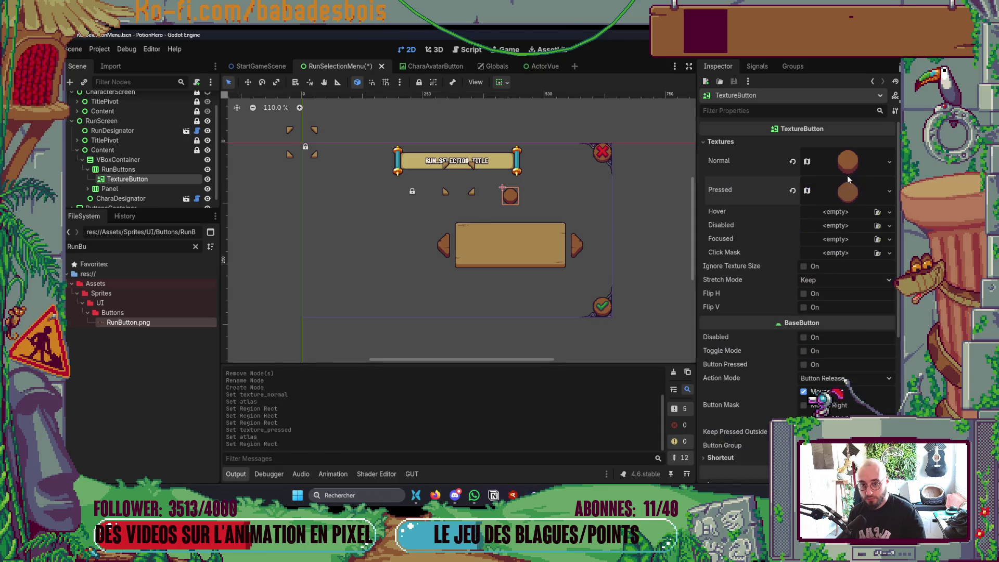
Step: Give Hover a RunButton.png AtlasTexture cropped to the third circle
click(837, 218)
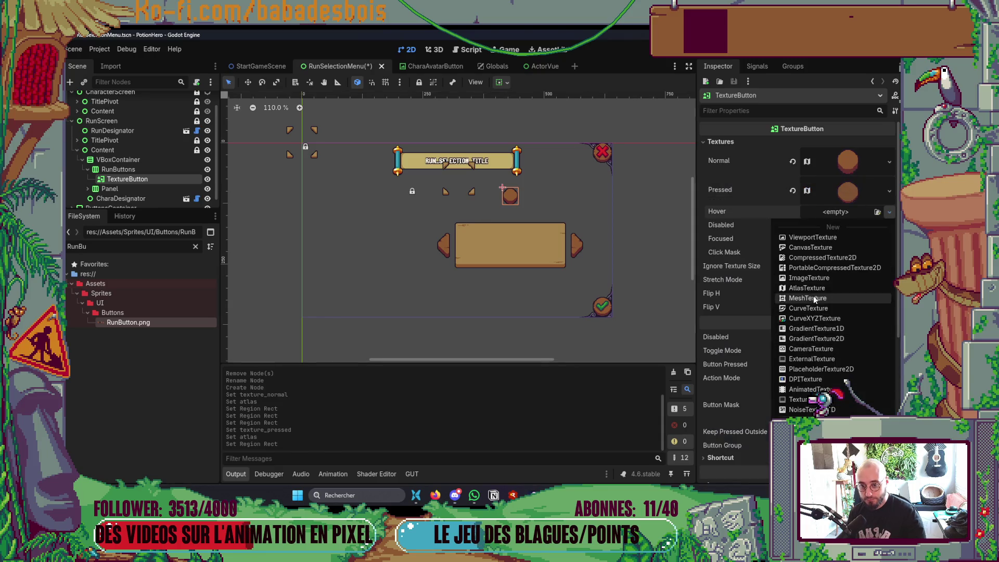
click(828, 283)
click(847, 214)
drag(166, 330, 834, 341)
click(796, 412)
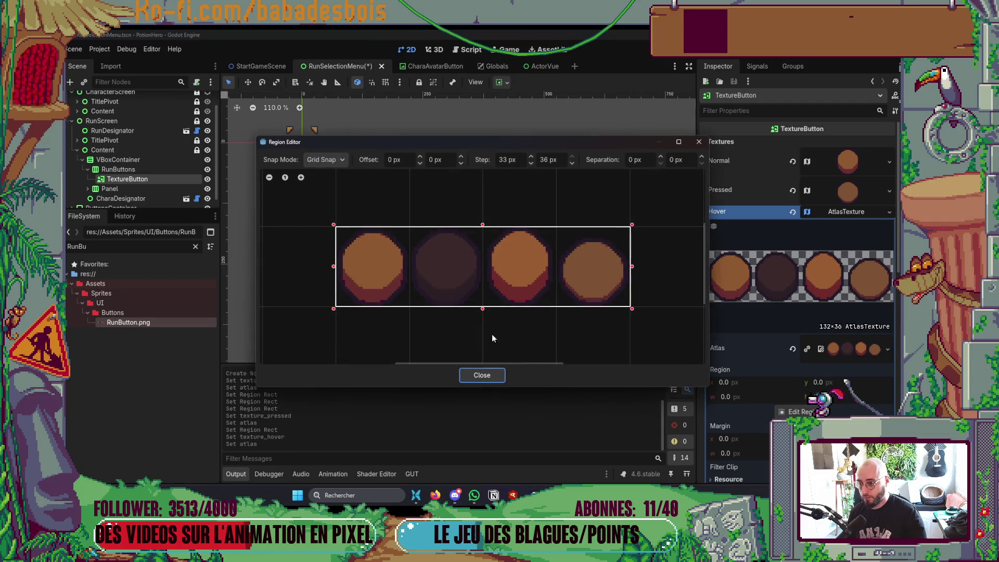
click(515, 265)
click(468, 374)
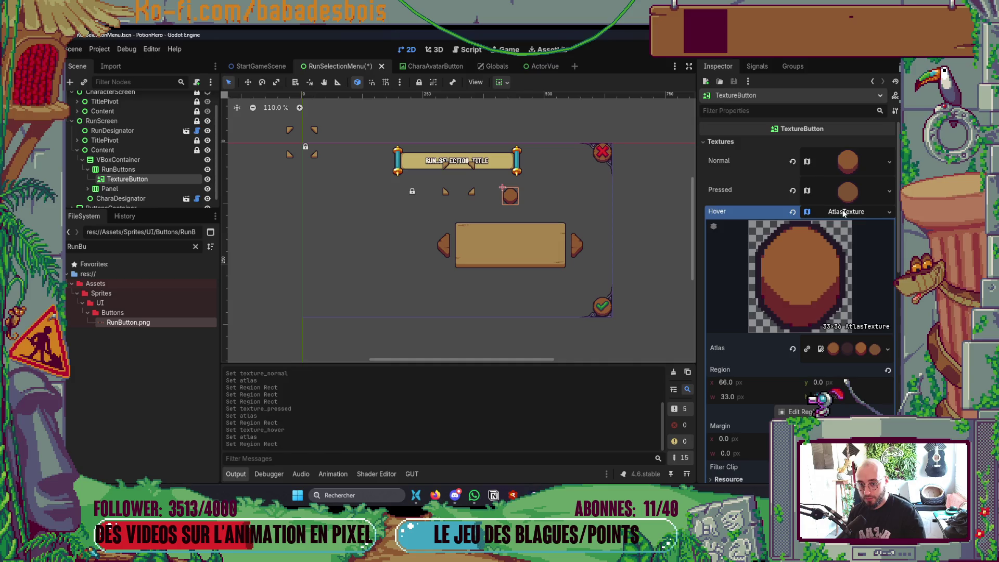
Step: Reuse the Hover texture for the Focused slot
click(889, 220)
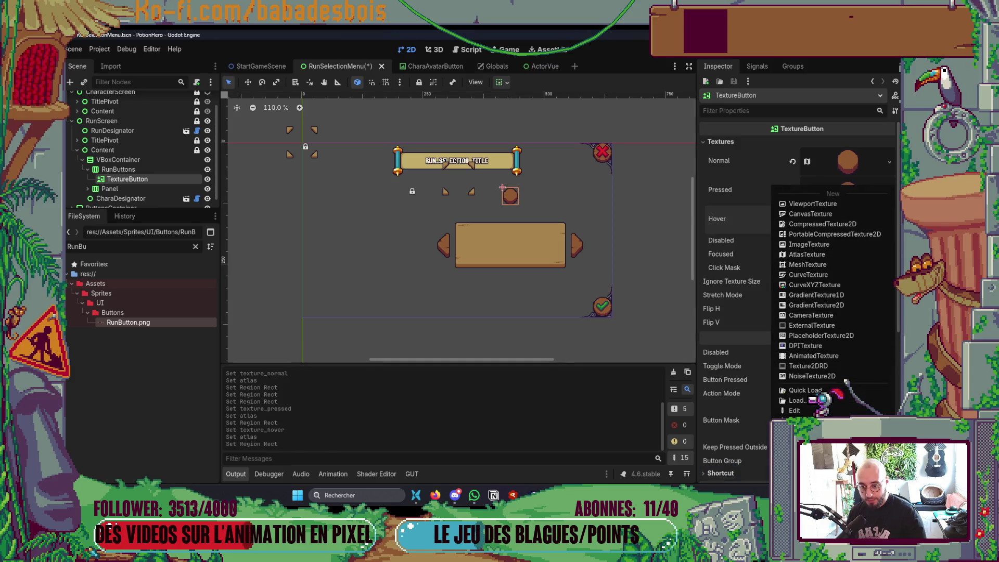
key(Escape)
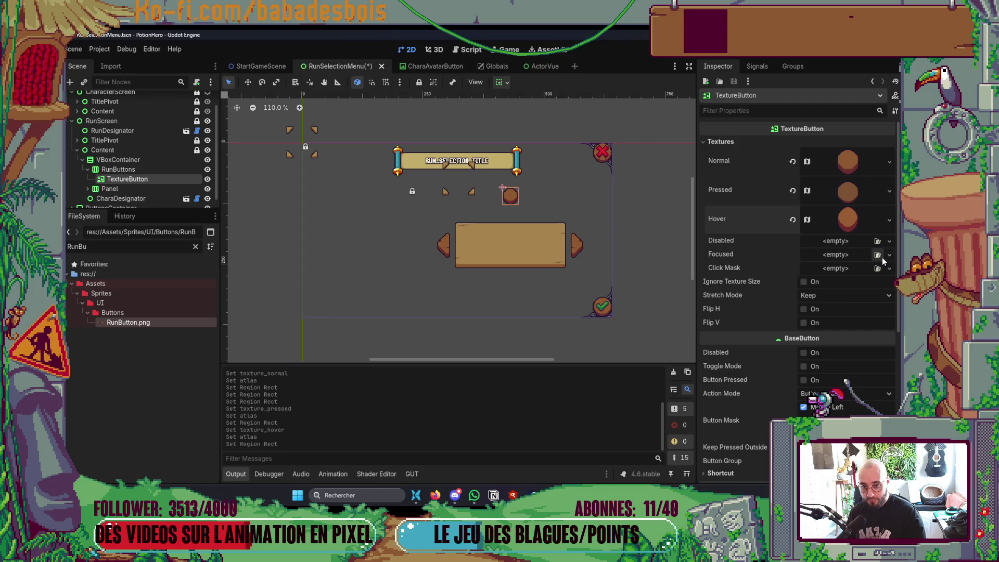
click(890, 255)
click(833, 414)
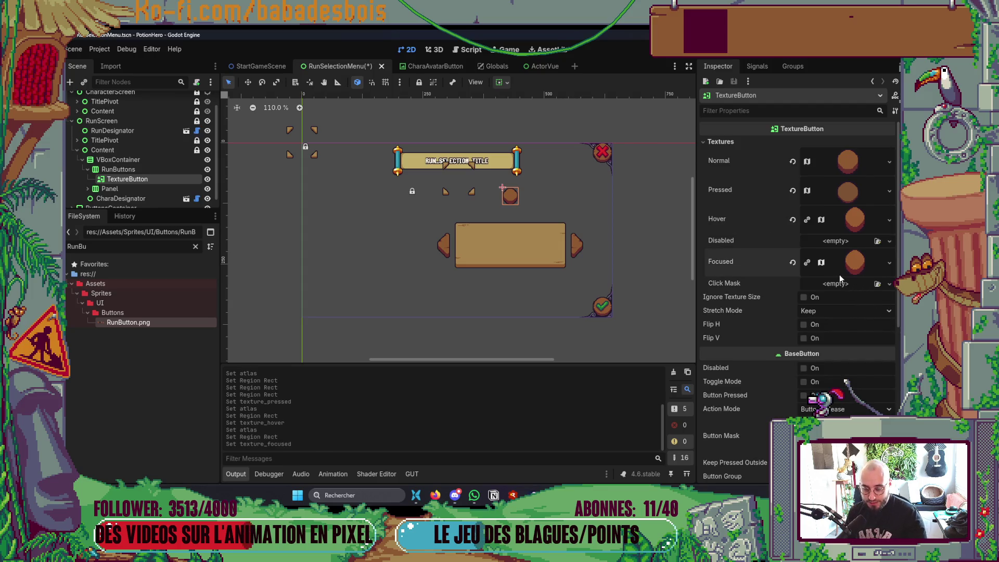
Step: Give Disabled a RunButton.png AtlasTexture cropped to the dark circle, then save
click(889, 241)
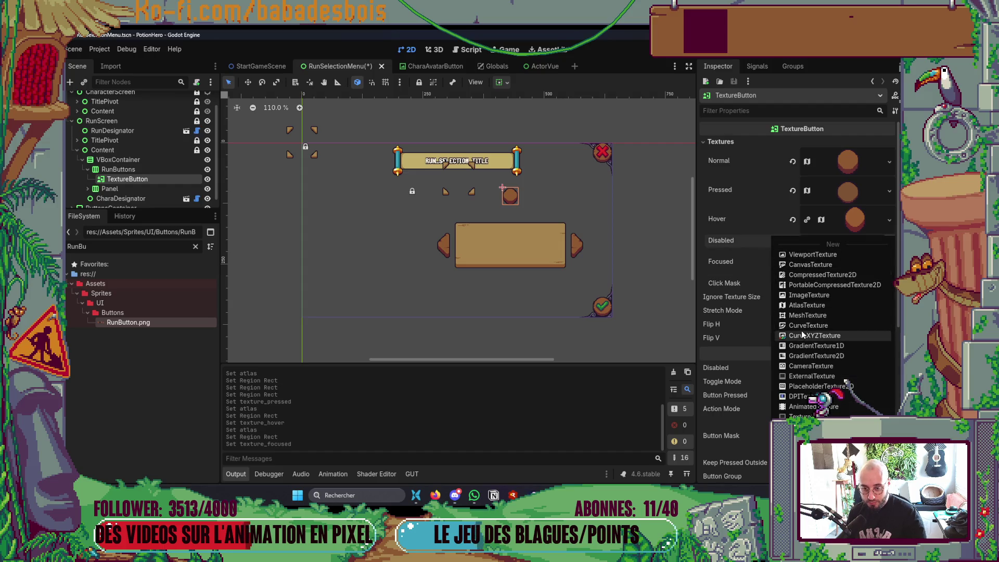
click(809, 306)
click(850, 240)
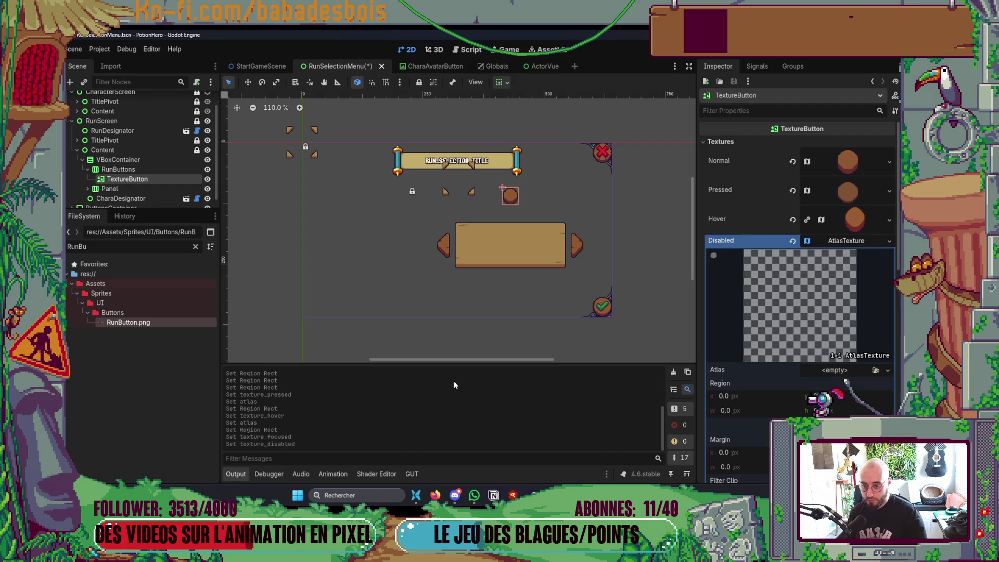
drag(105, 322, 835, 370)
click(821, 378)
click(432, 258)
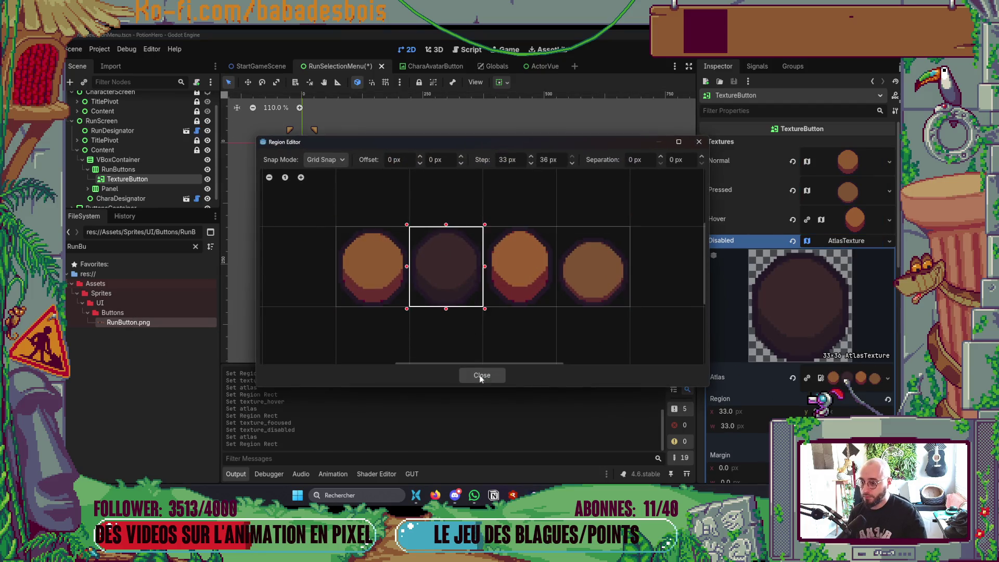
click(480, 375)
click(848, 241)
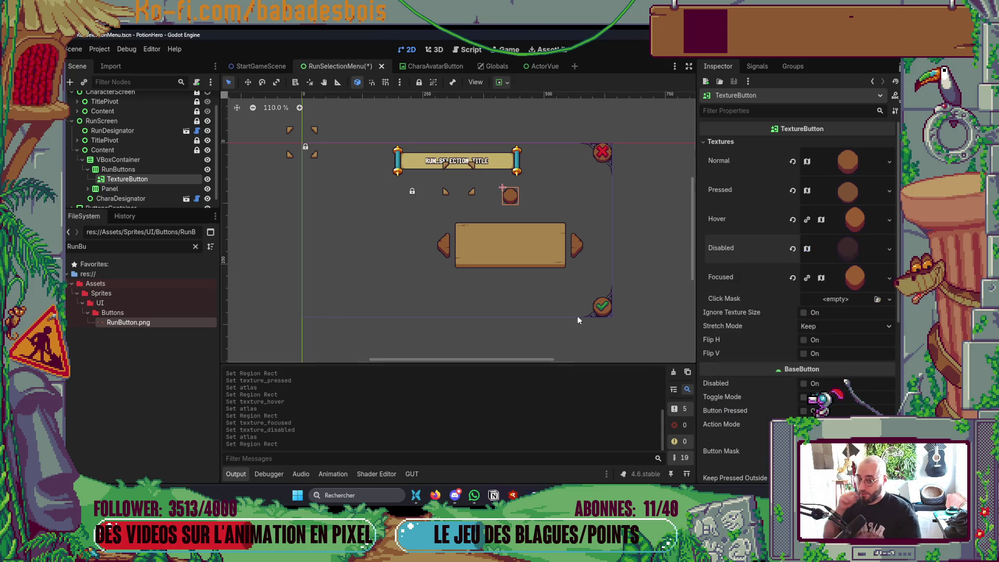
scroll(567, 312, down, 2)
key(ctrl+s)
Step: Rename the TextureButton node to RunButton and save the scene
scroll(552, 229, up, 5)
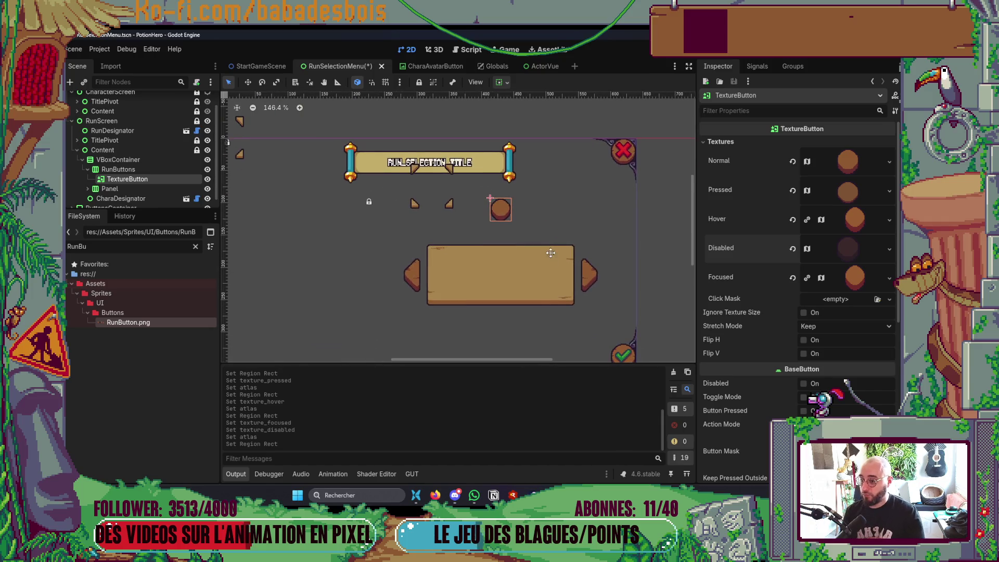
click(138, 179)
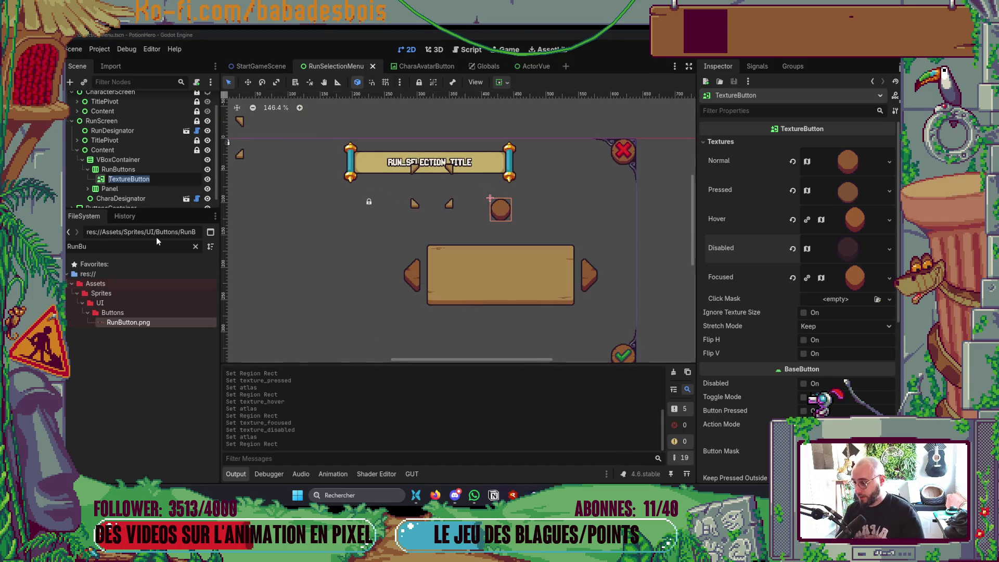
key(shift+Home)
text(Run)
key(Return)
key(ctrl+s)
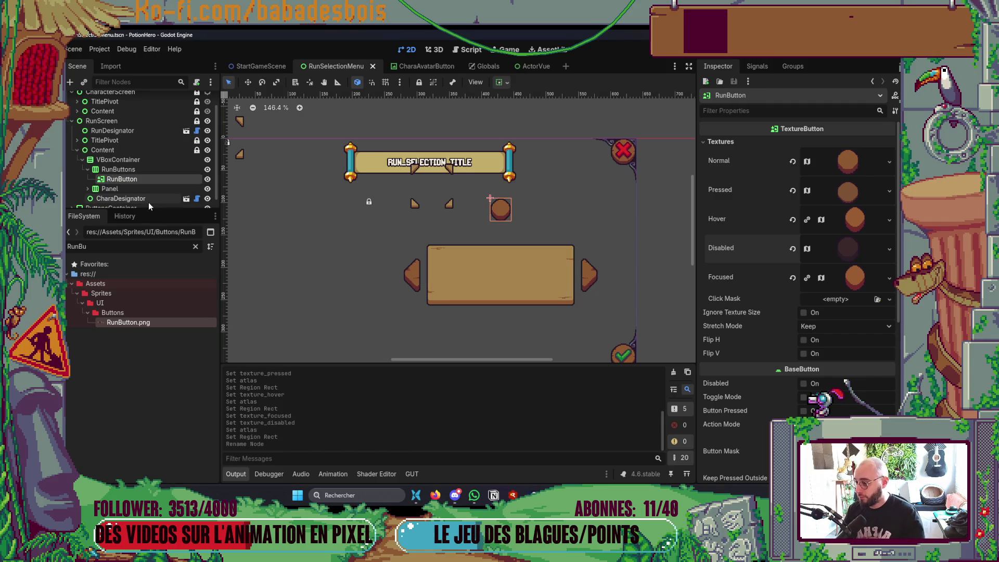
Step: Instantiate RunIndicator.tscn as a child of RunButton
right_click(148, 182)
click(177, 214)
text(Run)
key(Down)
key(Return)
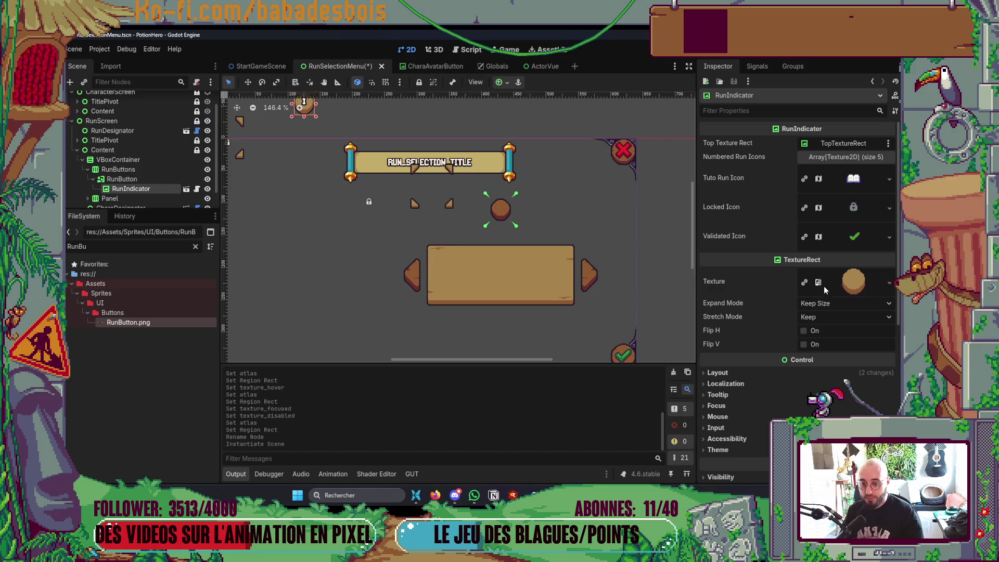
Step: Apply the Center anchor preset to RunIndicator inside the run button
mouse_move(860, 286)
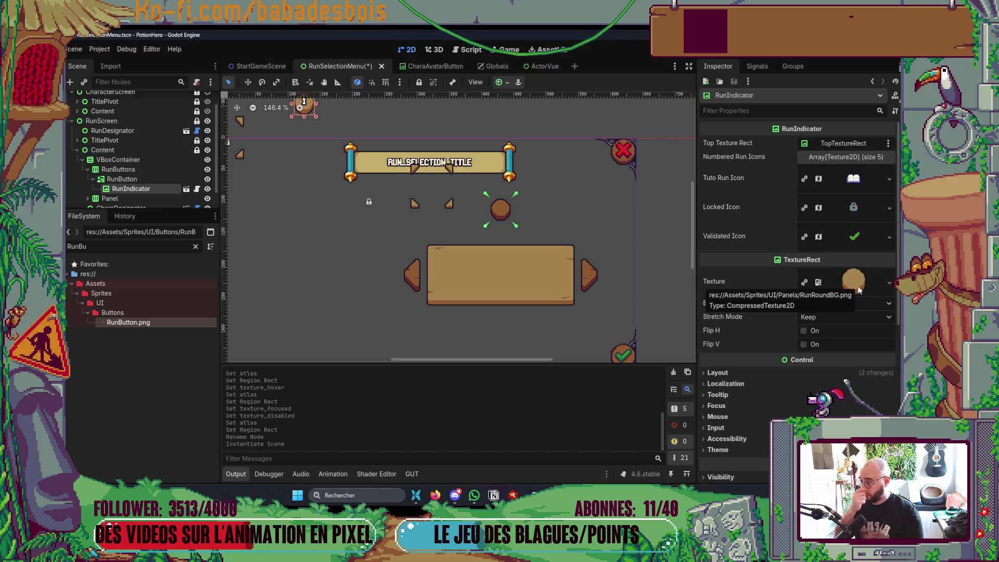
scroll(441, 218, down, 3)
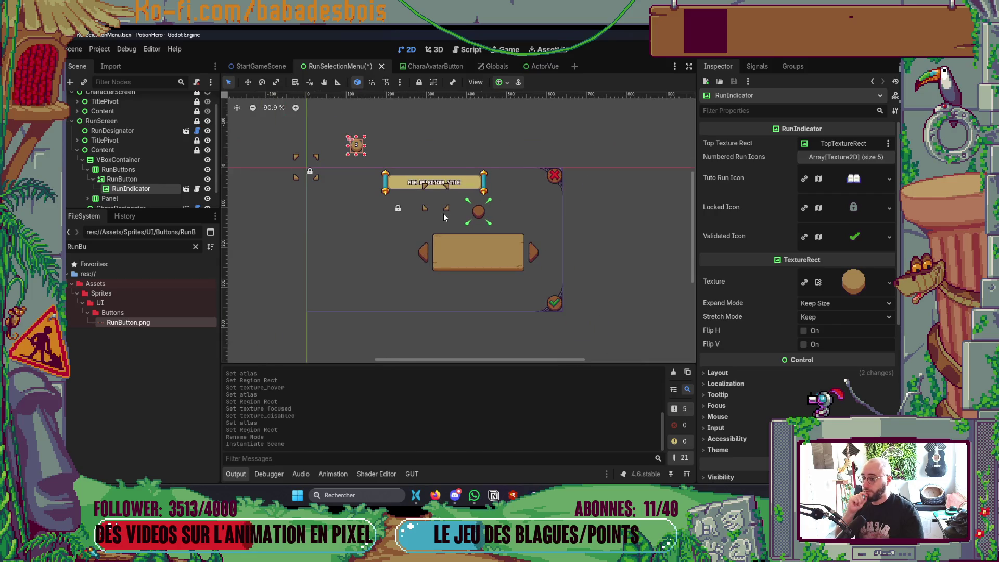
click(500, 83)
click(520, 131)
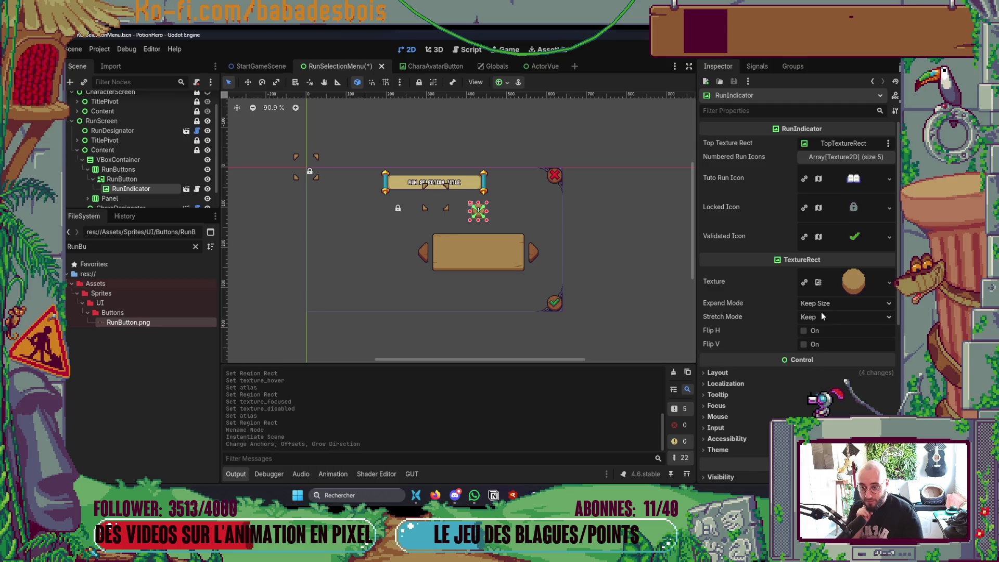
Step: Clear RunIndicator's background Texture and save the scene
click(888, 283)
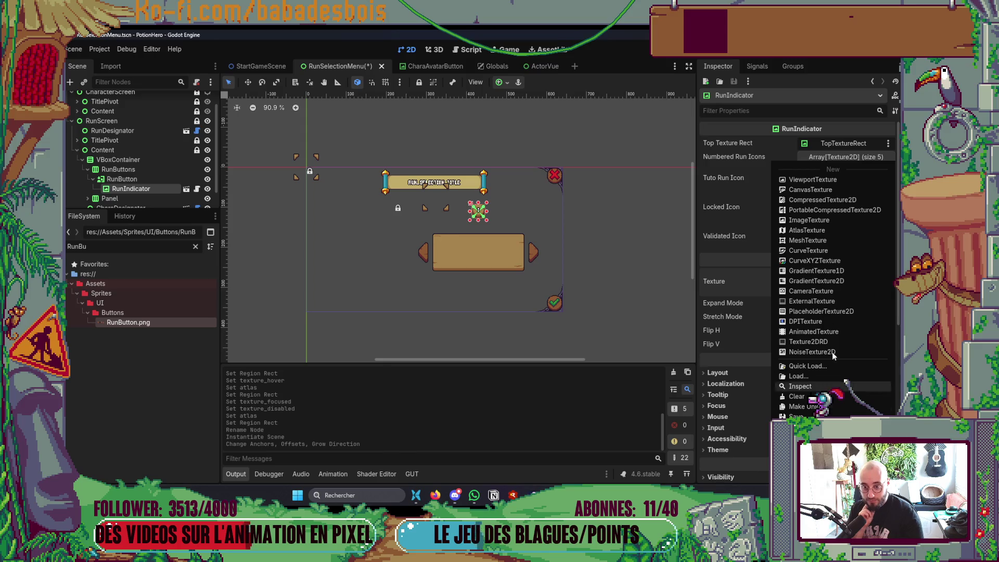
click(733, 288)
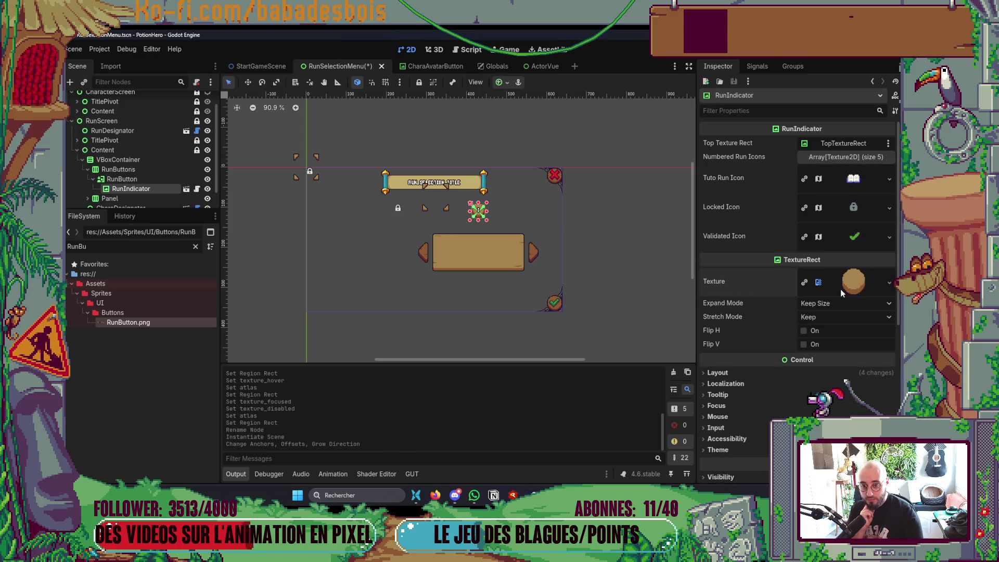
mouse_move(841, 288)
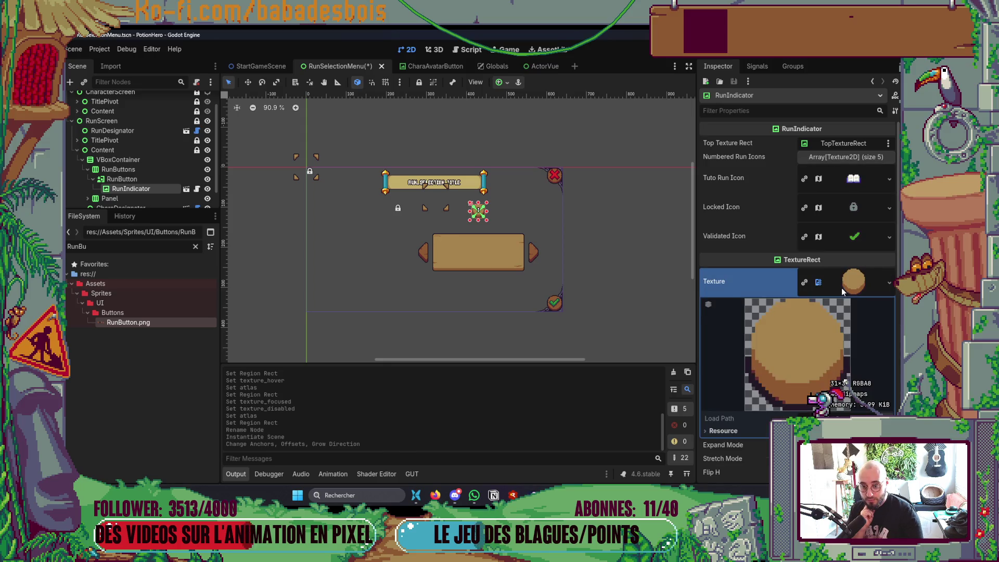
click(887, 281)
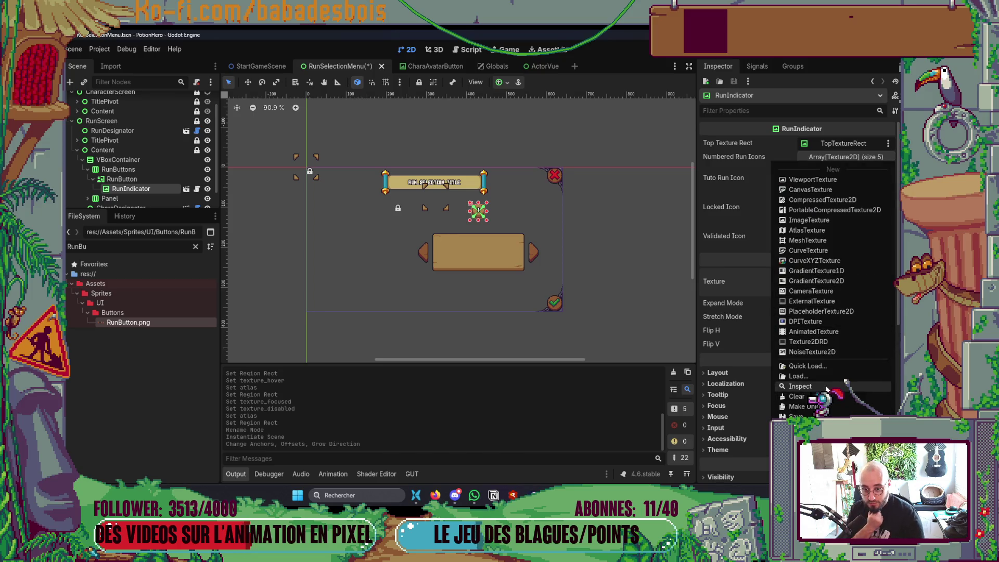
click(796, 396)
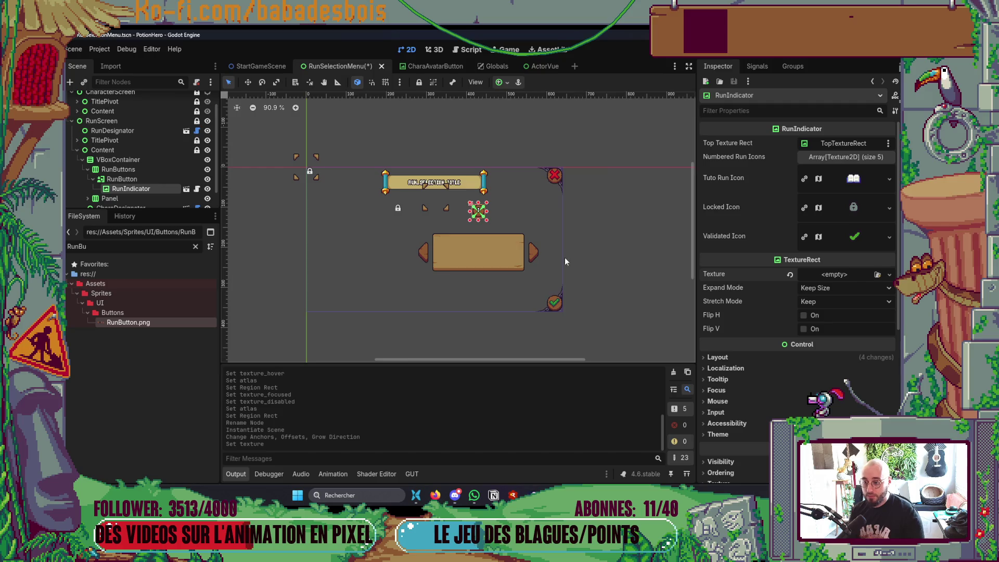
scroll(531, 226, up, 5)
click(636, 233)
key(ctrl+s)
Step: Change RunIndicator's Mouse Filter setting
scroll(636, 233, down, 2)
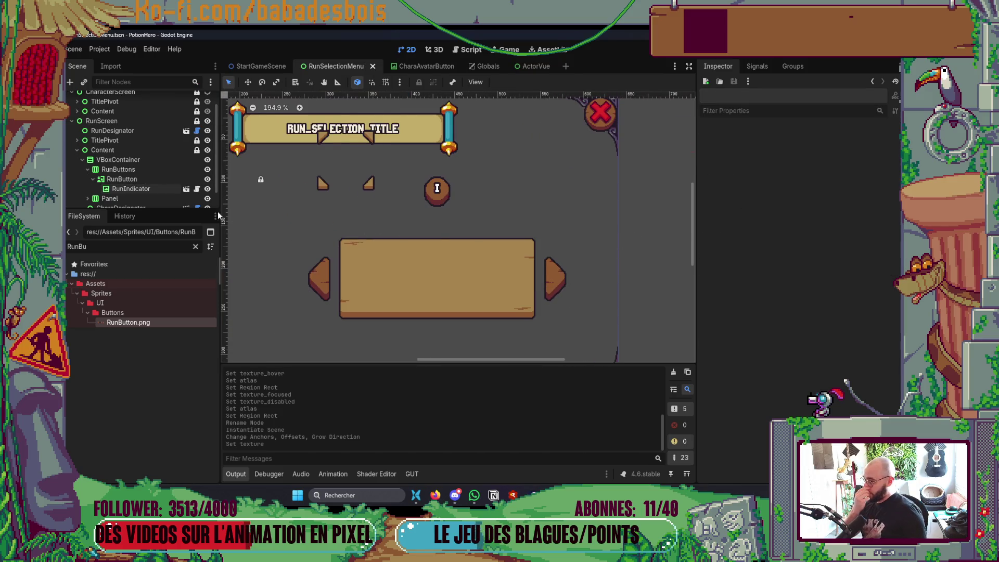
click(173, 189)
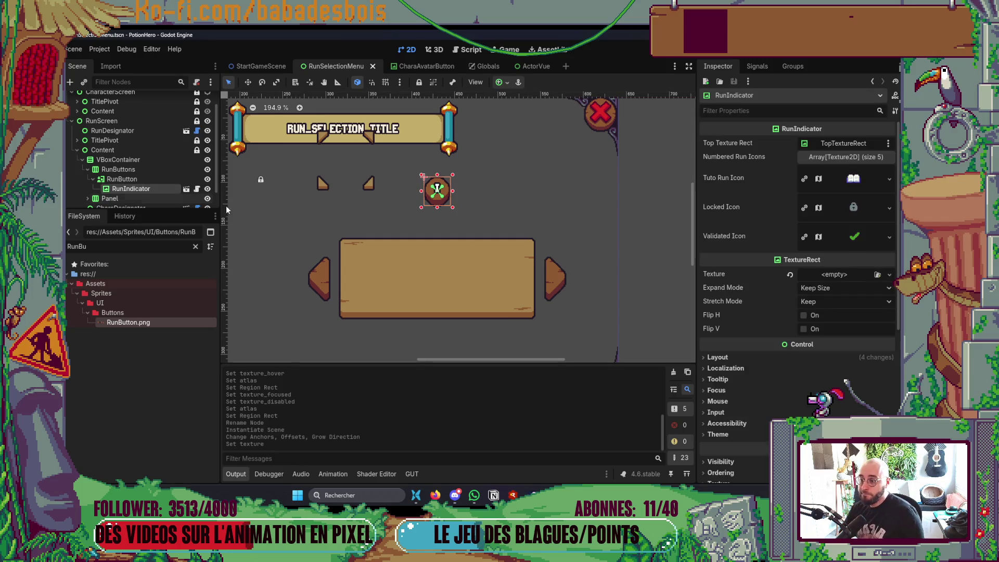
scroll(579, 261, down, 3)
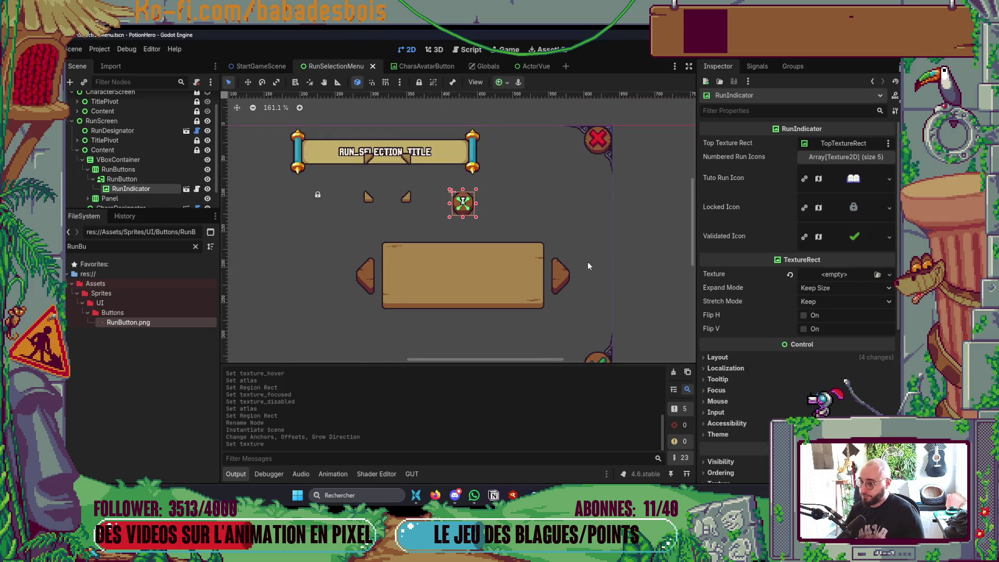
click(727, 401)
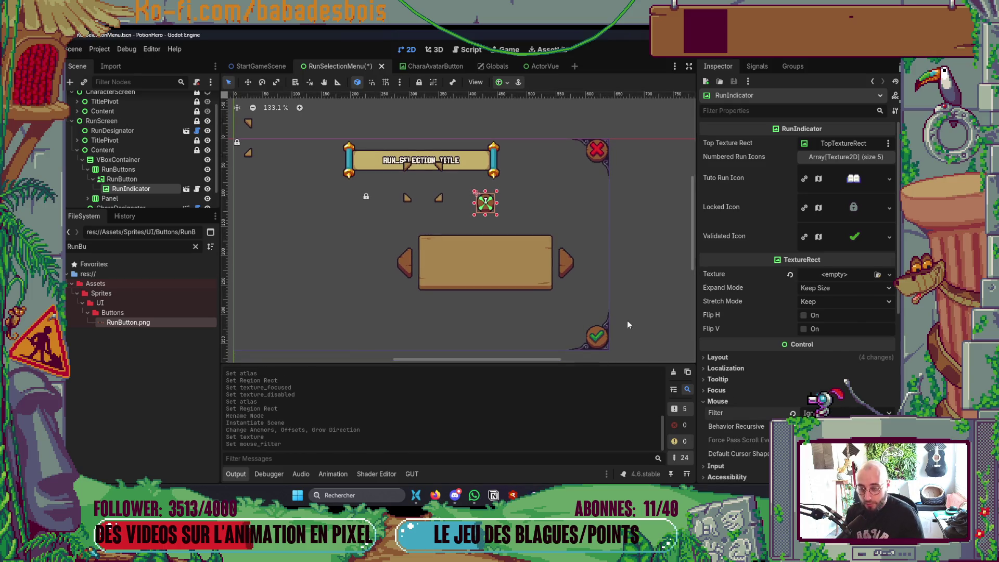
scroll(626, 292, up, 4)
click(620, 292)
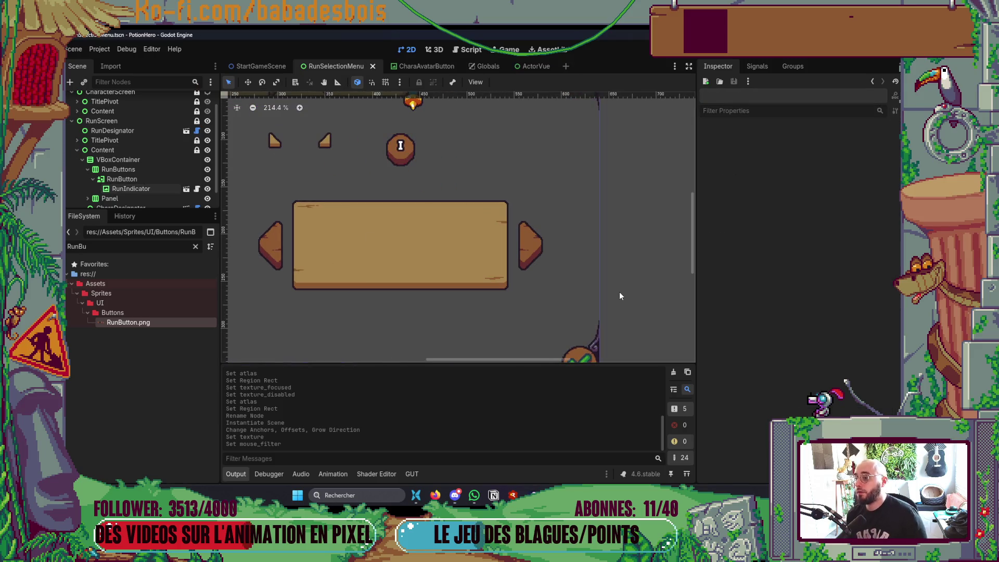
Step: Nudge RunIndicator to position (1, 2) and save the scene
click(131, 188)
key(Down)
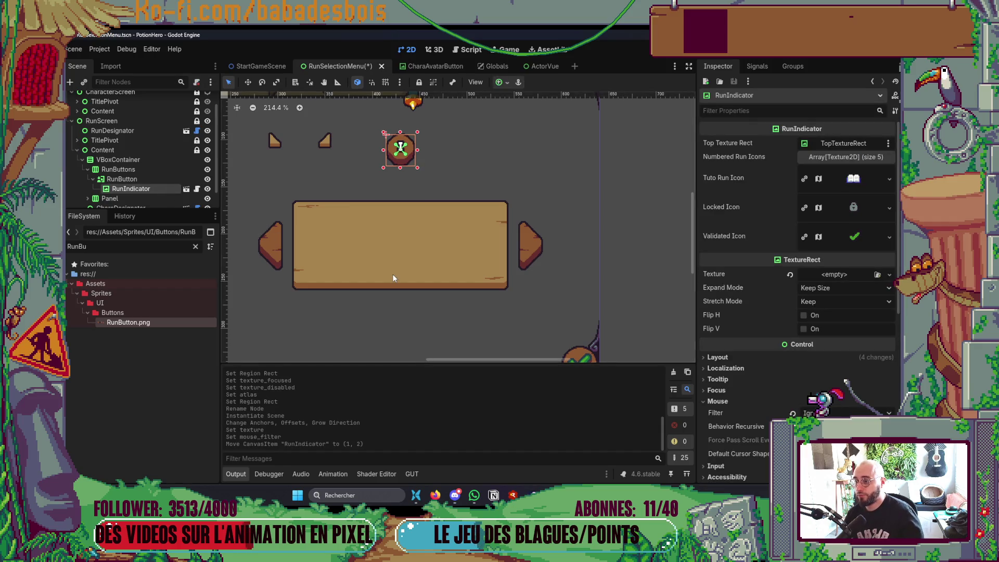
click(646, 247)
scroll(634, 244, down, 4)
key(ctrl+s)
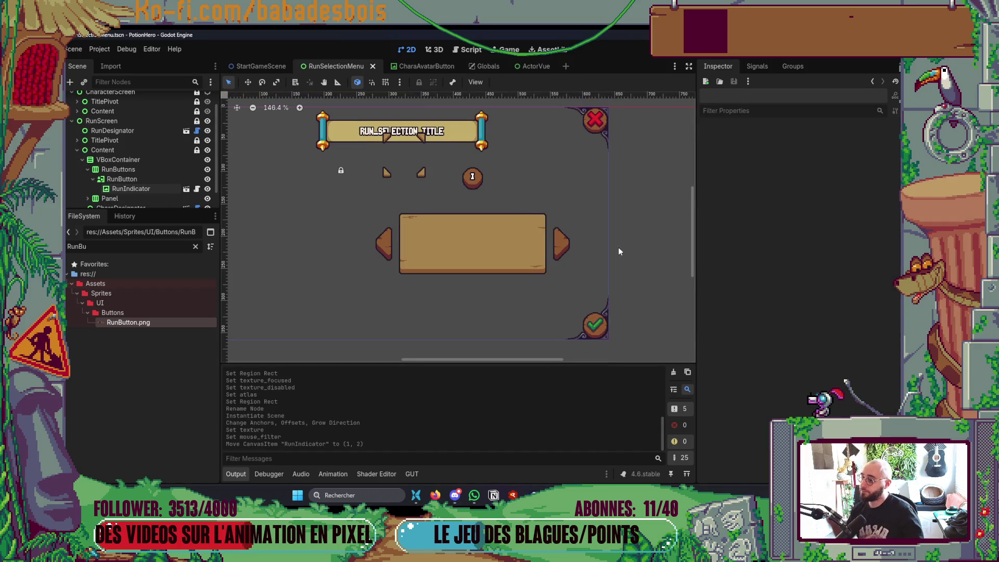
click(121, 178)
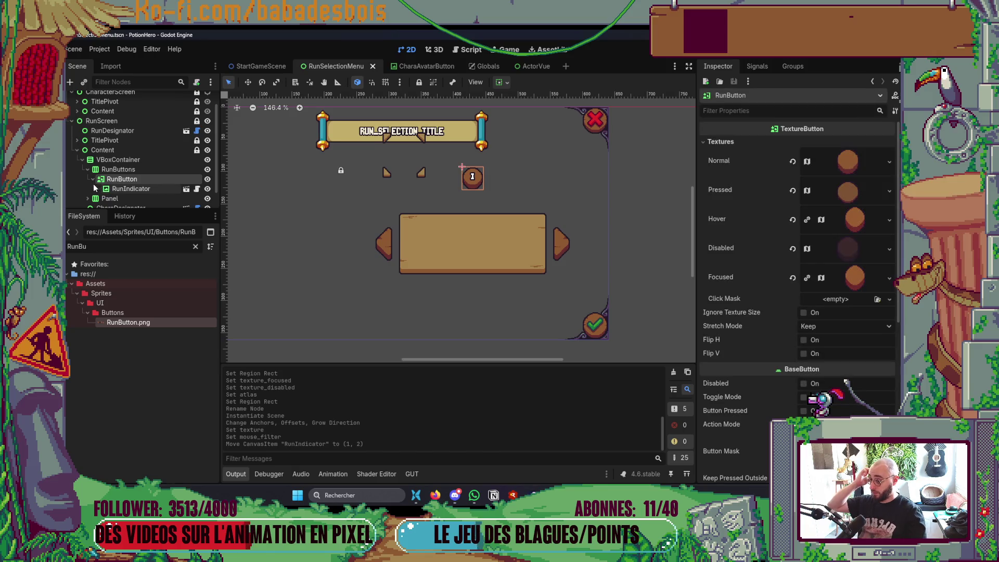
Step: Save the RunButton branch as its own scene, RunButton.tscn
click(93, 182)
right_click(117, 179)
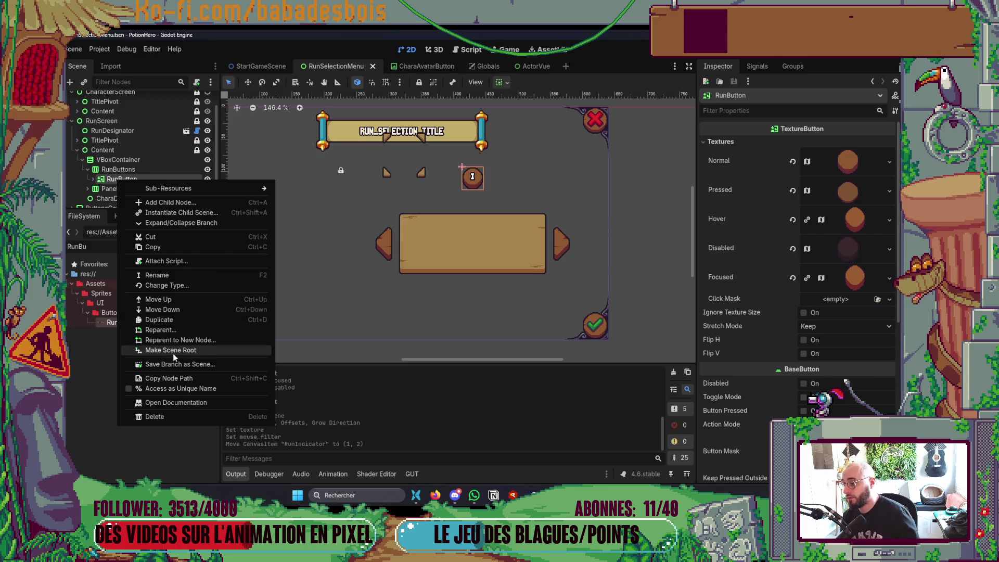
click(179, 365)
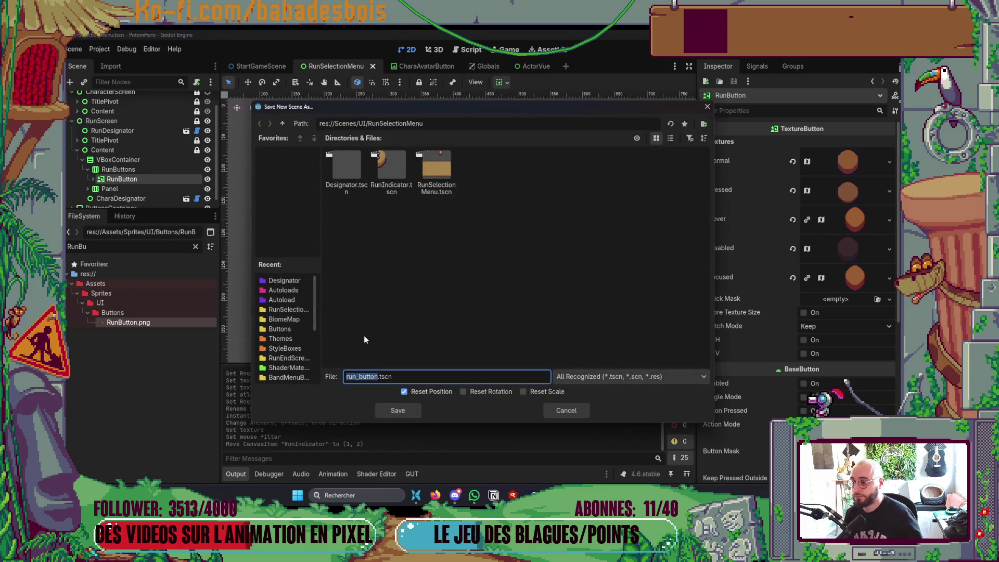
click(348, 377)
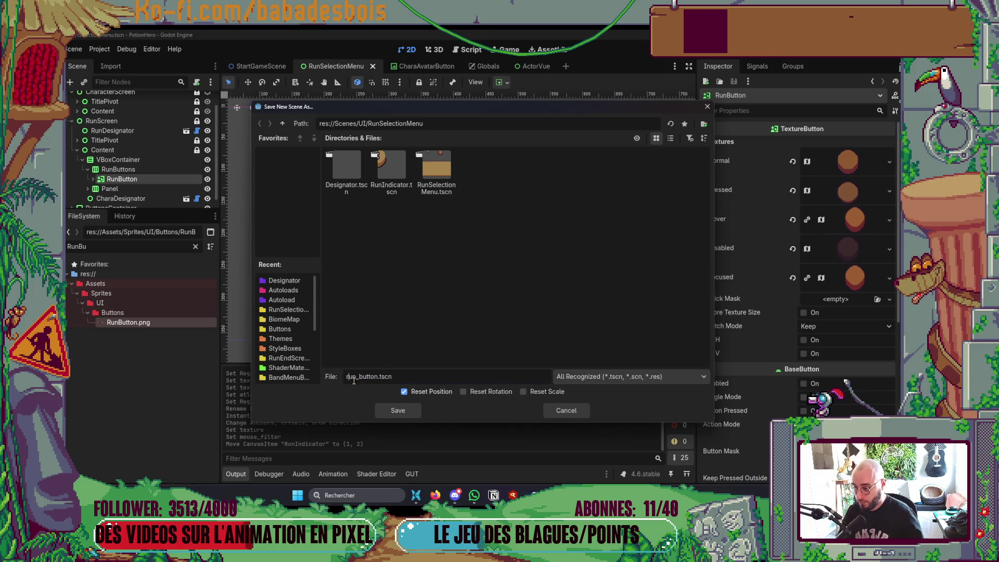
key(BackSpace)
key(BackSpace)
text(B)
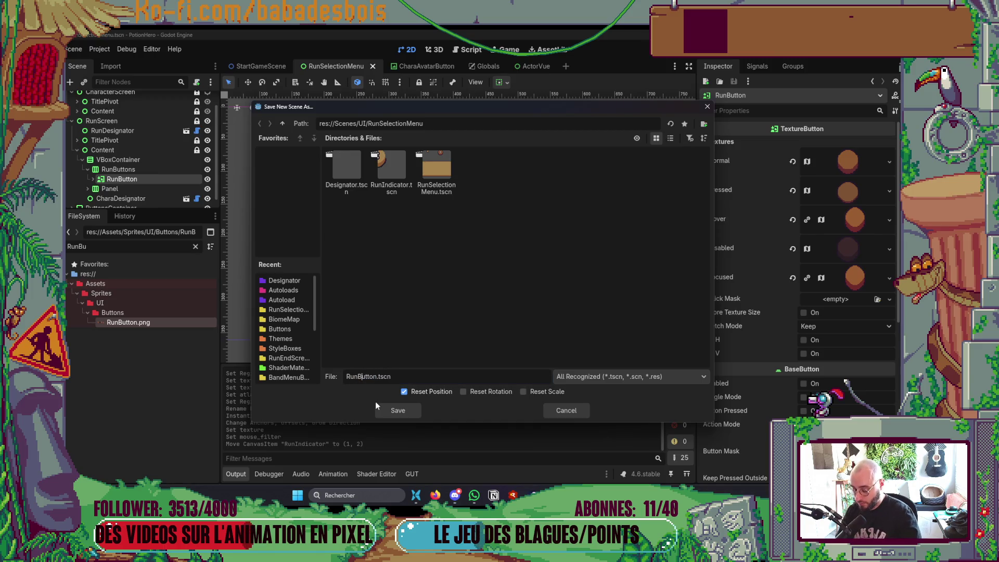
key(Return)
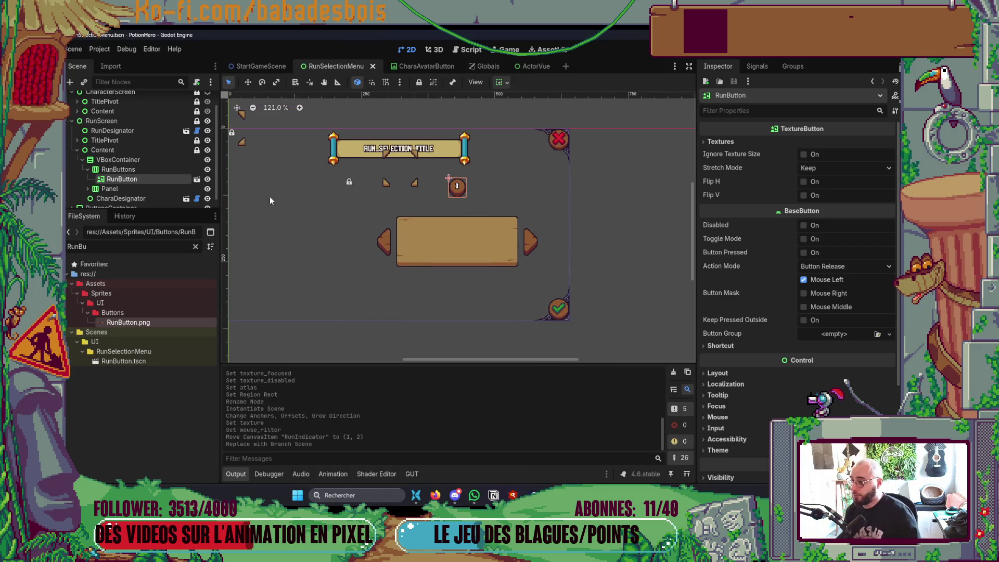
Step: Duplicate RunButton until the row holds six run buttons, then save
key(ctrl+d)
key(ctrl+d)
key(ctrl+d)
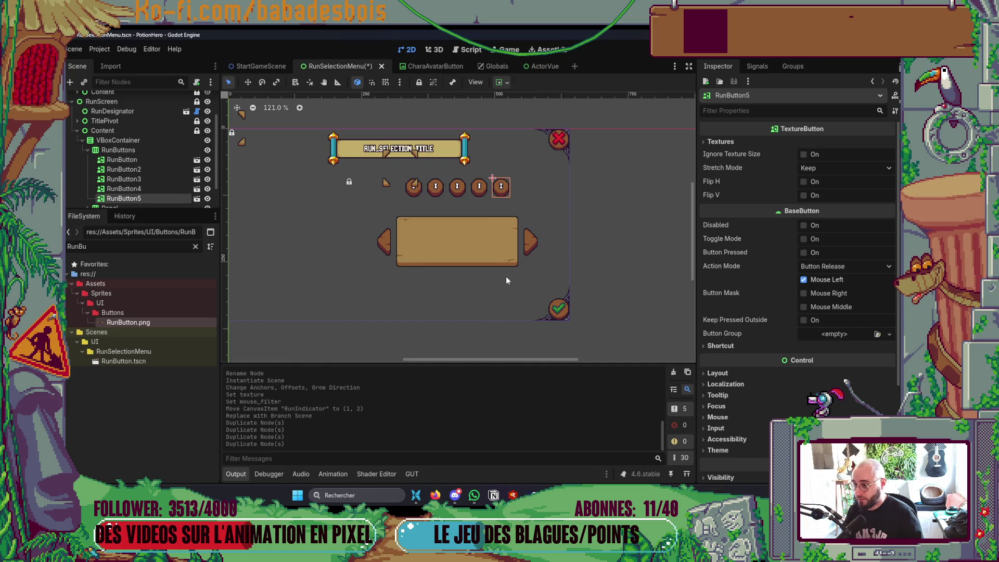
key(ctrl+d)
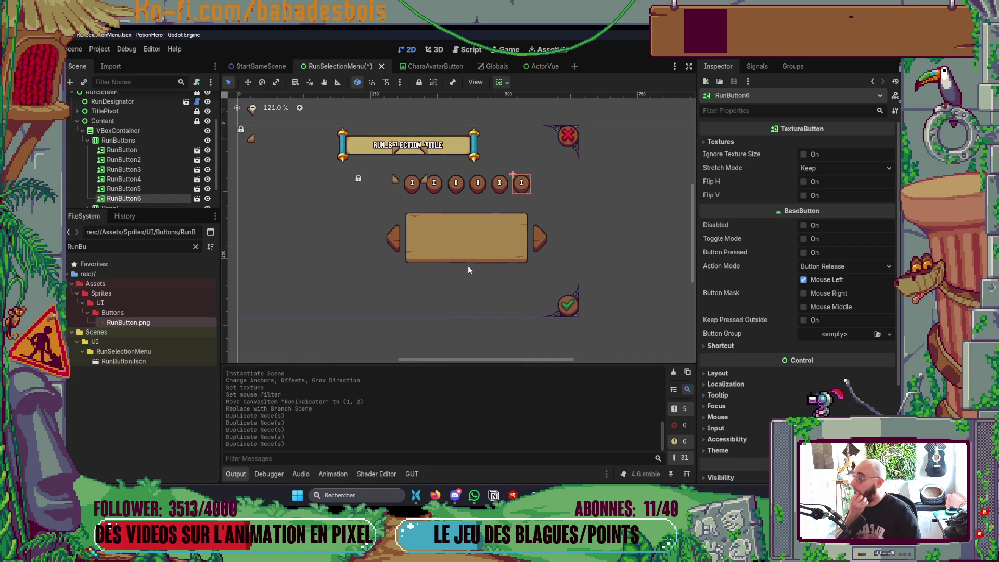
scroll(484, 282, up, 3)
key(ctrl+s)
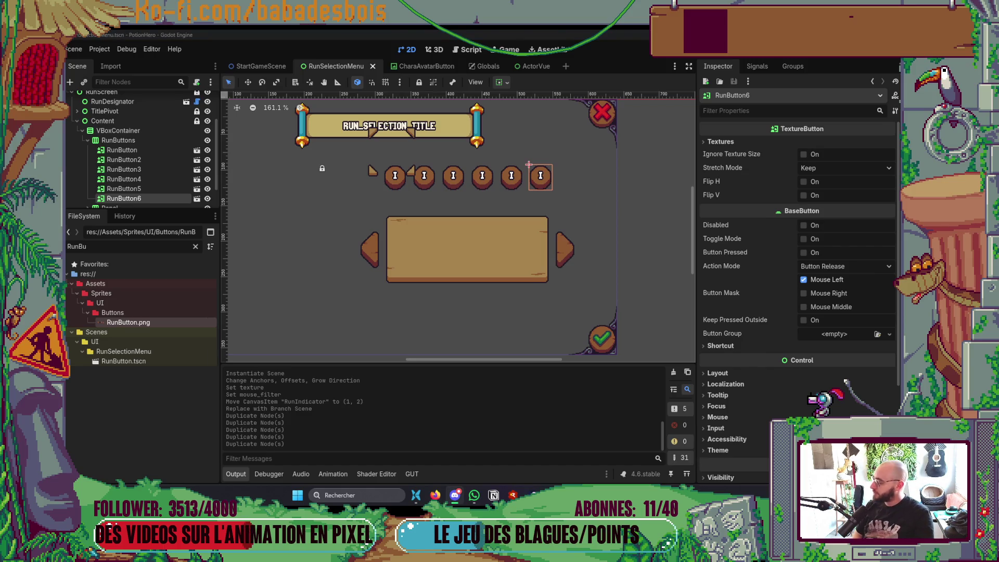
key(alt+Tab)
Step: Zoom in on the Sélection de l'aventure mockup on the Potion Hero board, then return to Godot
click(424, 39)
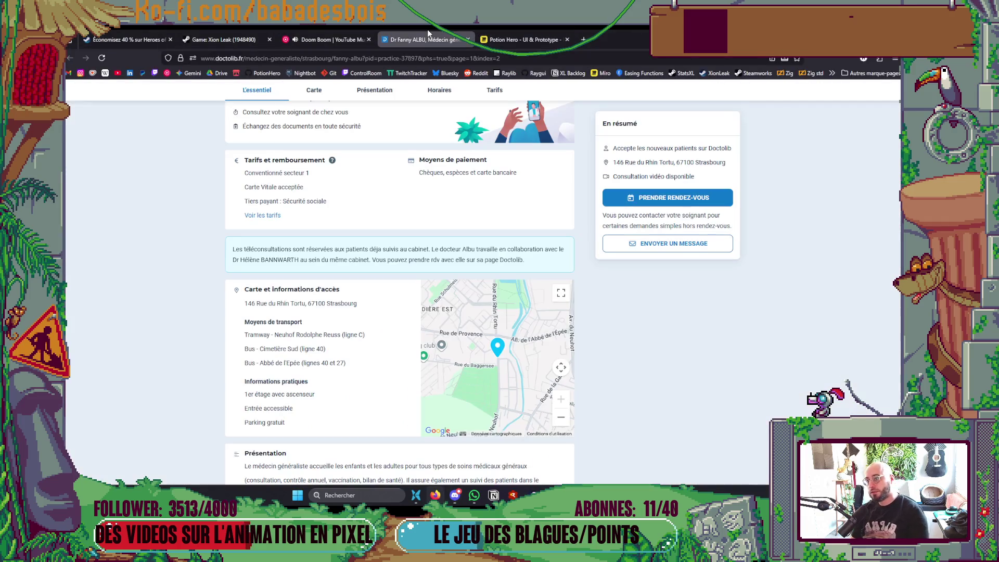
click(520, 39)
scroll(570, 177, down, 5)
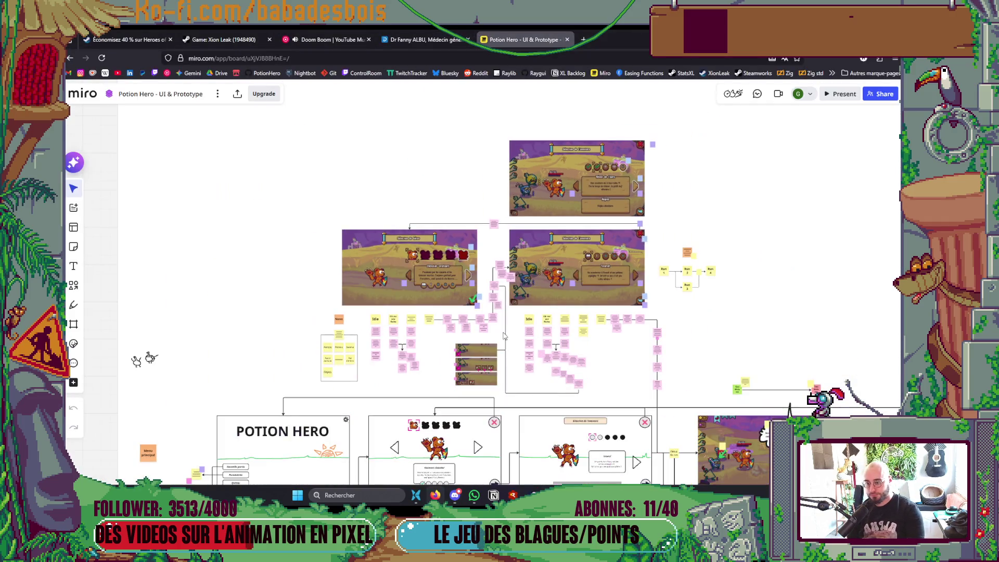
scroll(576, 229, up, 5)
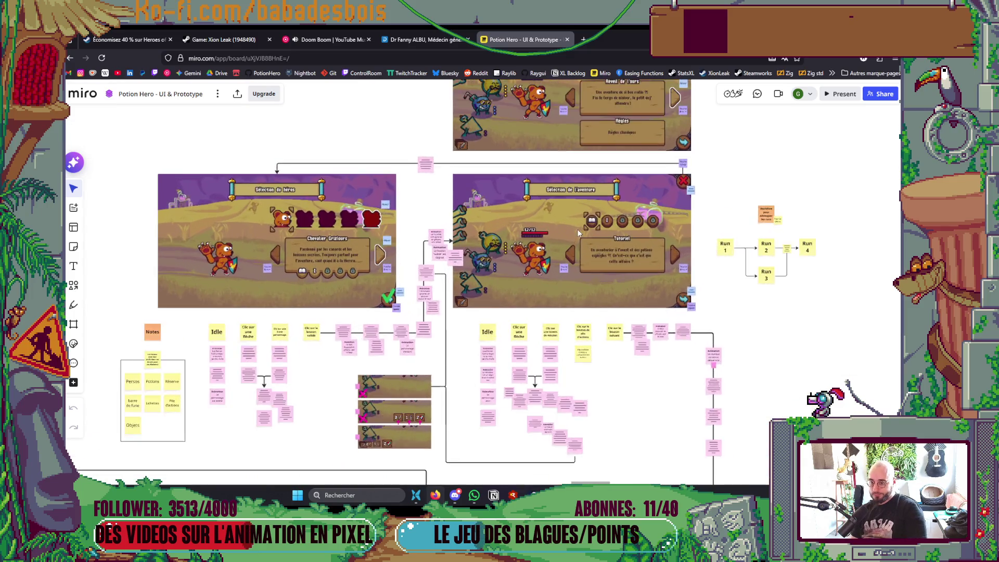
scroll(573, 225, down, 4)
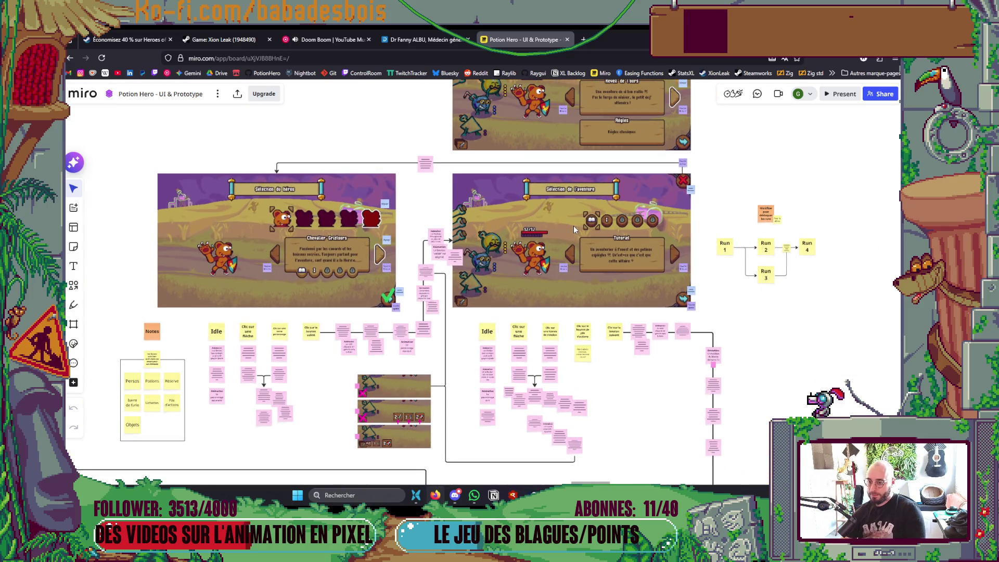
key(alt+Tab)
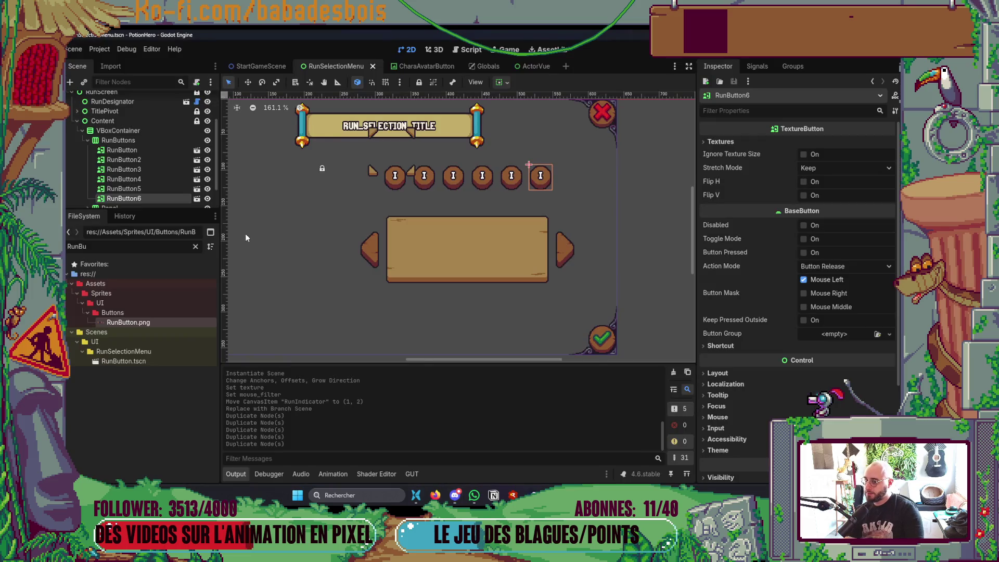
Step: In Neovim, move past the mode setter to the _generate_chara_buttons() line in _ready
scroll(244, 230, down, 2)
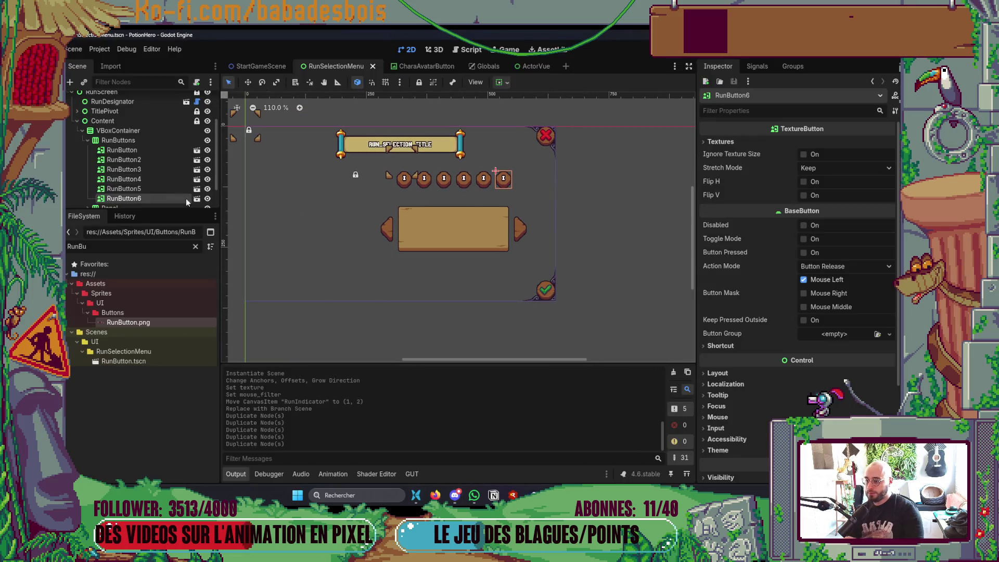
key(alt+Tab)
key(alt+Tab)
key(alt+Tab)
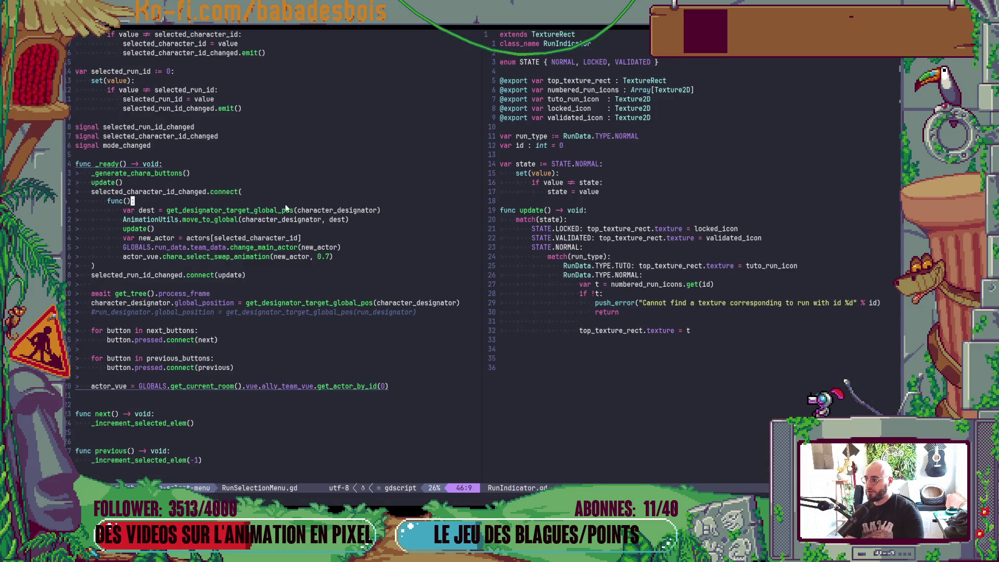
scroll(289, 211, up, 9)
click(172, 228)
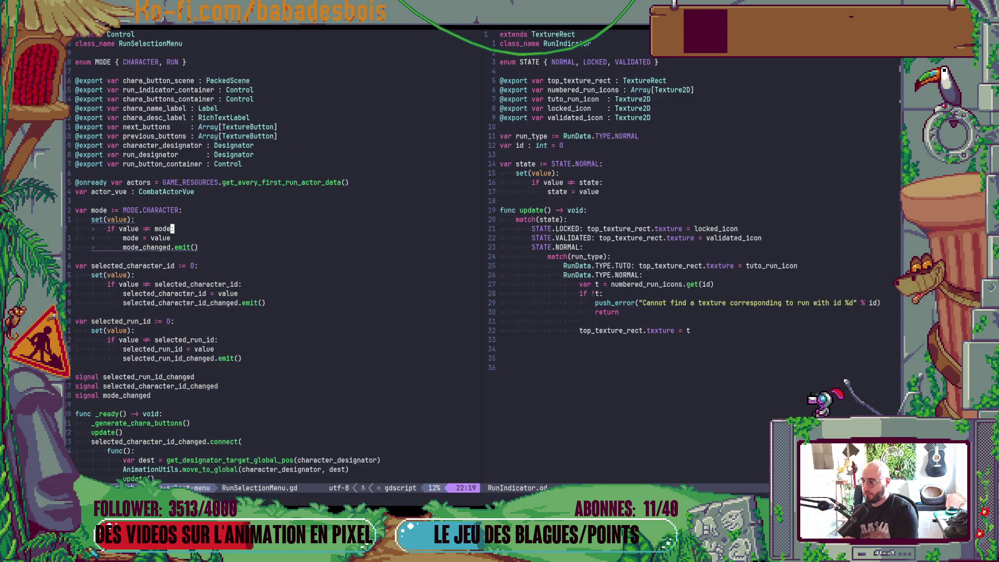
scroll(214, 71, down, 8)
click(279, 257)
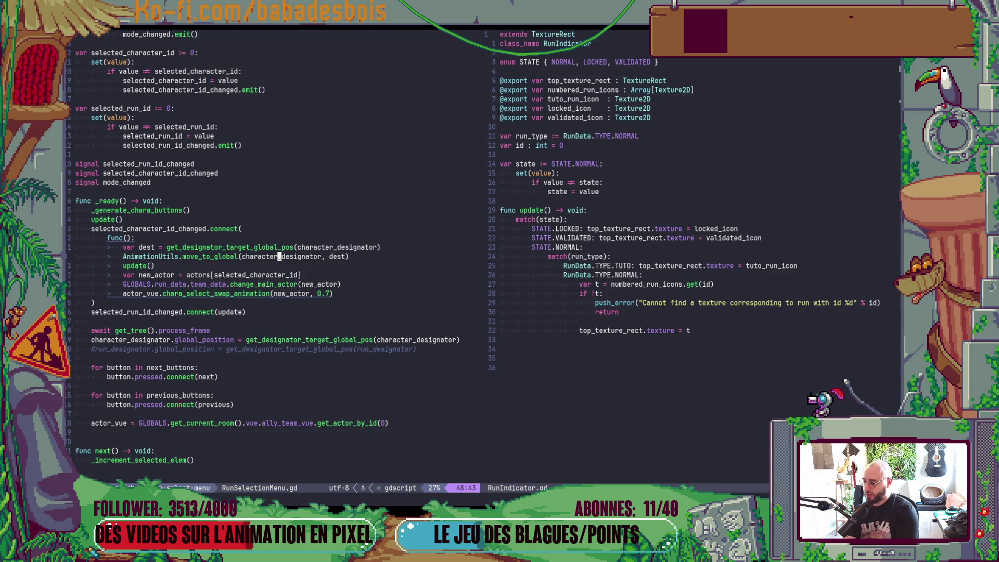
click(115, 211)
Step: Add a mode_changed.connect() call after update() in _ready and save with :w
key(o)
key(Escape)
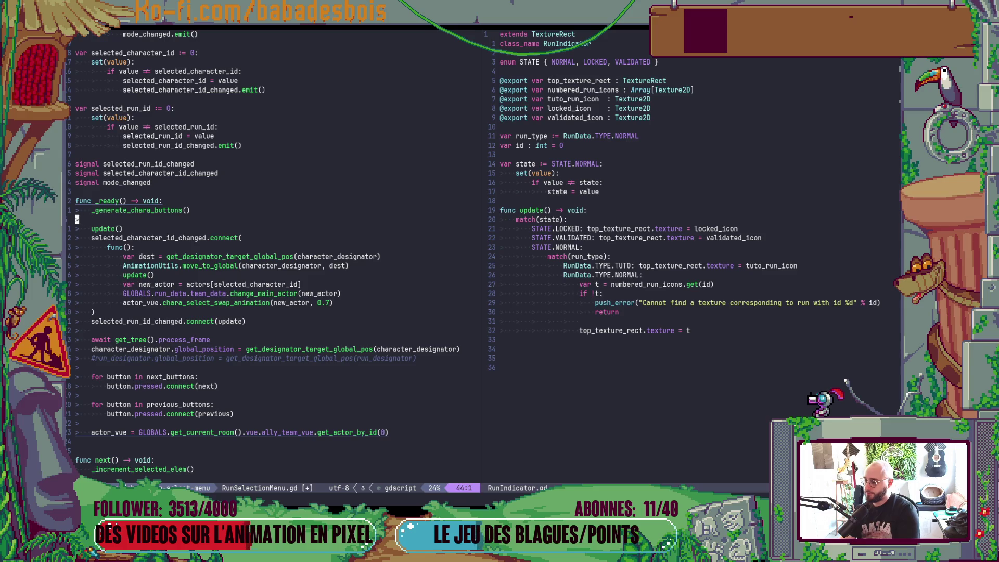
key(d)
key(d)
key(o)
key(Return)
key(Return)
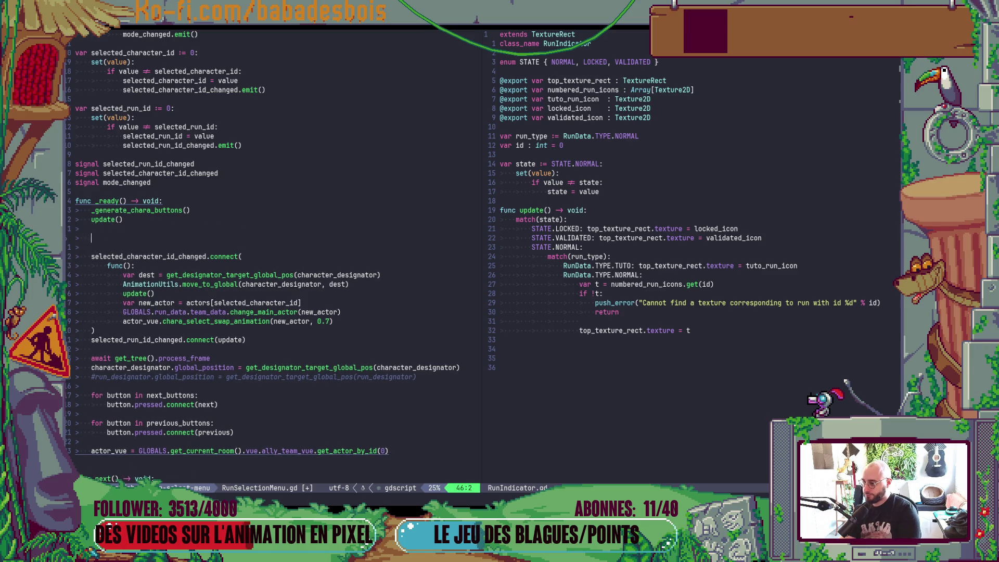
text(mode_changed.co)
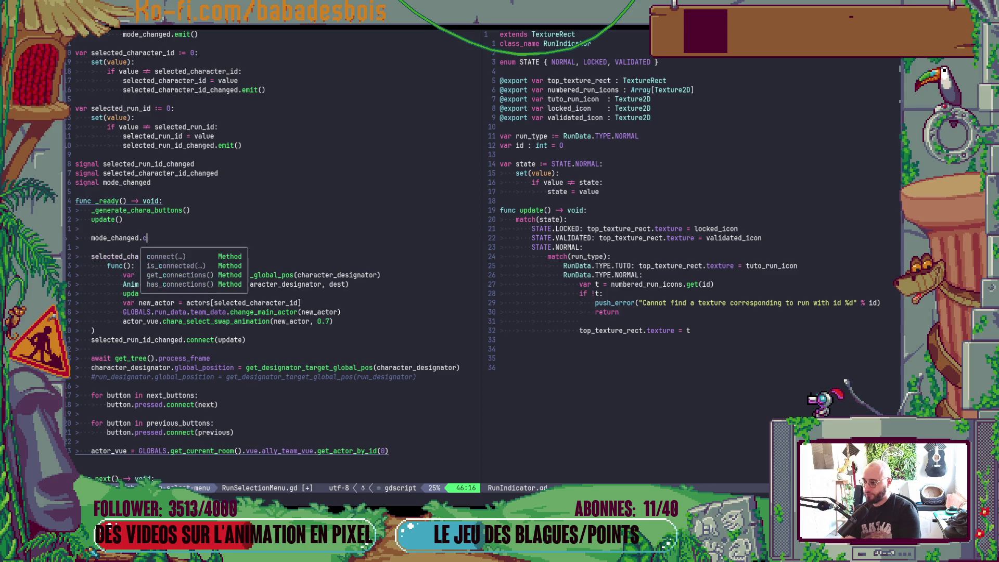
text(nnect()
key(Escape)
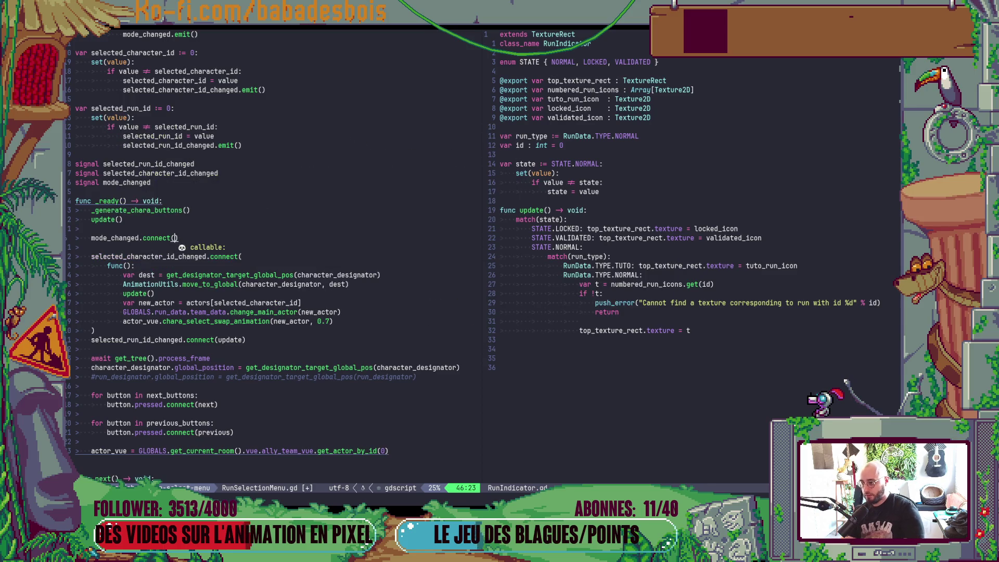
text(:w)
key(Return)
Step: Put an inline func(): callback inside the connect parentheses and indent it
key(a)
key(Return)
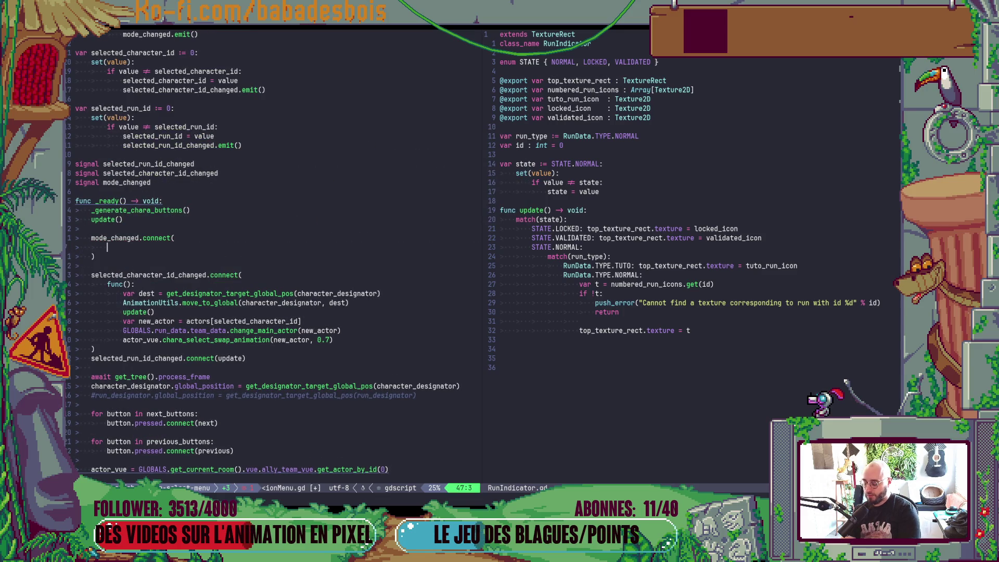
text(atch())
key(Escape)
text(O)
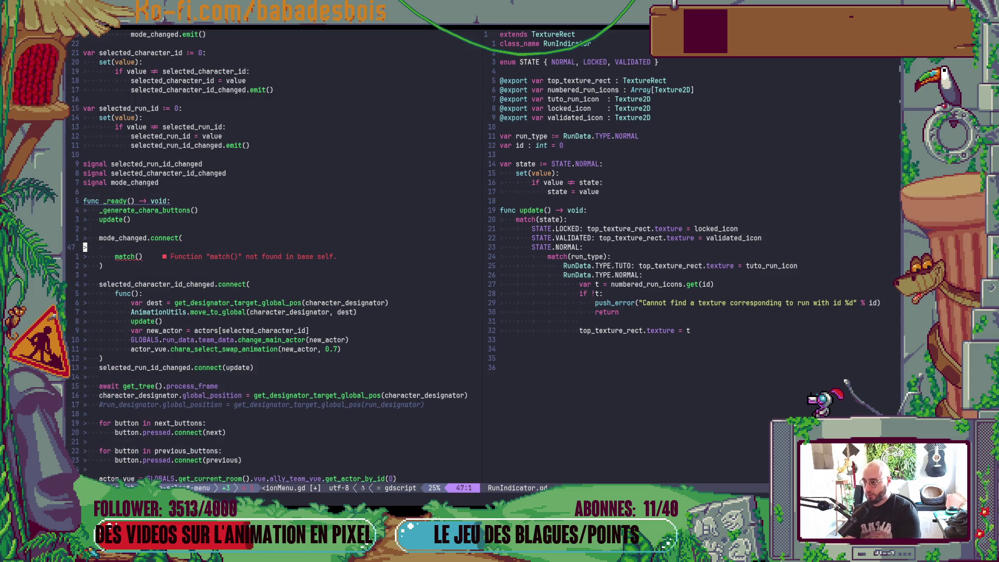
text(Sfun)
text(c():)
key(Escape)
key(V)
key(j)
key(Escape)
Step: Write a match(mode): block with a MODE.RUN: case inside the callback
key(V)
key(>)
key(Escape)
text($imode)s)
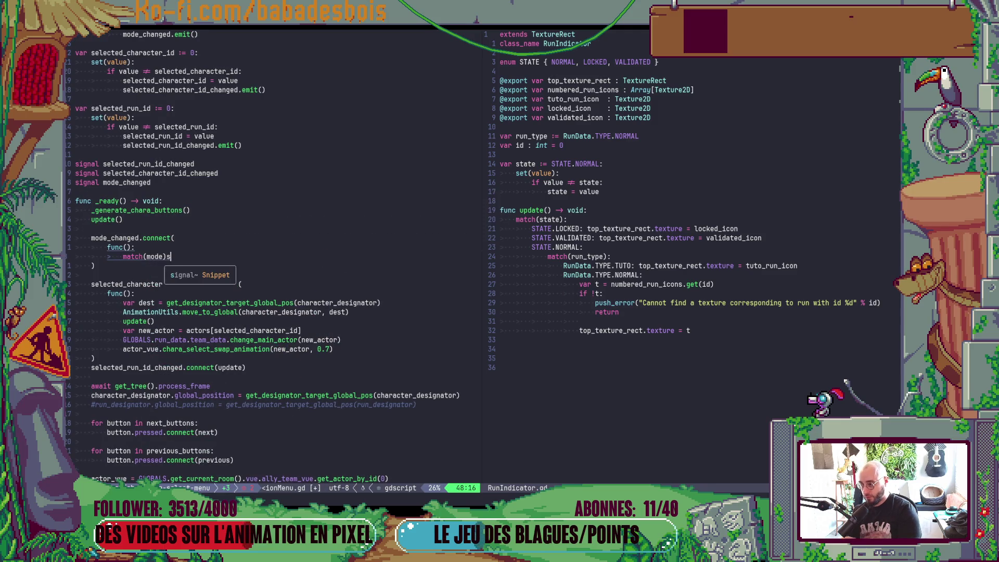
key(BackSpace)
text(:)
key(Return)
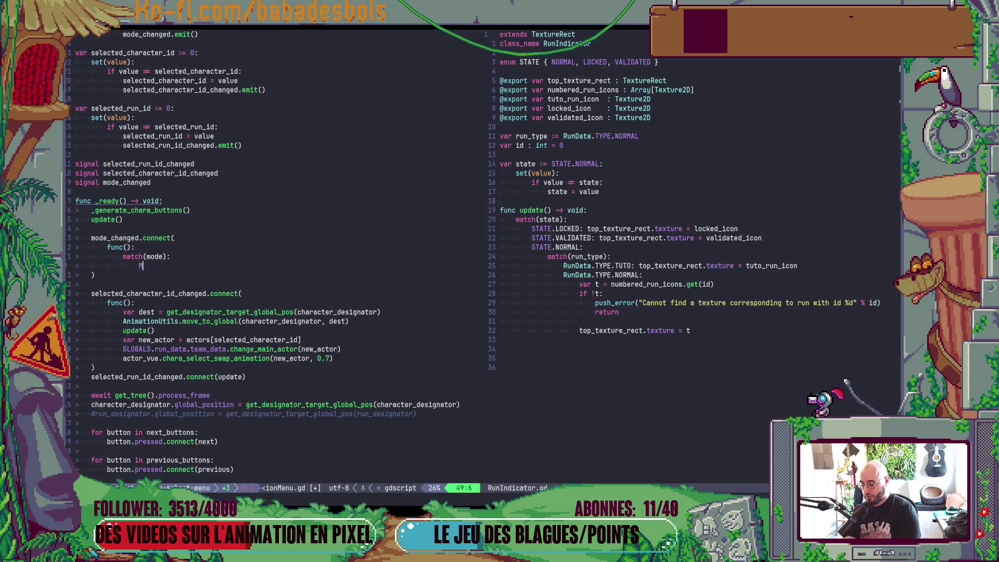
text(MODE.)
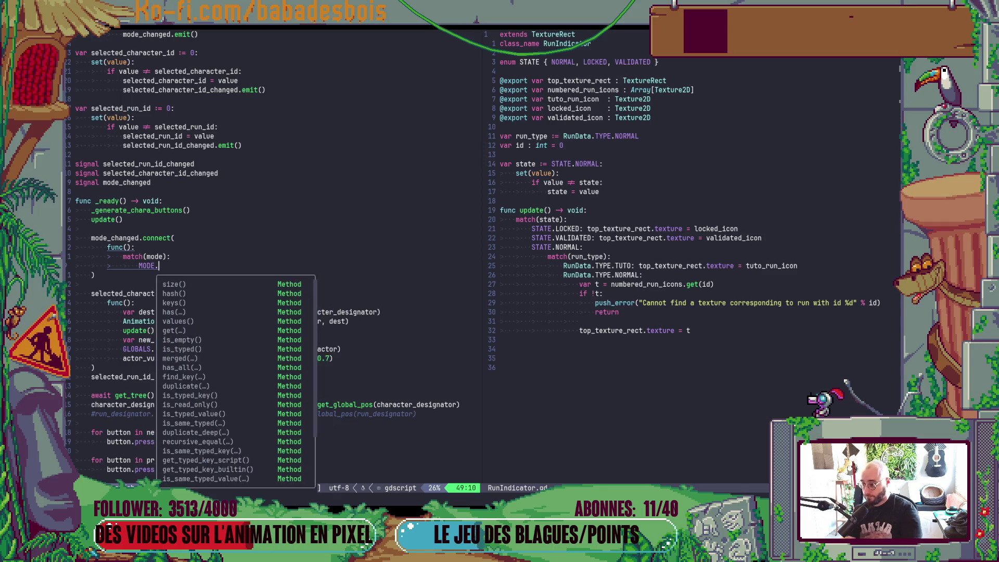
text(RUN:)
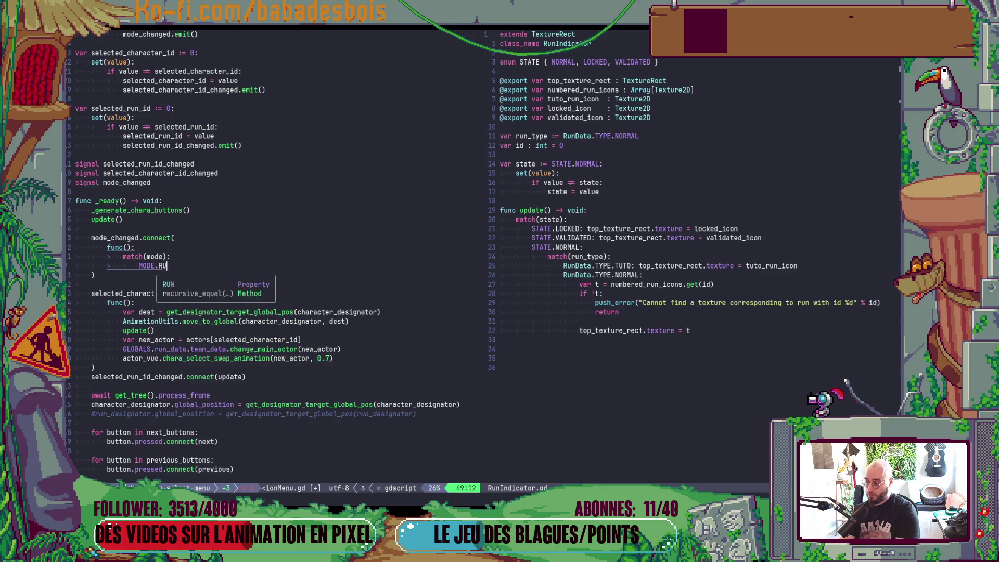
key(Return)
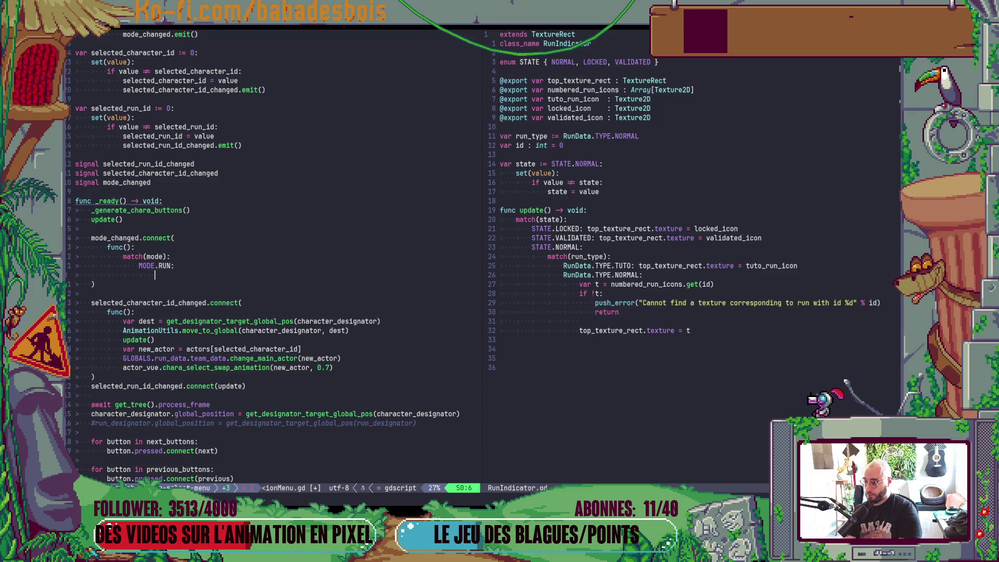
key(Escape)
key(k)
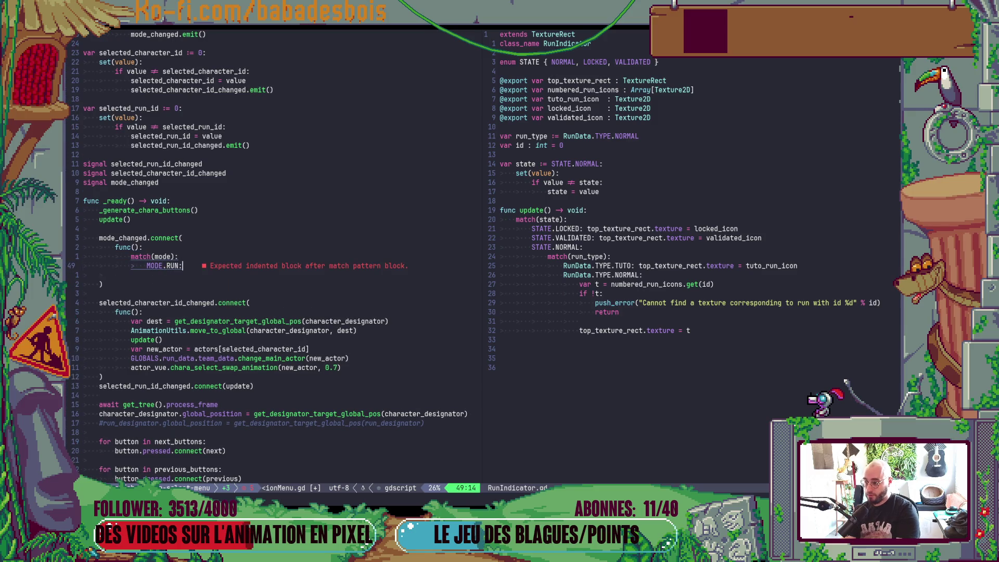
key(A)
key(BackSpace)
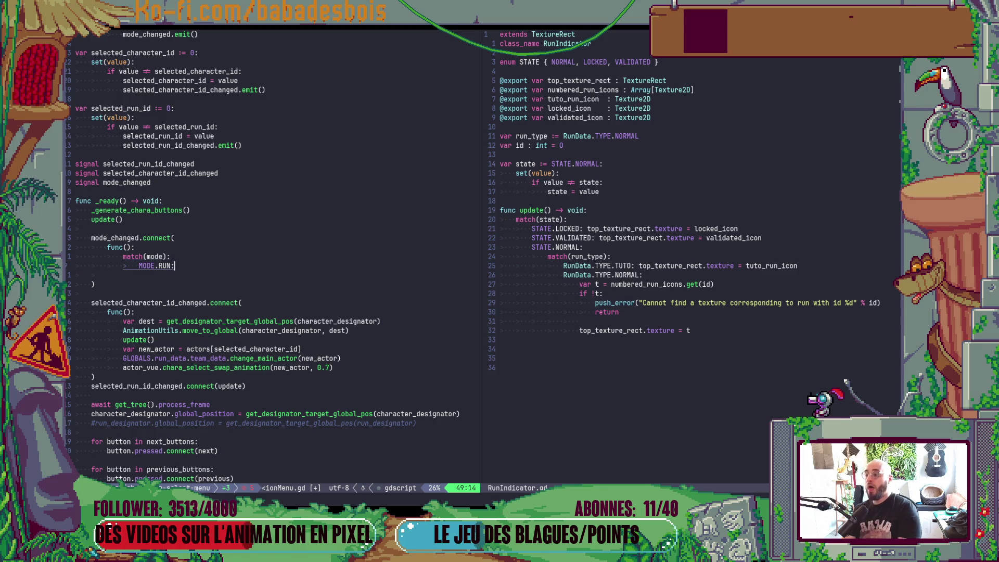
Step: Delete the match(mode): and MODE.RUN: lines, leaving an empty callback body
key(Escape)
key(k)
key(shift+v)
key(j)
key(d)
text(S)
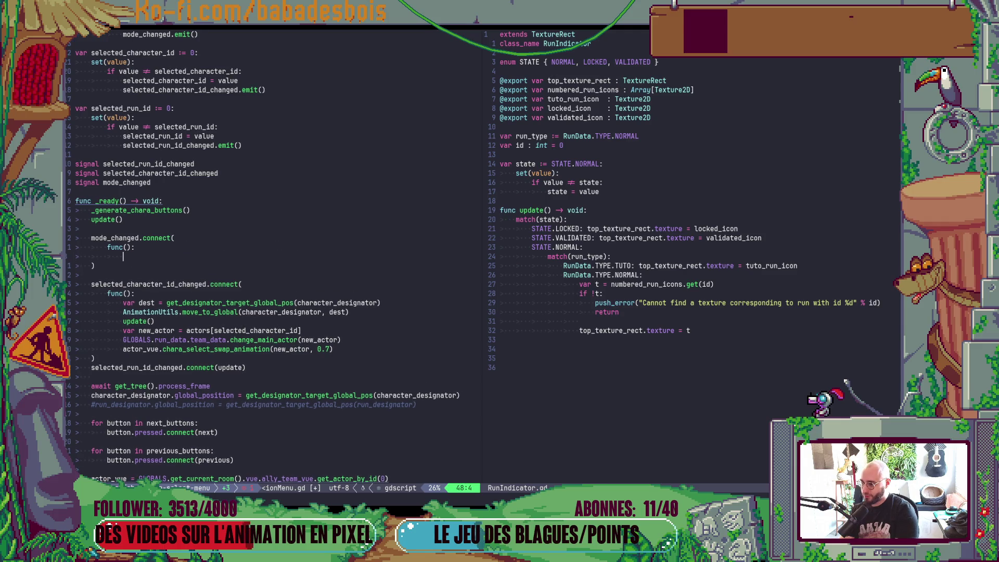
text(cha)
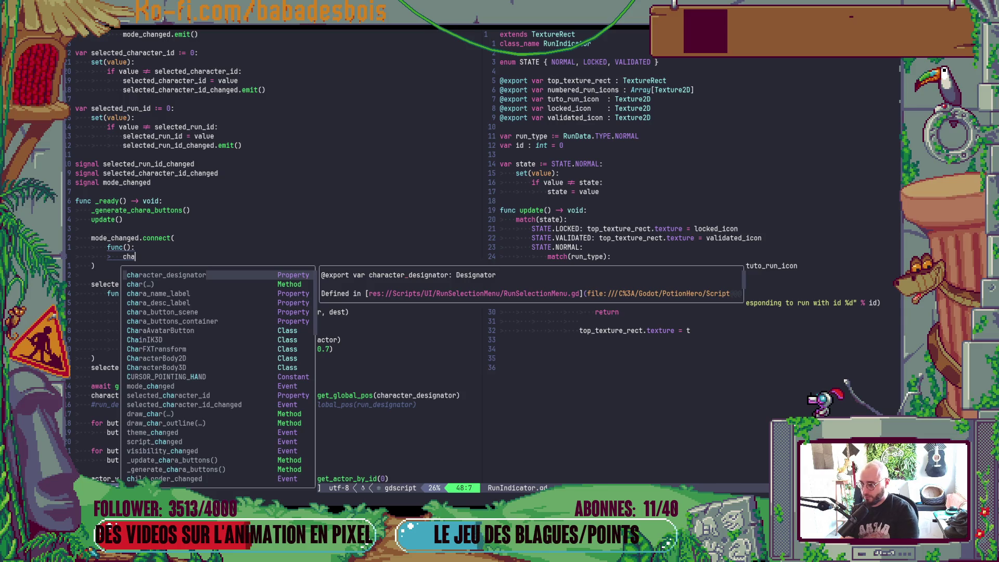
key(Escape)
Step: Collapse the RunScreen branch in Godot's scene tree, then return to Neovim
key(alt+Tab)
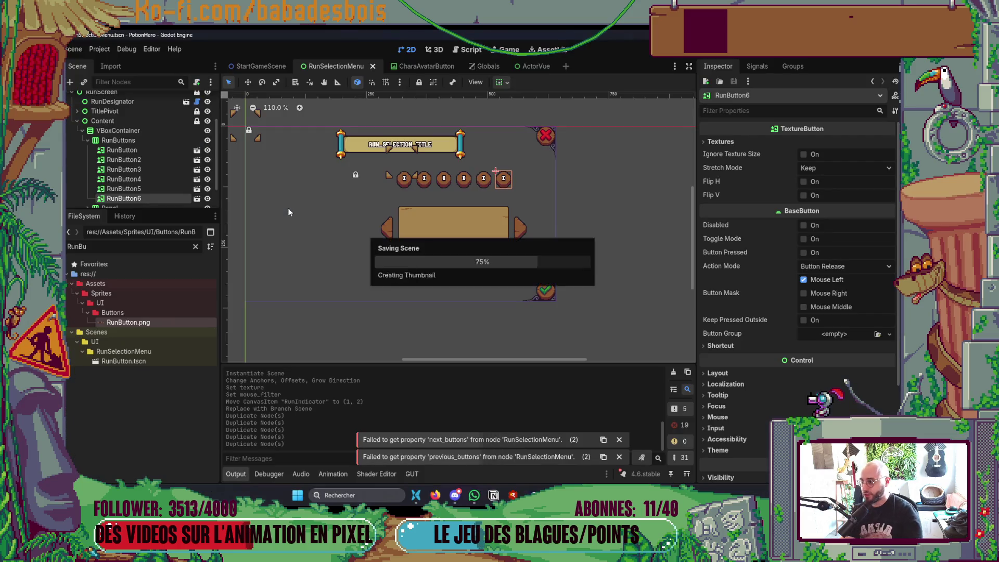
scroll(99, 162, up, 3)
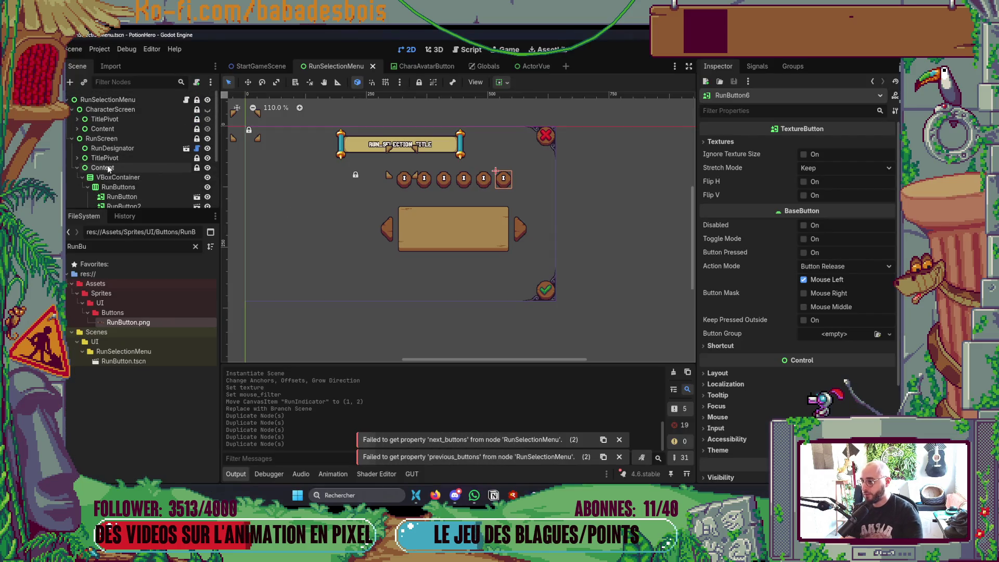
click(72, 138)
key(alt+Tab)
Step: Open RunSelectionMenu.gd through the Neovim file finder
key(Escape)
key(space)
key(f)
key(f)
text(r)
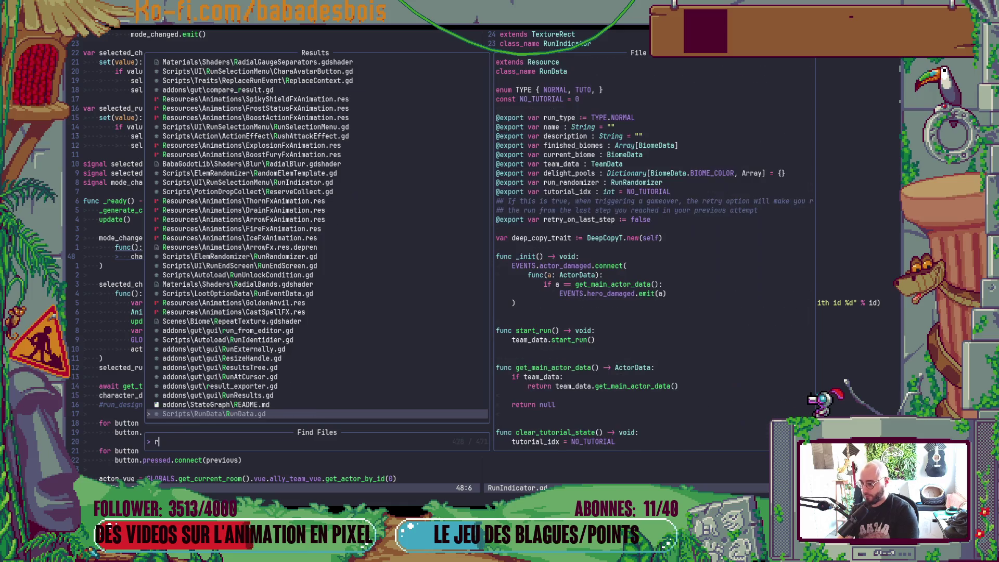
text(Run)
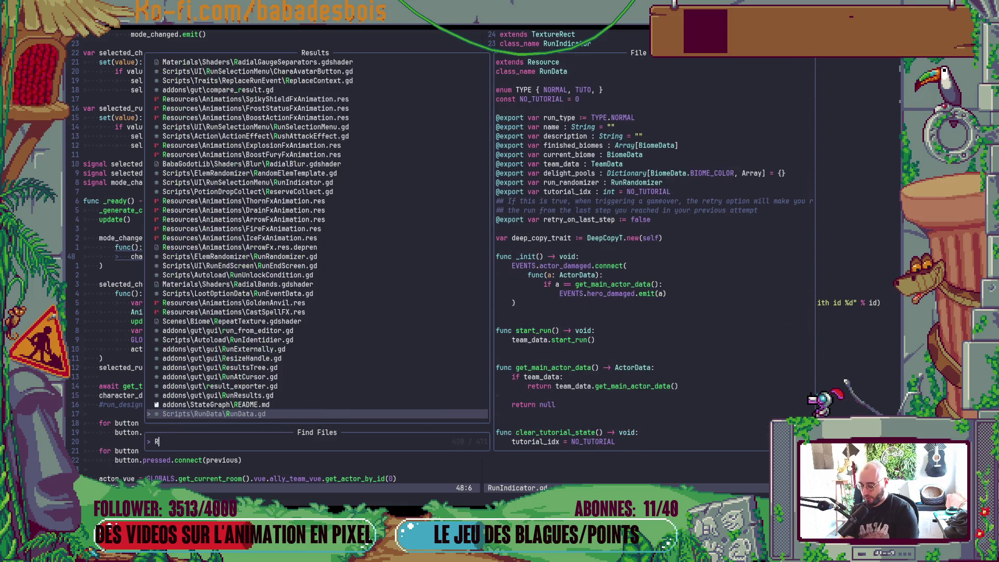
text(Sele)
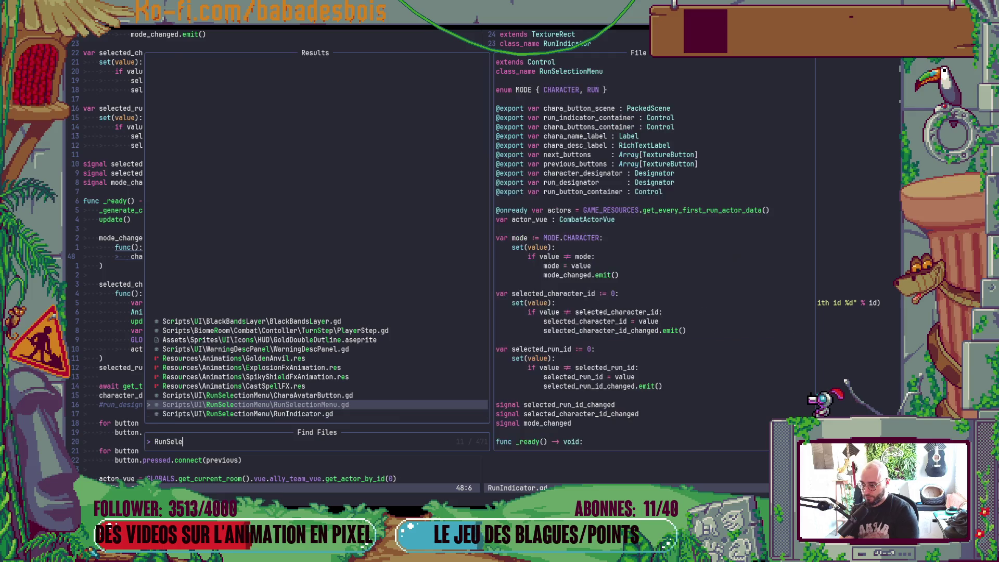
key(Return)
key(g)
key(g)
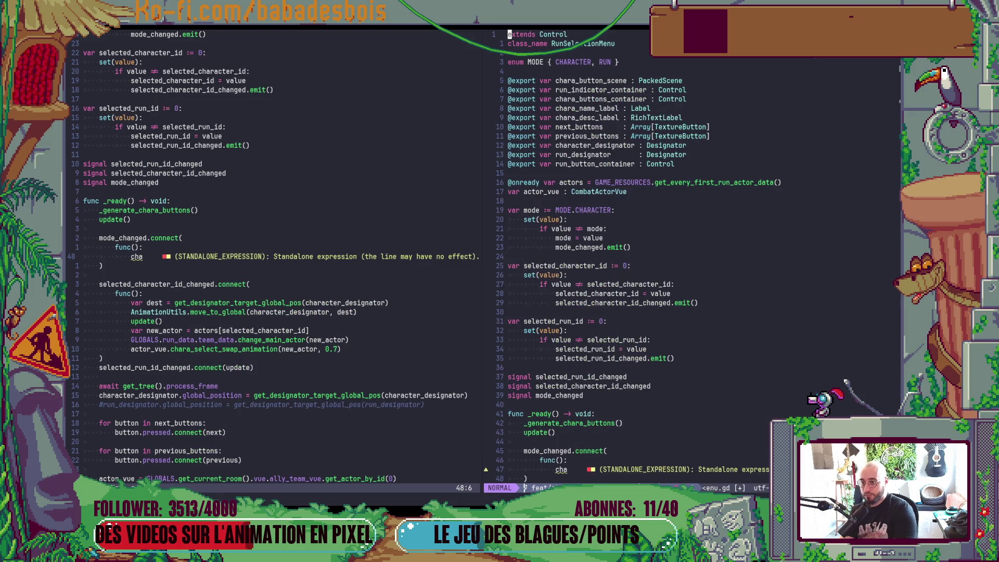
key(j)
key(j)
key(j)
key(k)
key(k)
key(k)
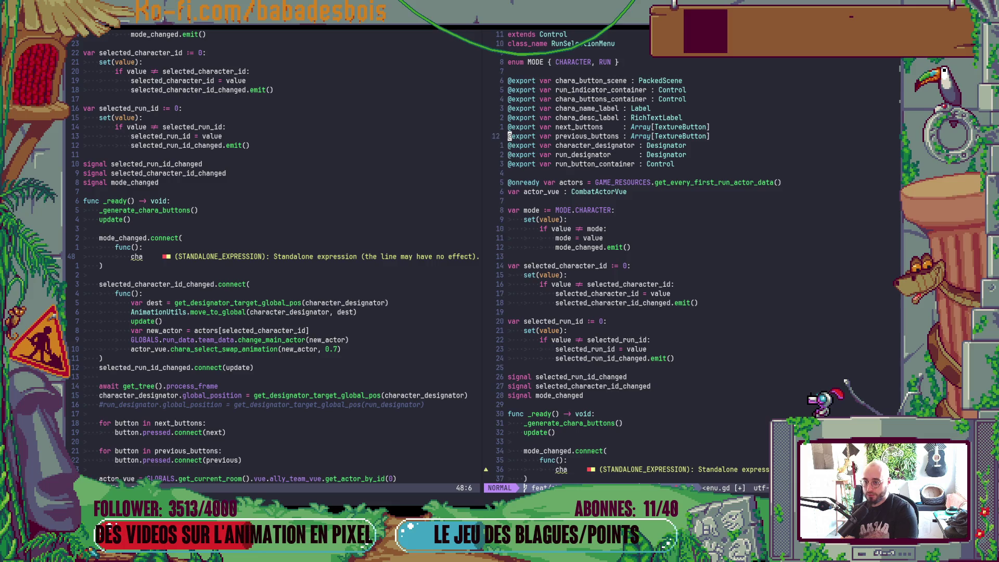
key(k)
key(k)
key(k)
text(O@epx)
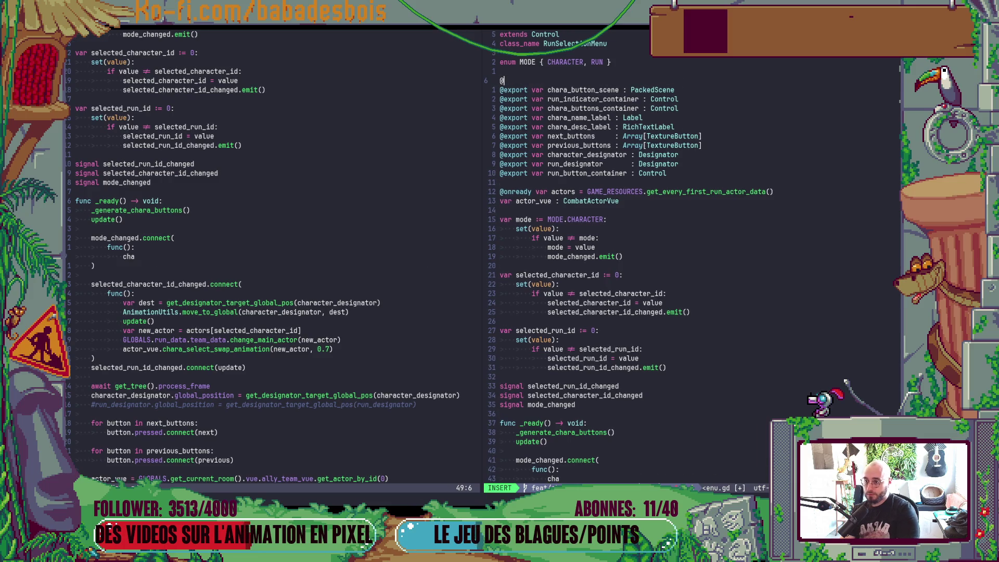
key(BackSpace)
key(BackSpace)
text(xport var r)
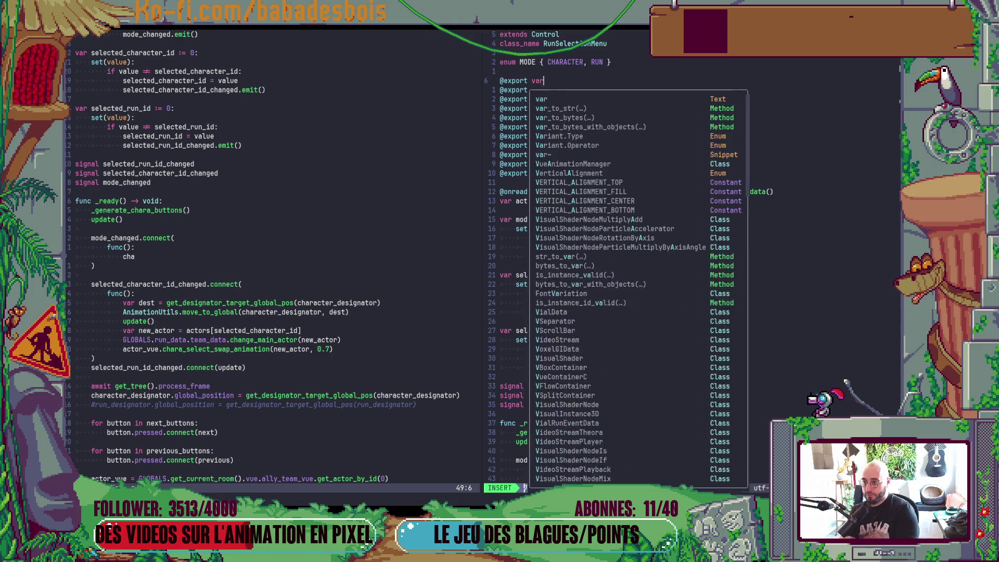
text(un_scr)
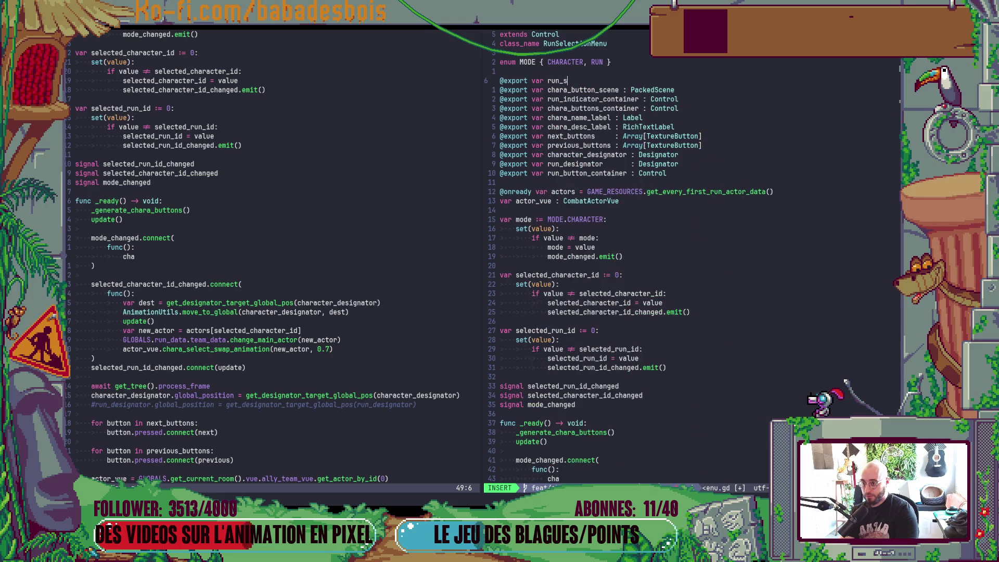
text(re)
text(een)
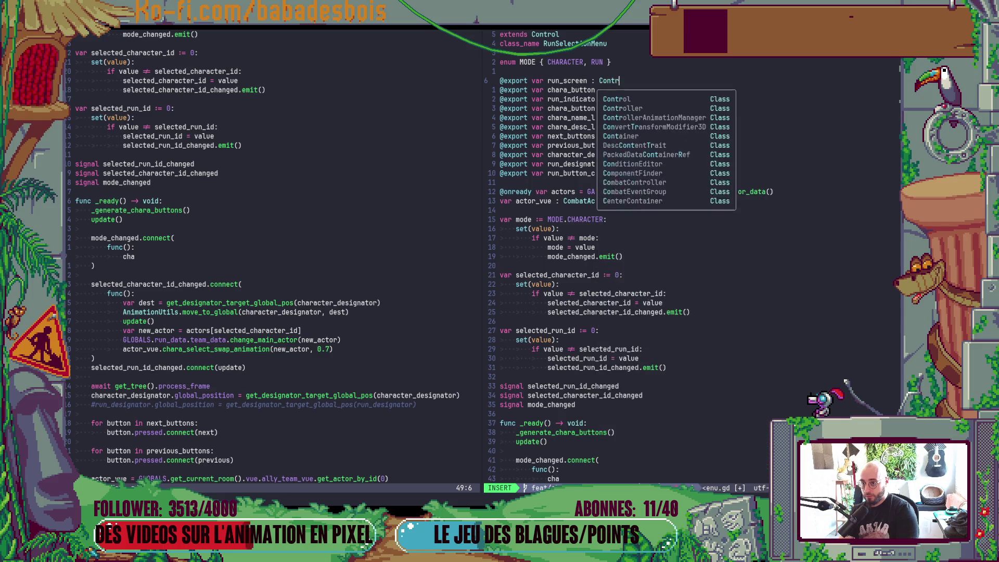
key(Return)
key(Escape)
Step: Duplicate the declaration and rename the copy to character_screen
key(y)
key(y)
key(p)
key(b)
key(b)
text(b)
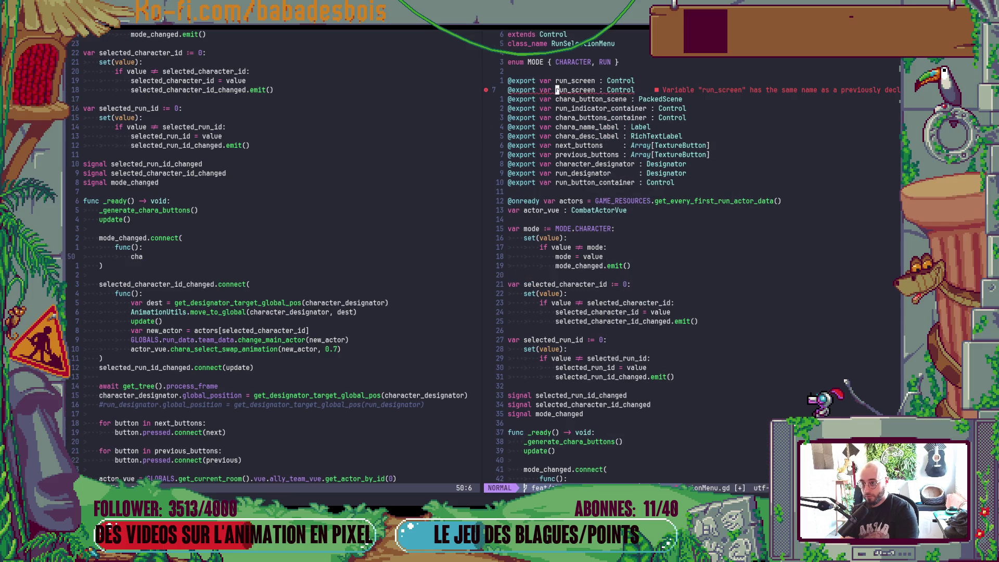
text(ct_character)
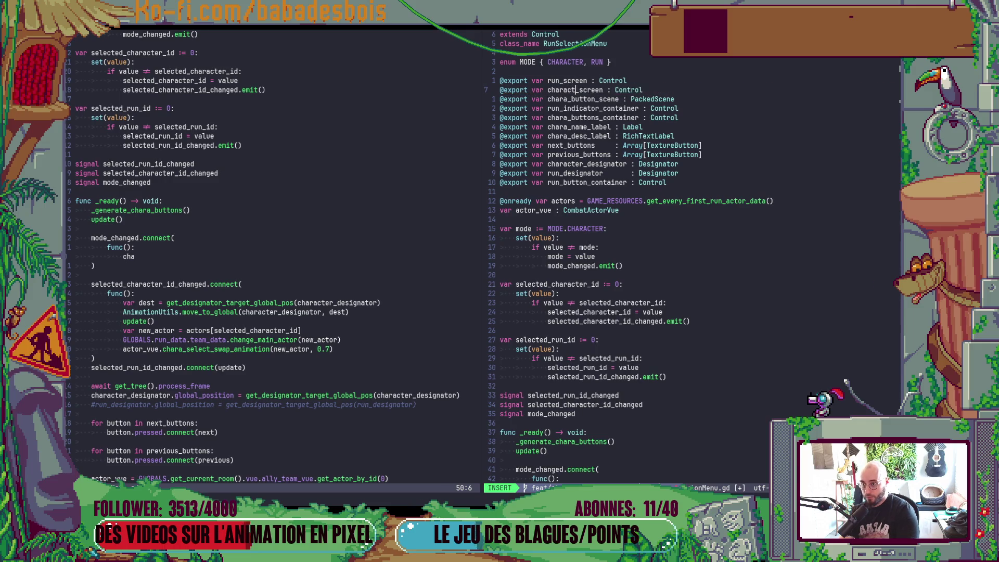
key(Escape)
key(ctrl+w)
Step: Write 'character_screen.visible = mode == MODE.CHARACTER' in the mode-change handler
text(h)
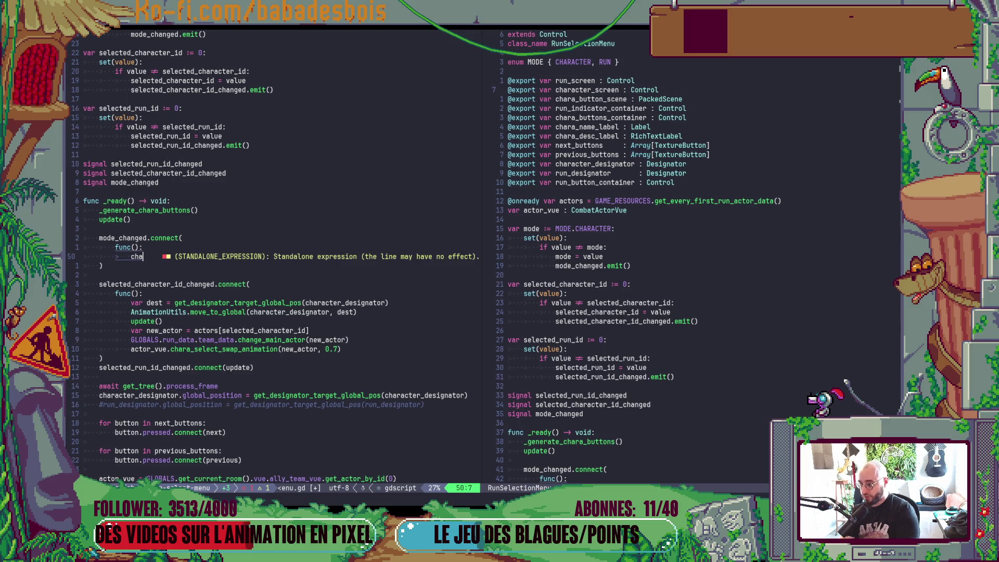
text(Ar)
key(Tab)
key(Return)
text(.visible = )
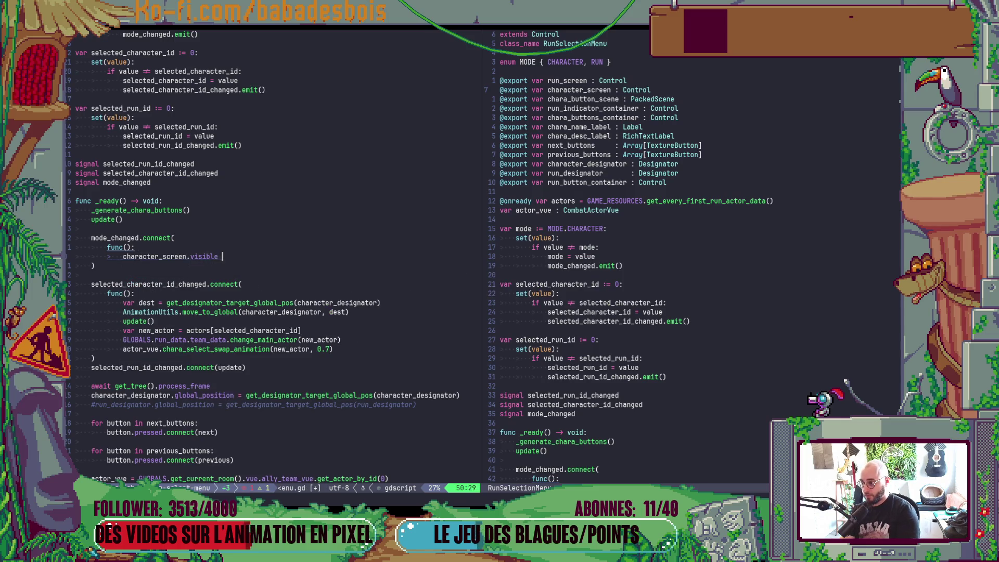
text(chara)
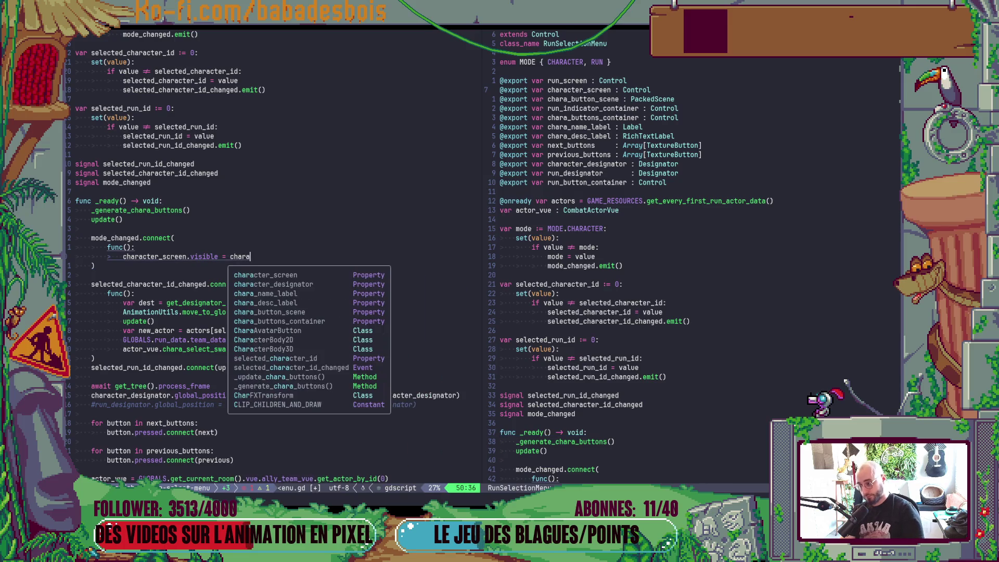
key(BackSpace)
key(BackSpace)
key(BackSpace)
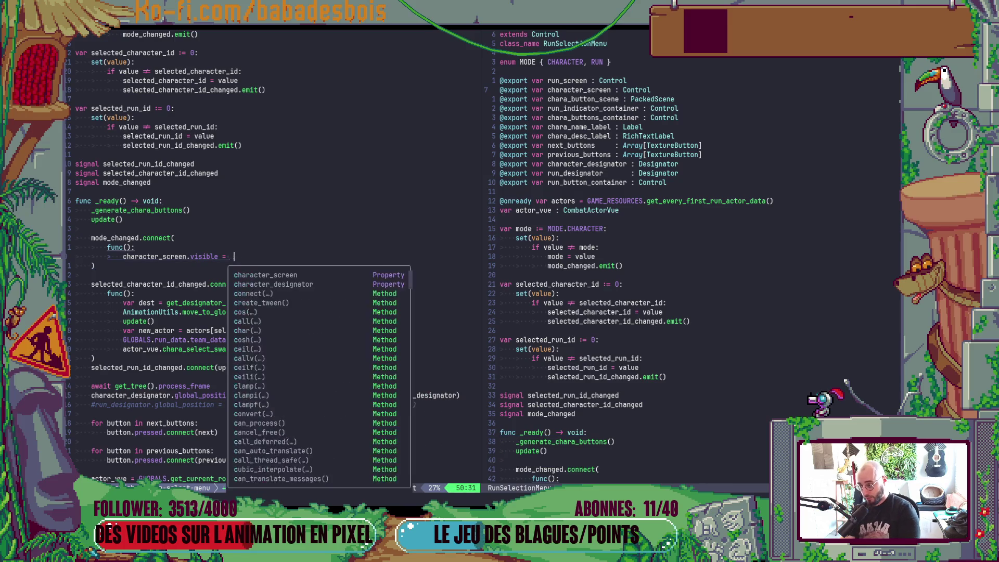
text(mopd)
key(BackSpace)
key(BackSpace)
text(de =)
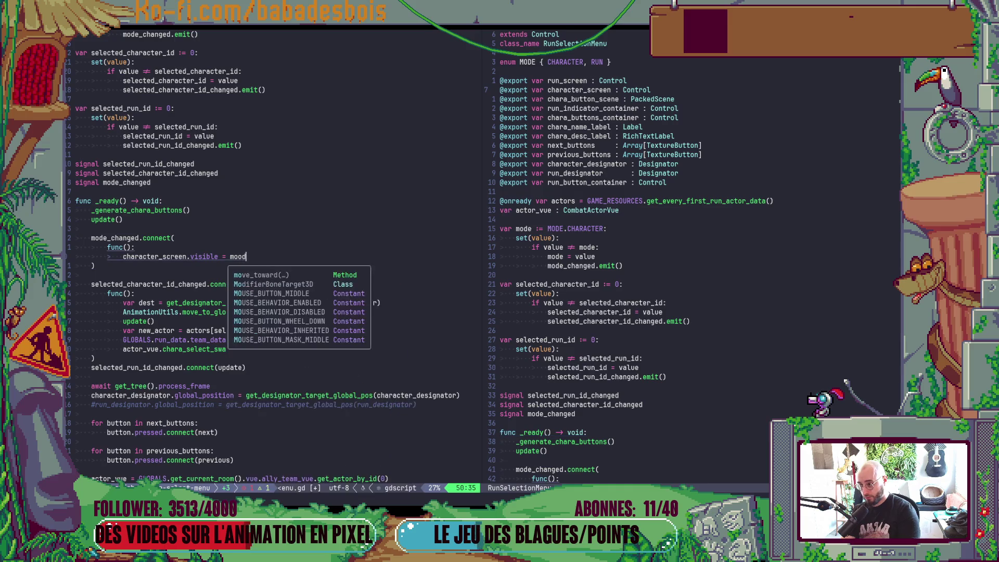
text(= NO)
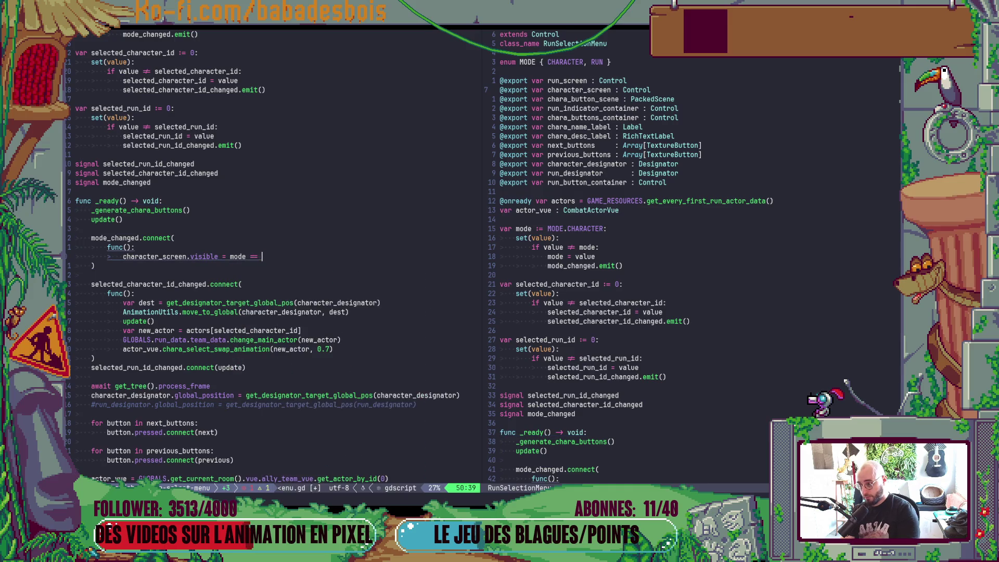
key(BackSpace)
key(BackSpace)
text(MODE.c)
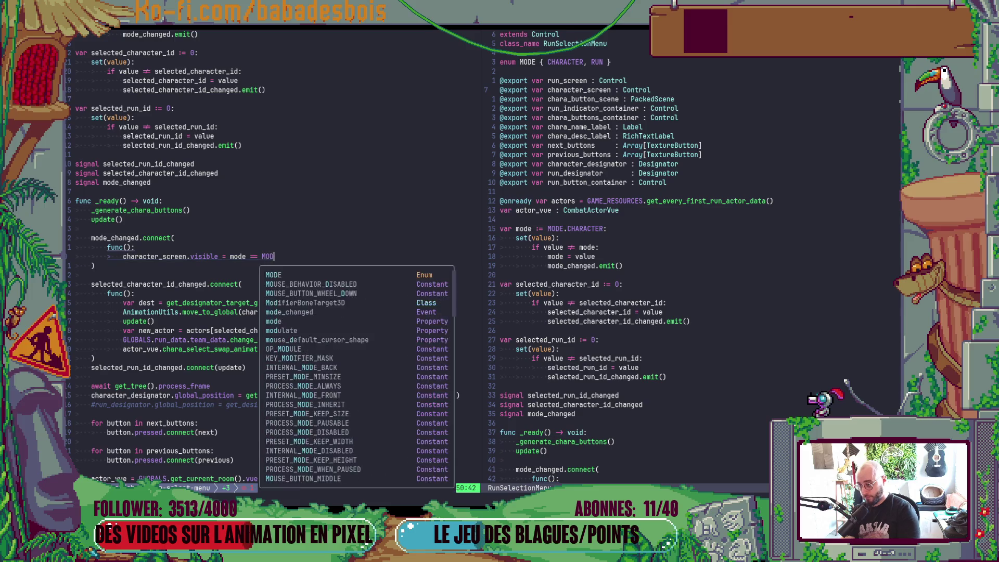
key(Return)
key(Escape)
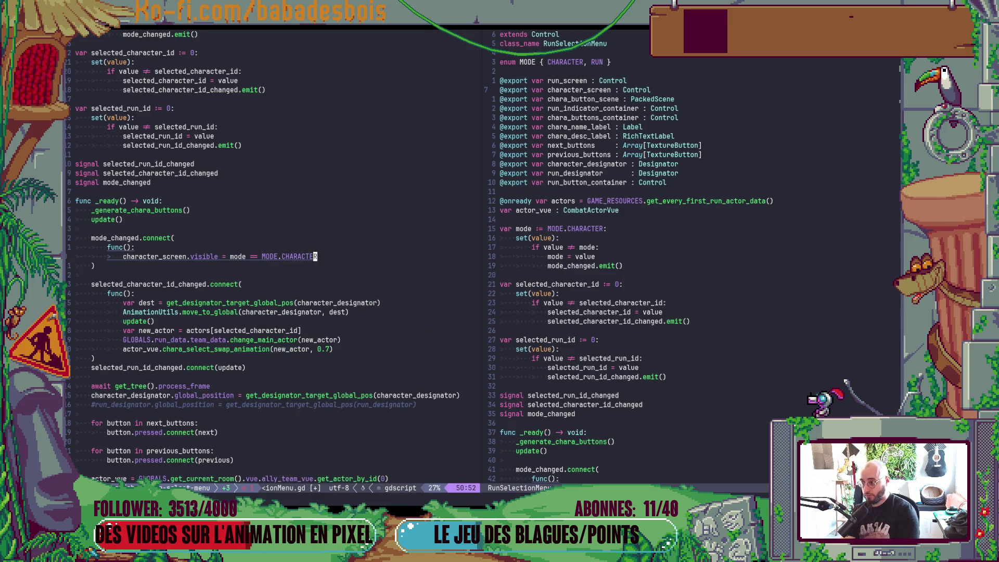
Step: Duplicate that line, change the copy to run and MODE.RUN, and save
key(y)
key(y)
key(p)
key(b)
key(b)
key(b)
key(b)
key(b)
text(cw)
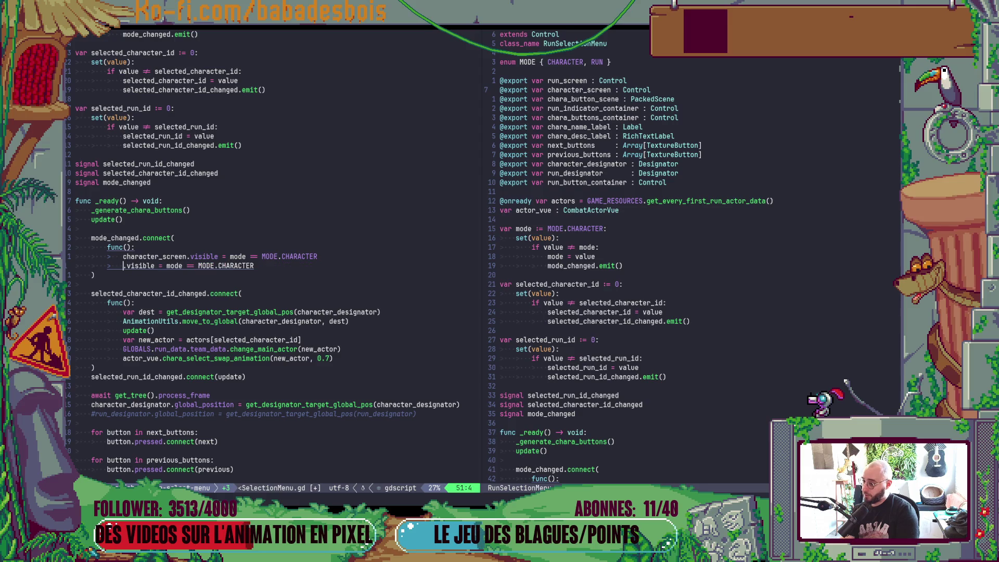
text(run)
key(Escape)
text($ciw)
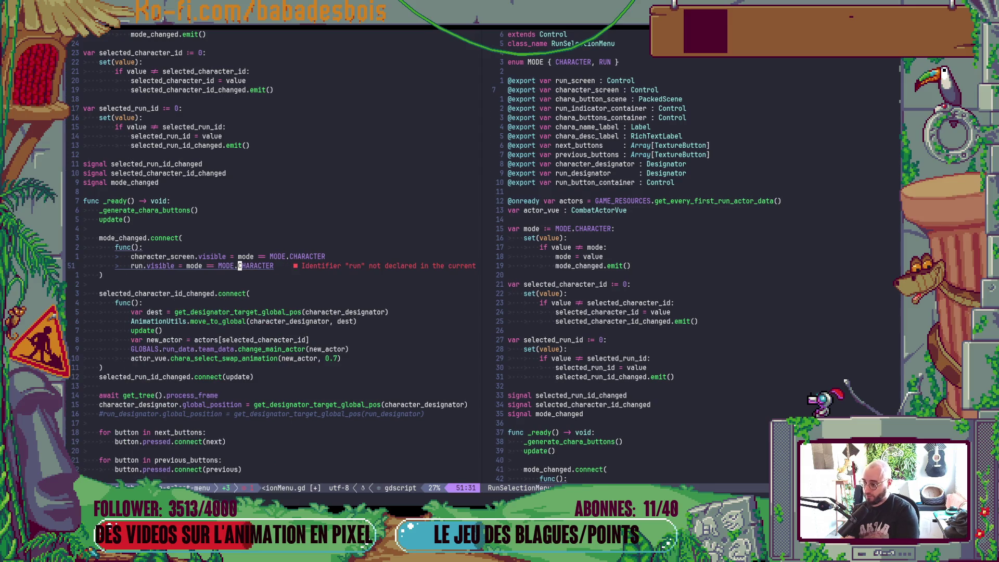
text(RUN)
key(Escape)
text(:w)
key(Return)
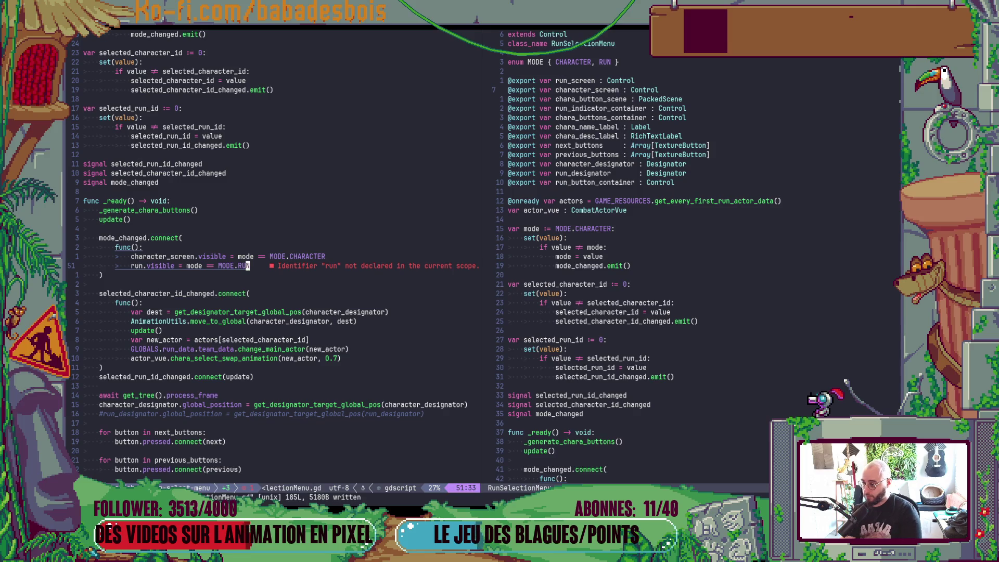
Step: Correct the copy's target to run_screen and save RunSelectionMenu.gd
key(b)
key(b)
key(b)
key(b)
key(b)
key(b)
text(ea)
text(_scrren)
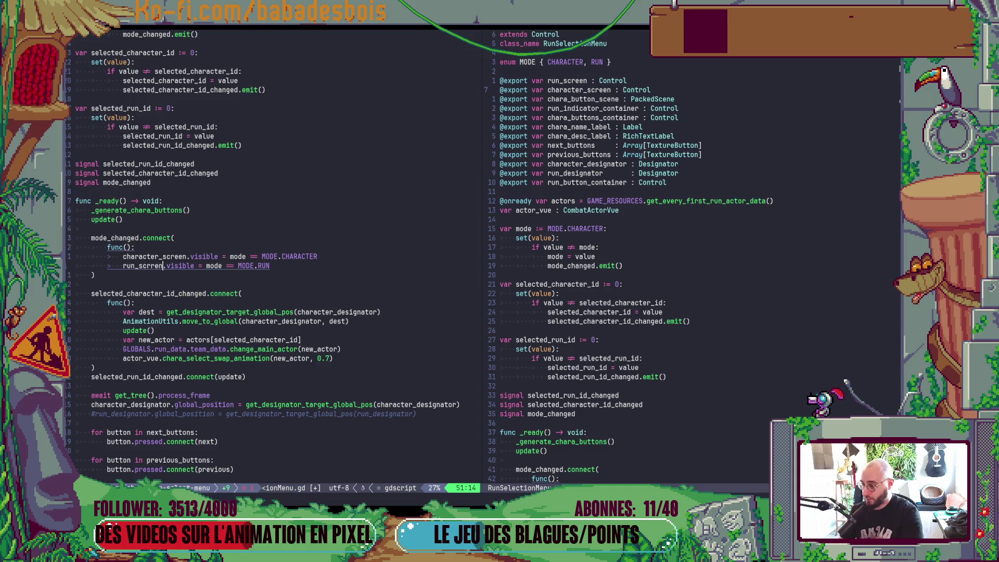
key(Escape)
key(h)
key(h)
key(h)
text(l)
text(re:w)
key(Return)
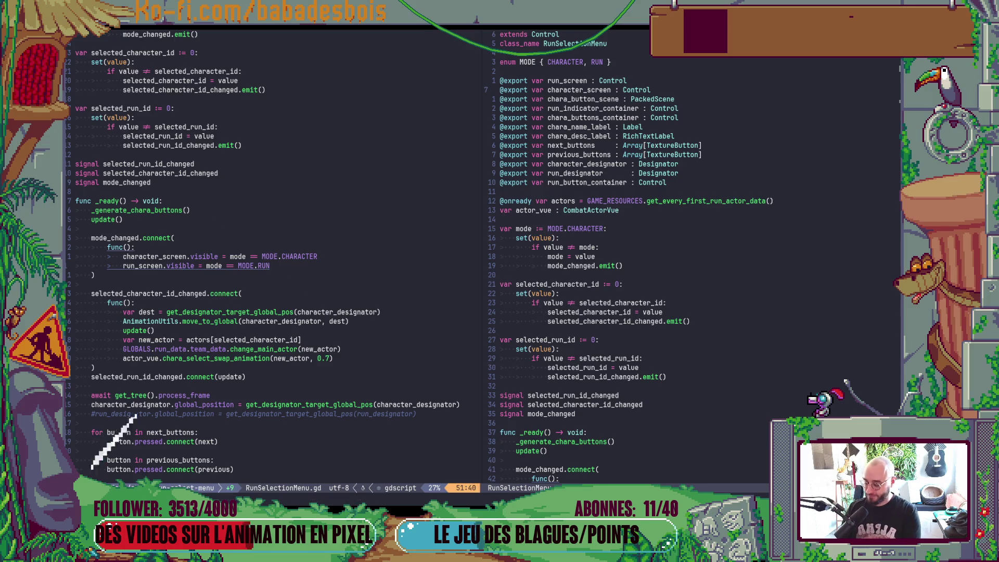
key(ctrl+w)
key(l)
key(alt+Tab)
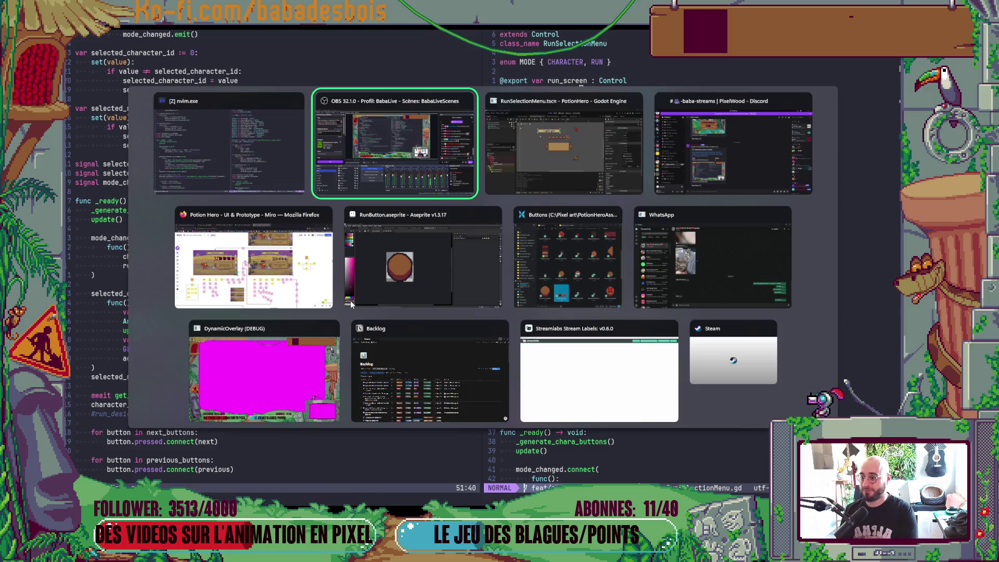
Step: Test-run the game twice, the second time from the Globals scene, closing the game window each time
key(F5)
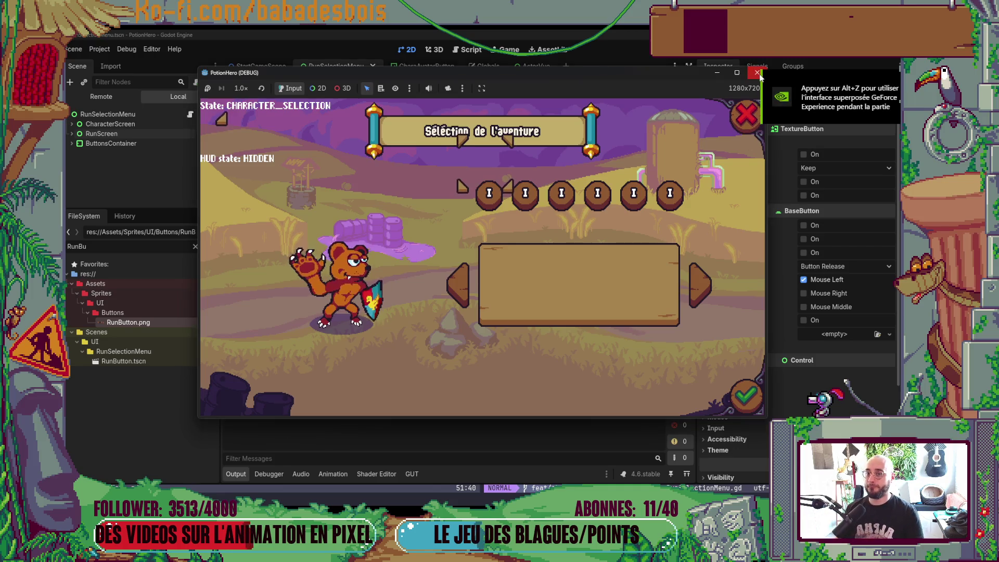
click(746, 115)
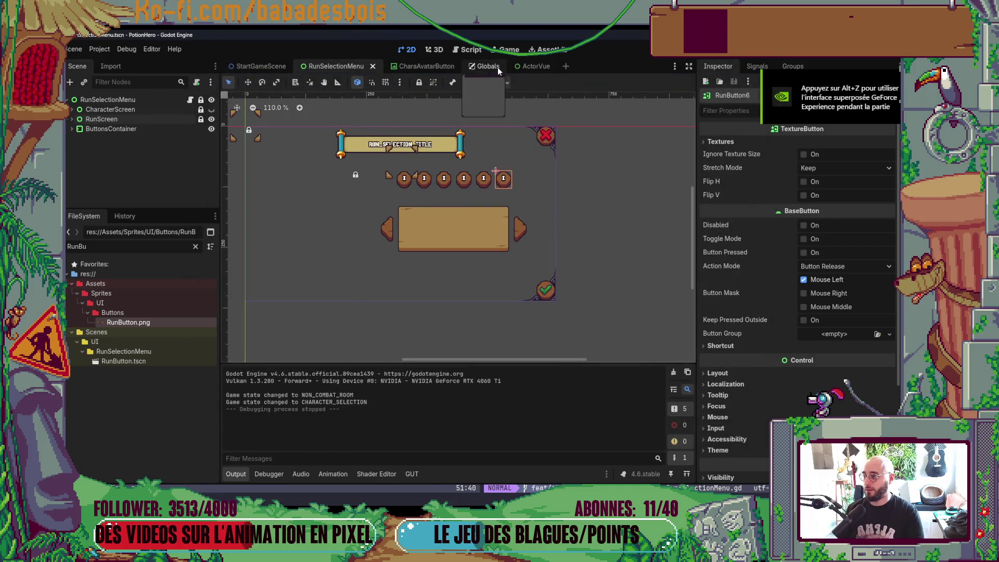
click(487, 66)
key(F5)
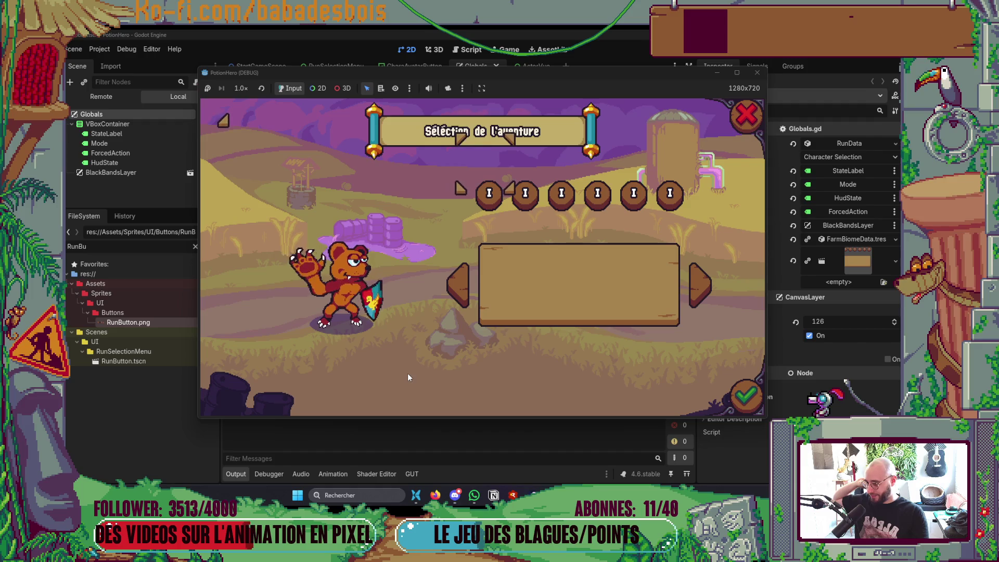
click(745, 121)
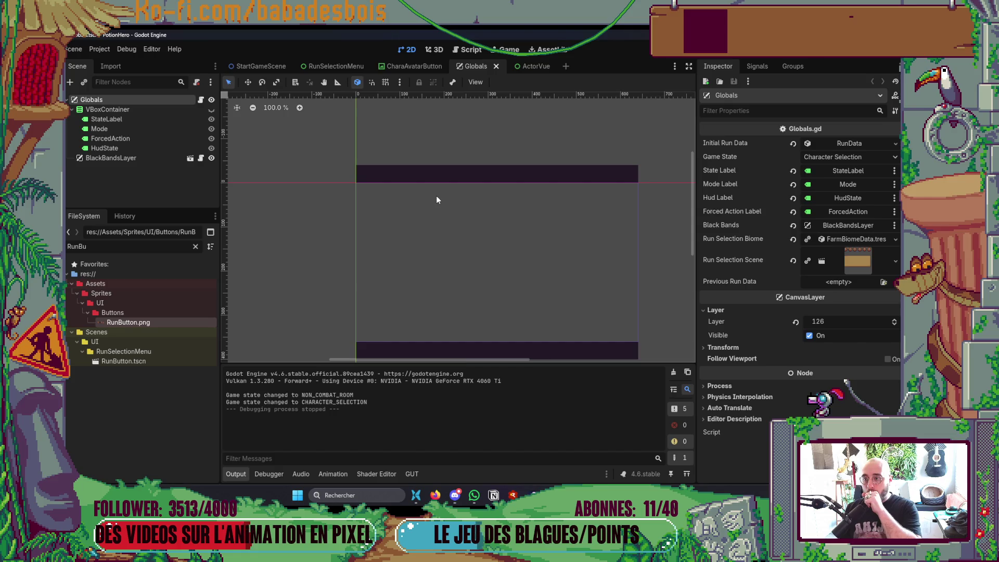
Step: Return to the RunSelectionMenu scene and collapse its Content node
click(331, 68)
scroll(75, 148, up, 3)
click(75, 148)
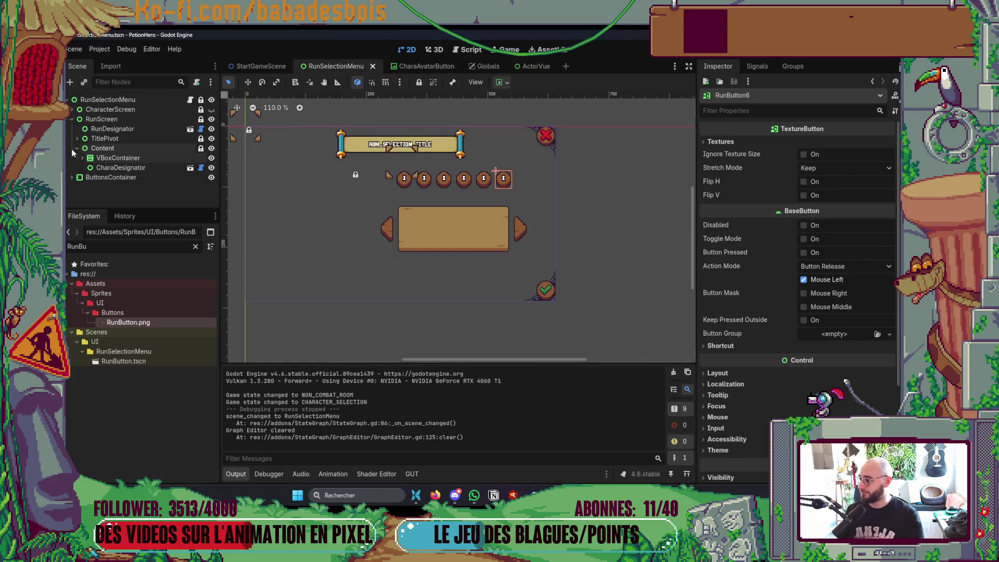
Step: Compare RunDesignator with the CharaDesignator under CharacterScreen's Content
click(110, 128)
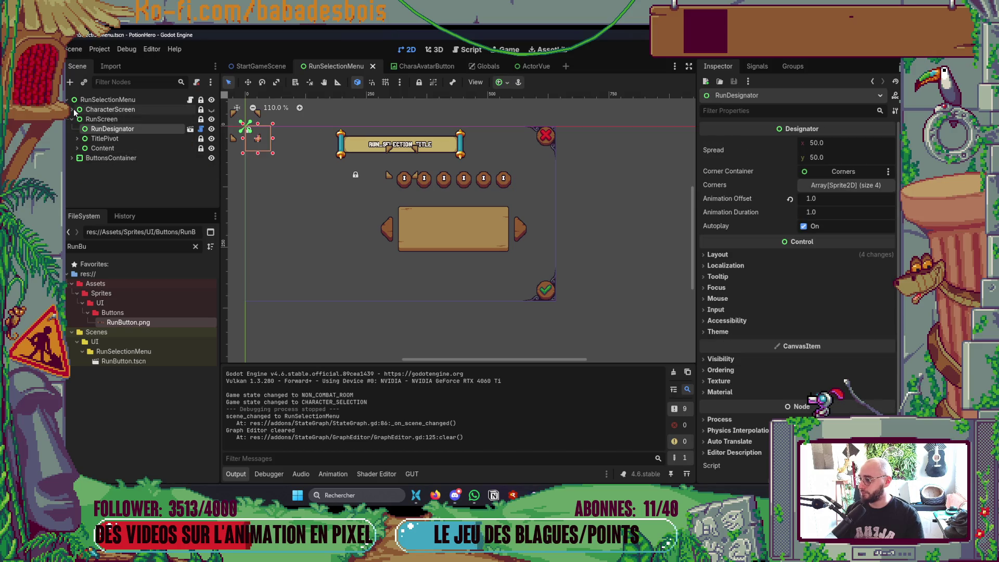
scroll(518, 223, down, 3)
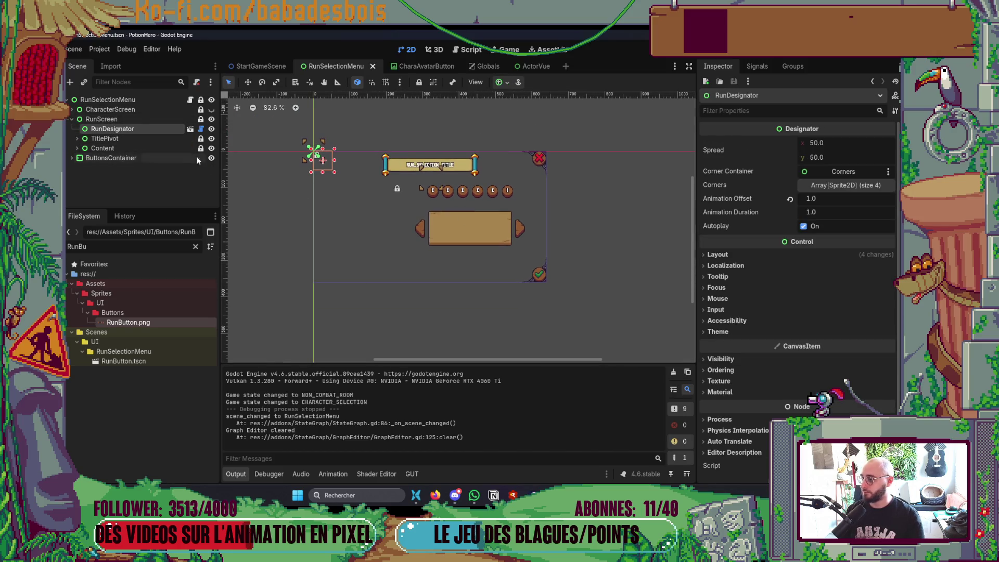
click(71, 119)
click(72, 109)
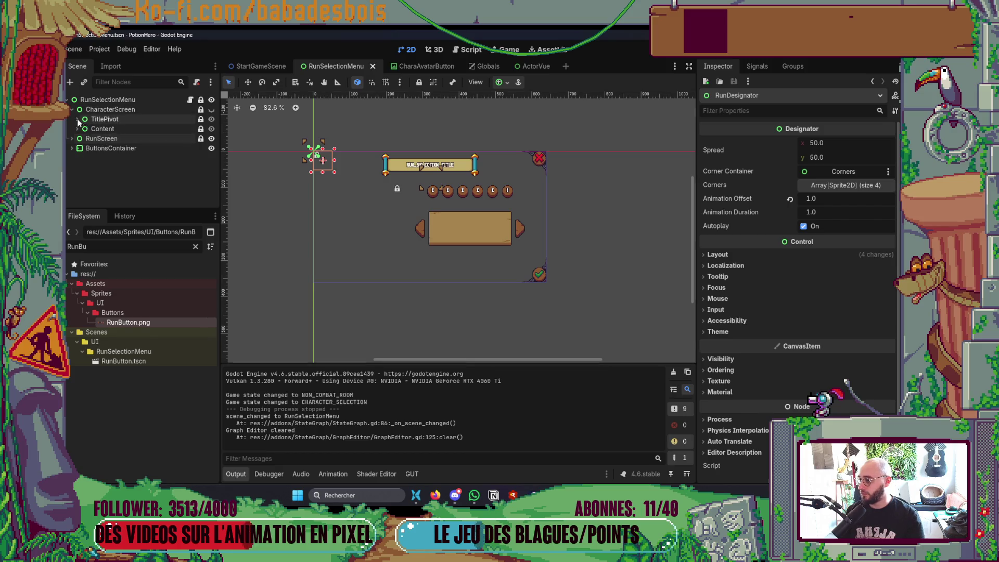
click(77, 167)
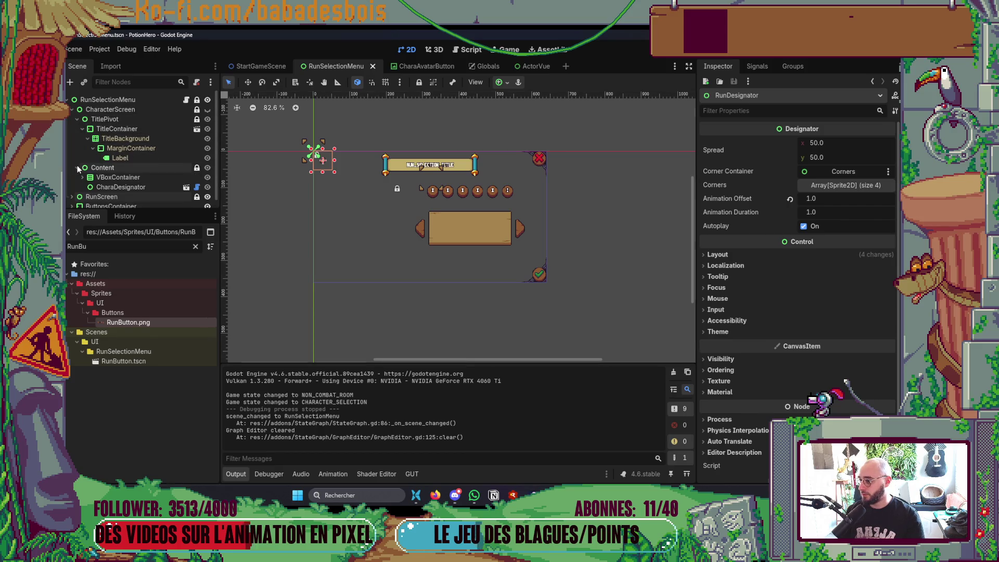
click(121, 186)
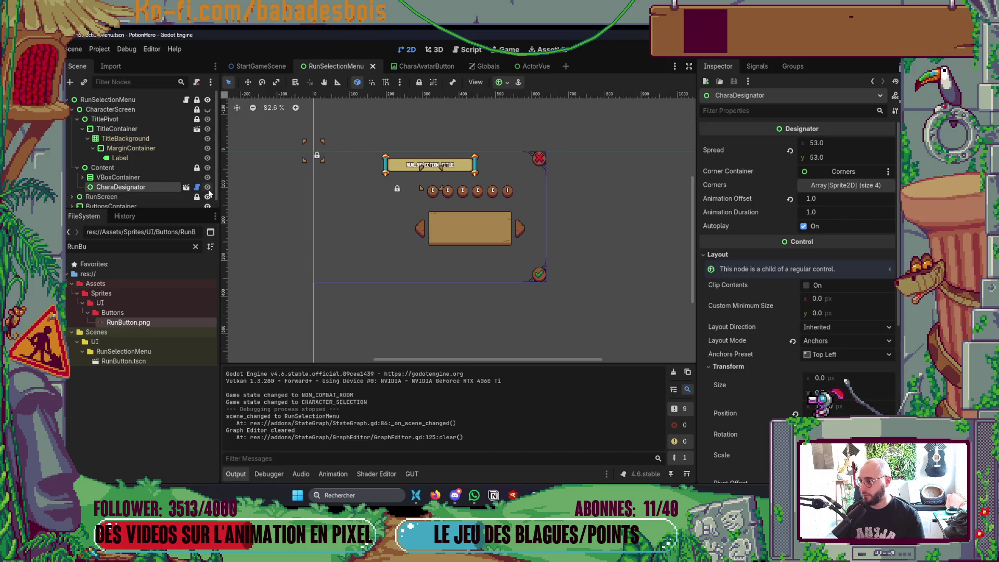
click(76, 110)
click(72, 109)
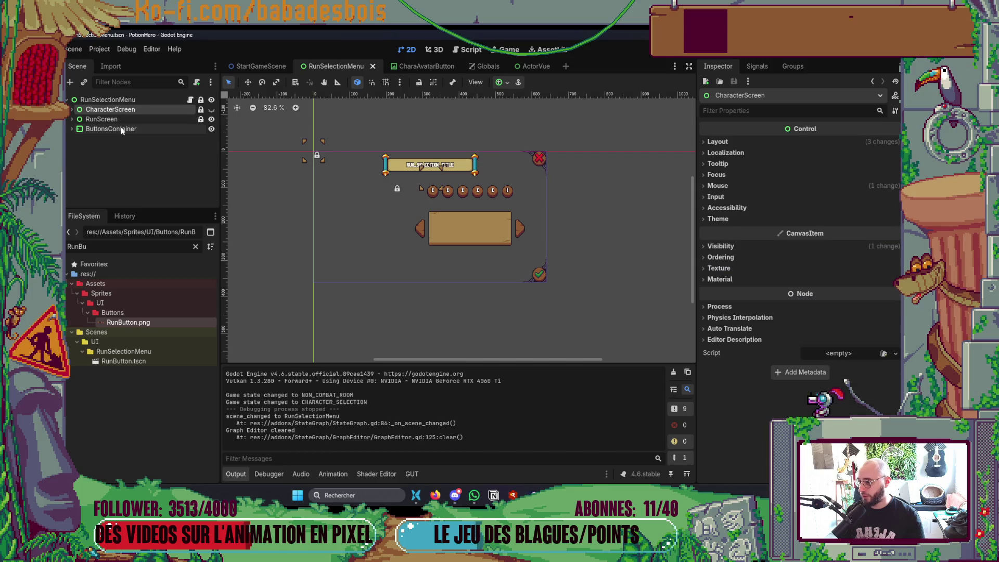
click(86, 120)
Step: Toggle visibility of RunDesignator, ButtonsContainer and the RunScreen panel to check the layout
scroll(258, 148, up, 5)
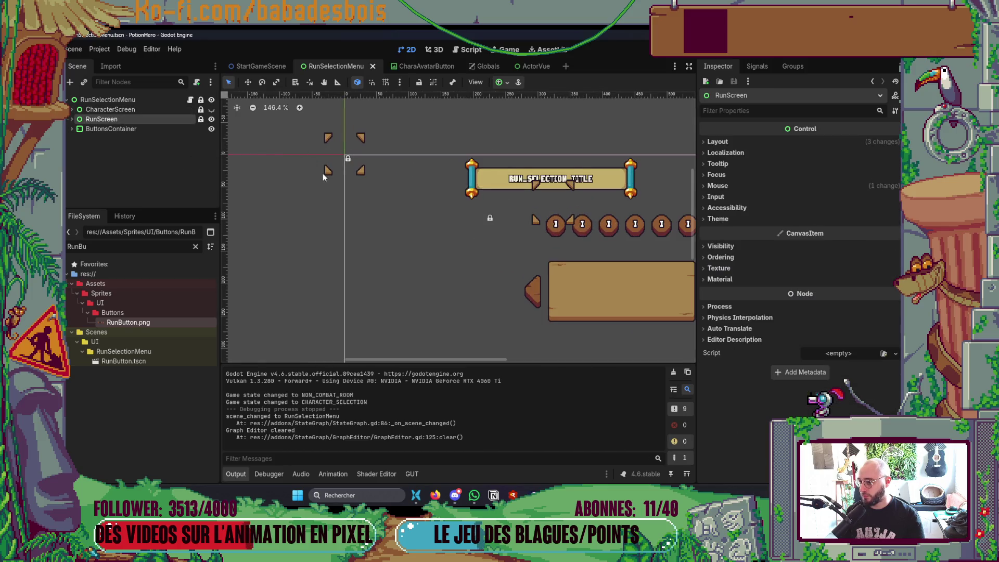
click(329, 172)
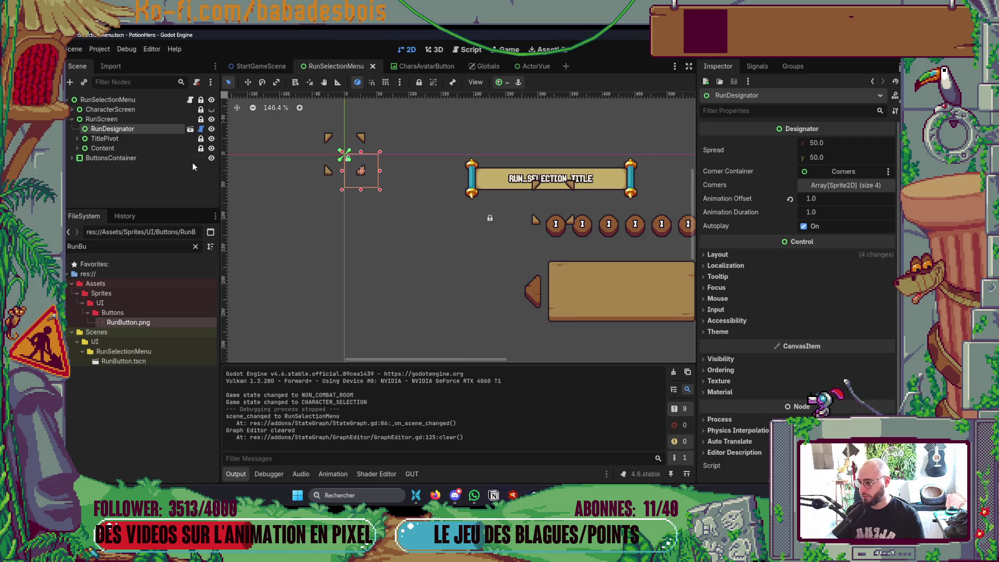
click(211, 129)
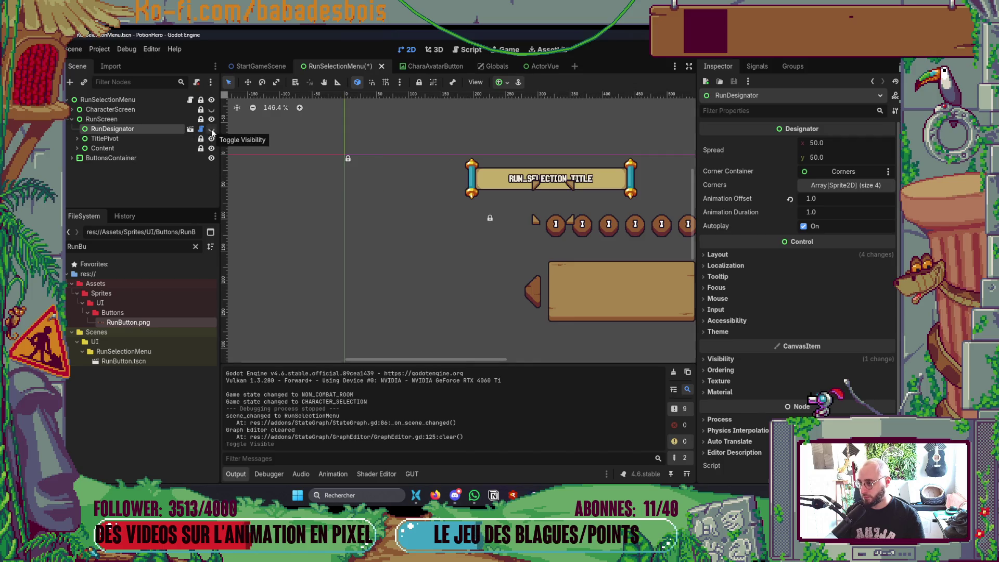
click(212, 129)
alt+right_click(573, 183)
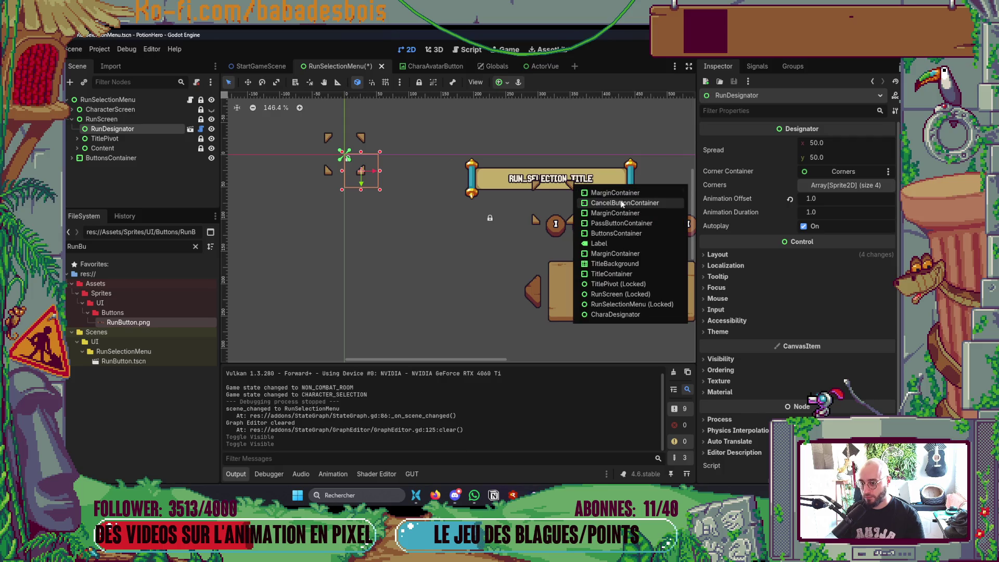
click(493, 254)
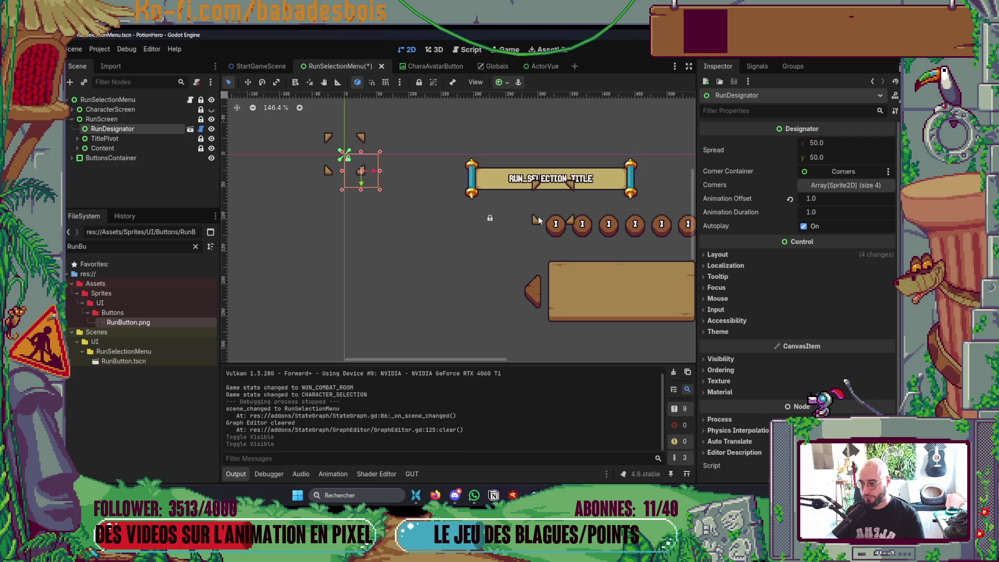
click(410, 277)
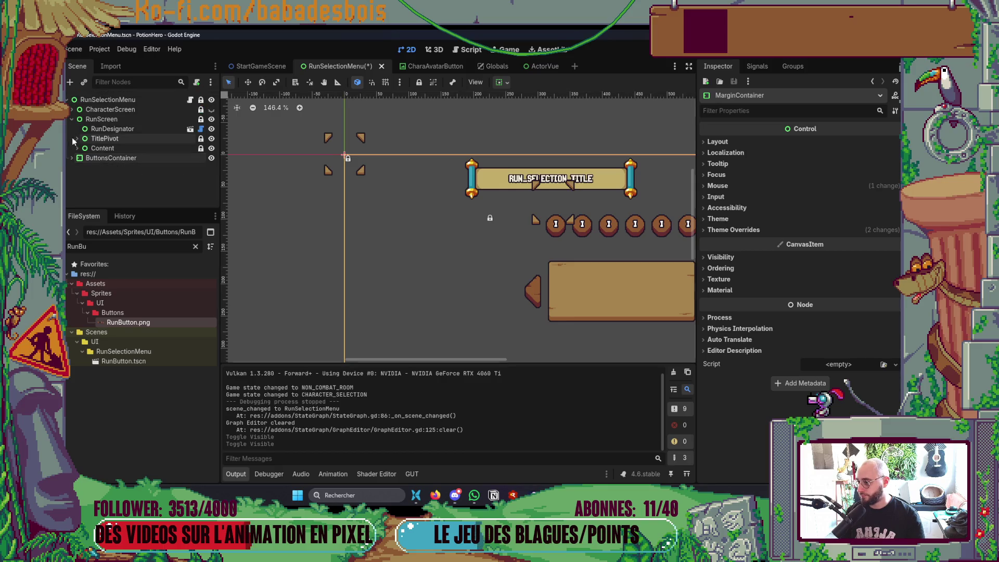
click(211, 158)
click(211, 158)
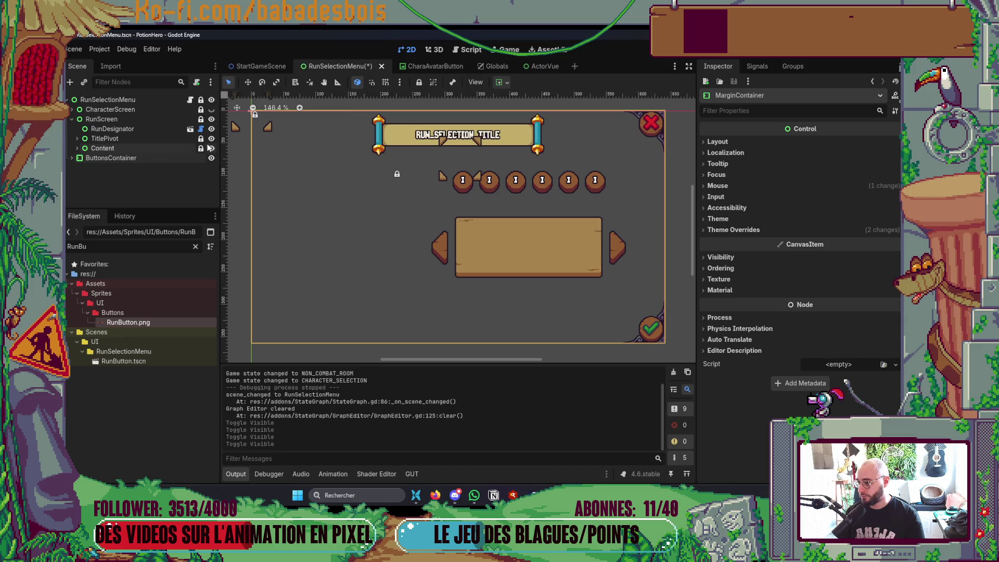
click(211, 119)
click(211, 118)
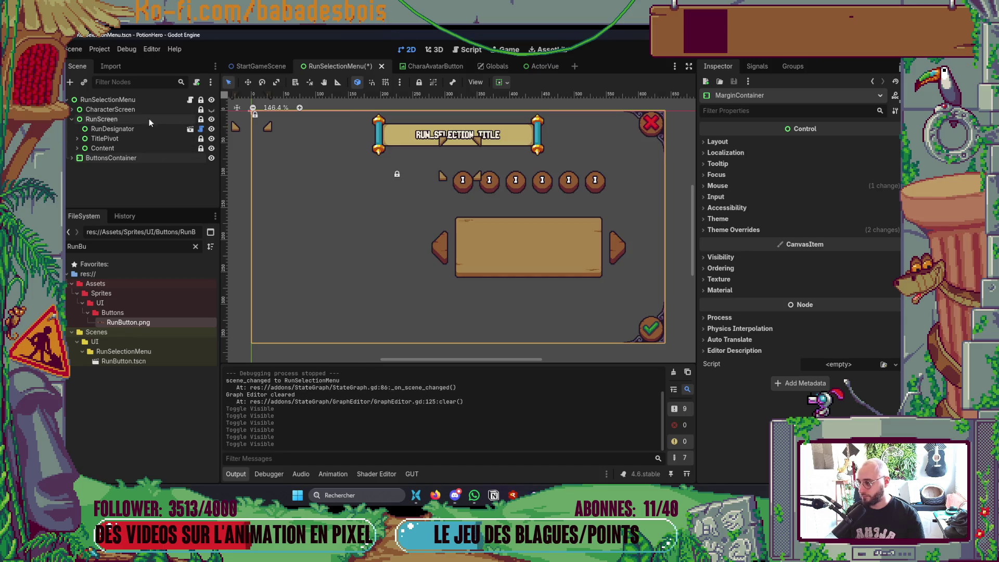
Step: Delete the CharaDesignator node under RunScreen's Content and confirm
click(121, 138)
click(77, 148)
click(130, 167)
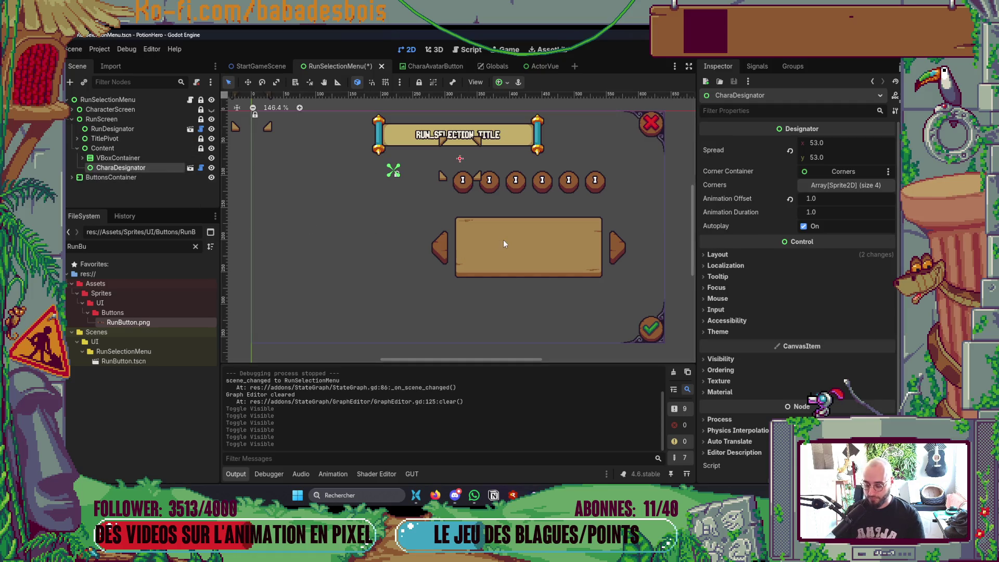
key(Delete)
click(457, 274)
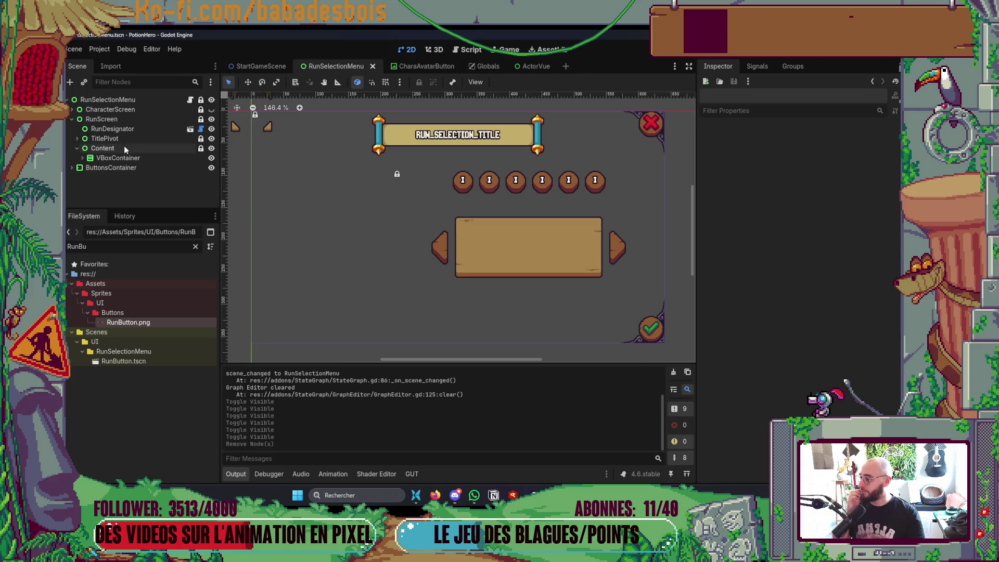
Step: Move RunDesignator into Content below VBoxContainer, set its Spread to 30, and save
drag(129, 129, 144, 148)
scroll(407, 223, down, 2)
key(ctrl+s)
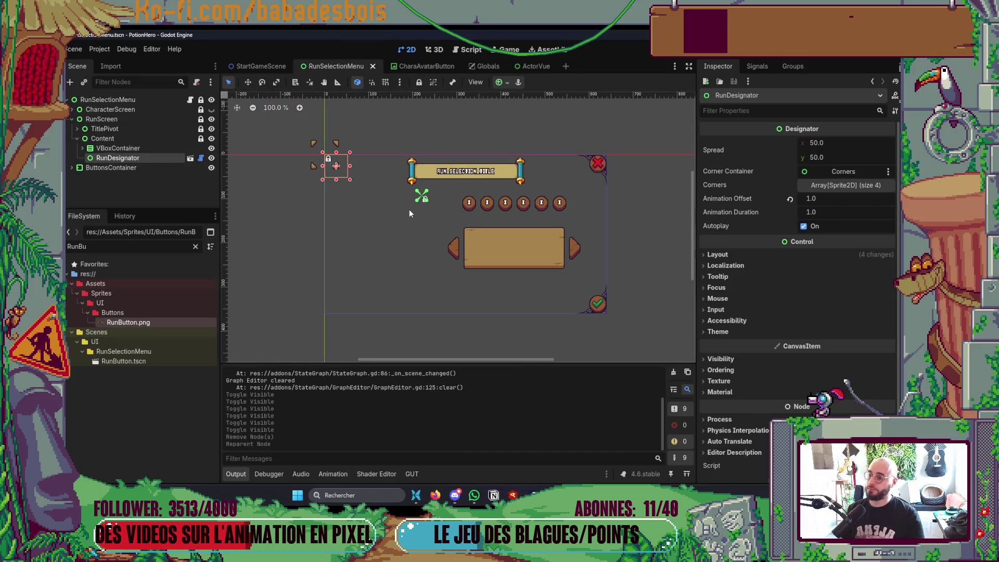
click(830, 141)
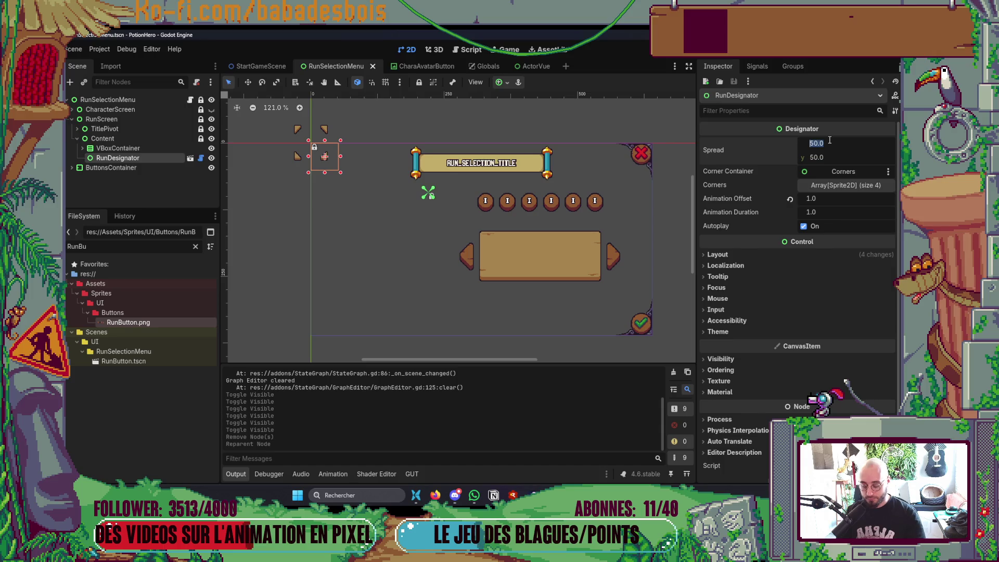
text(30)
key(Tab)
key(ctrl+s)
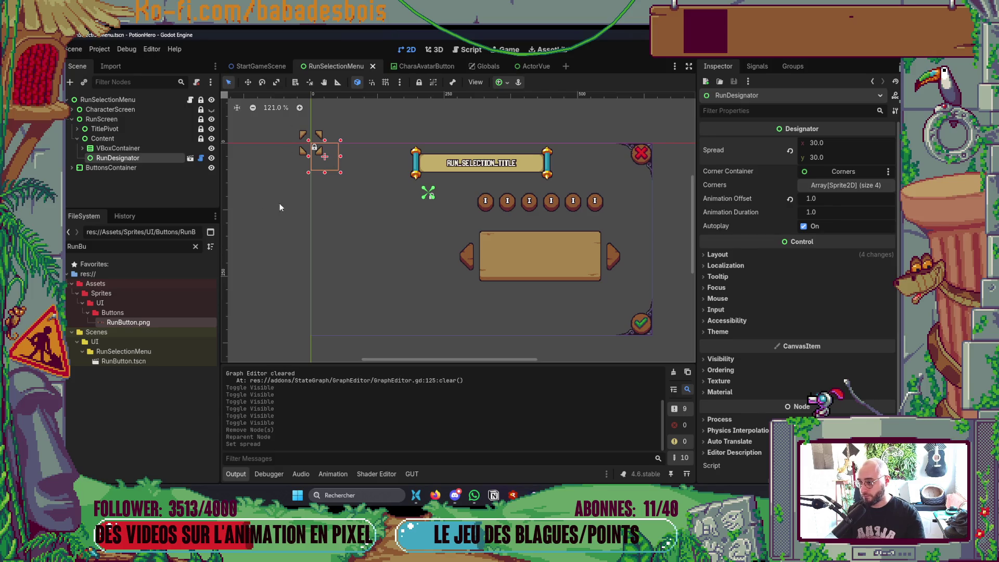
Step: Place RunDesignator over the first run button with its custom minimum size reset to zero
click(154, 191)
click(155, 159)
key(w)
drag(337, 177, 514, 236)
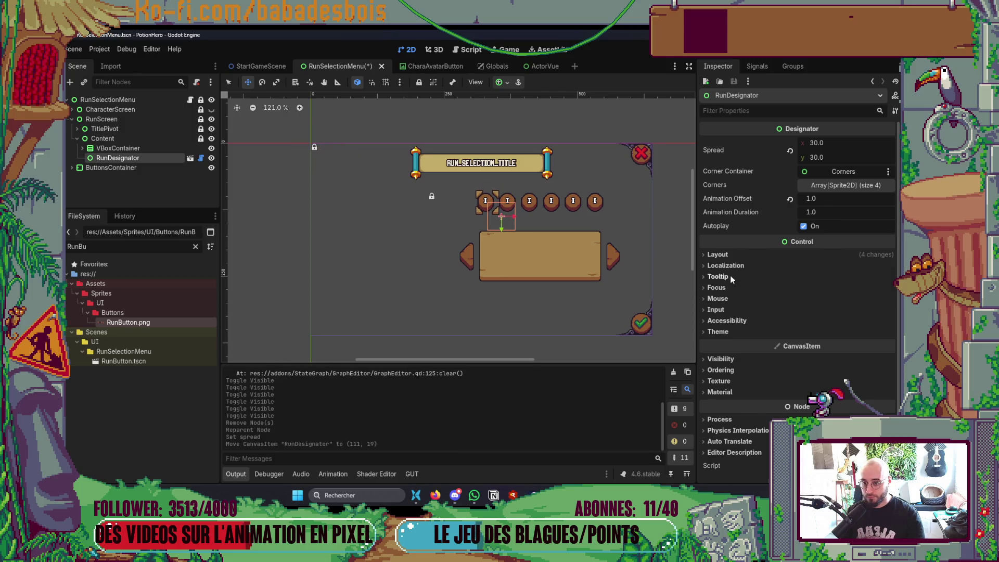
click(718, 254)
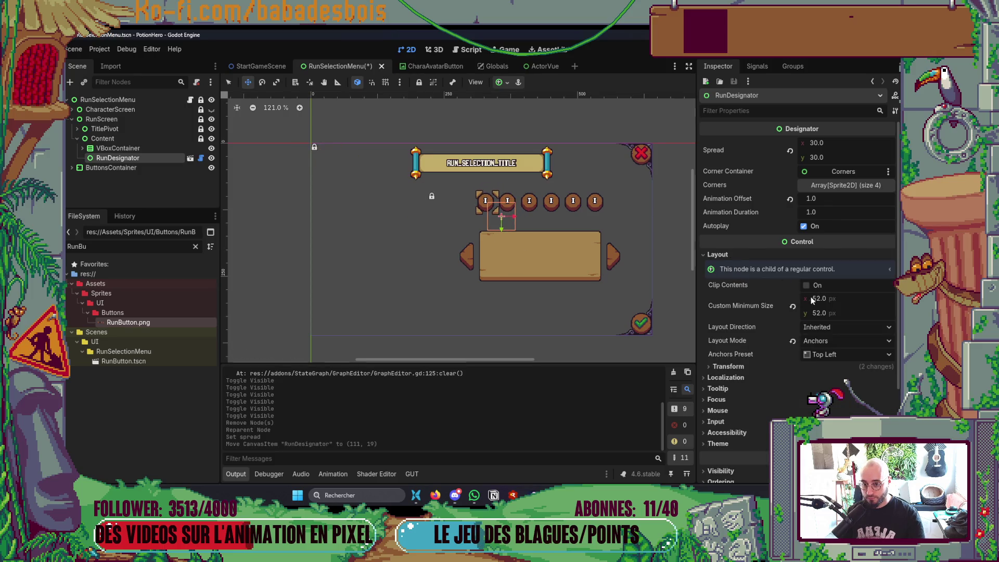
click(792, 306)
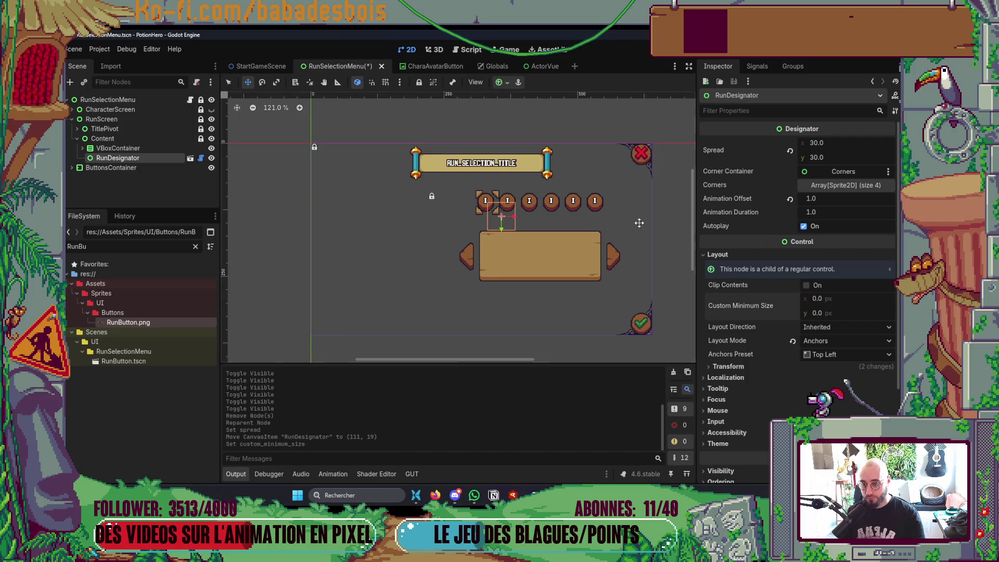
click(230, 82)
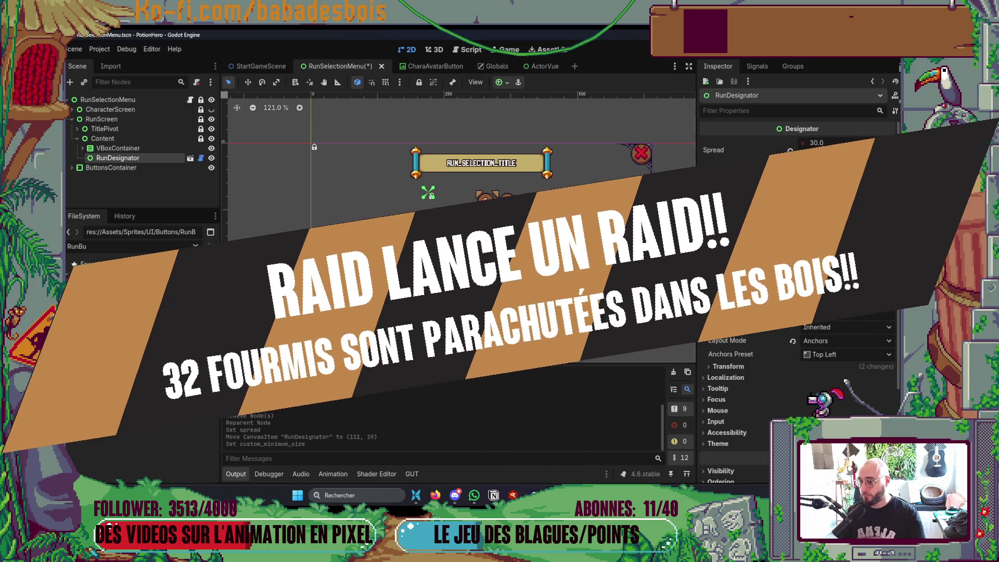
drag(386, 141, 329, 197)
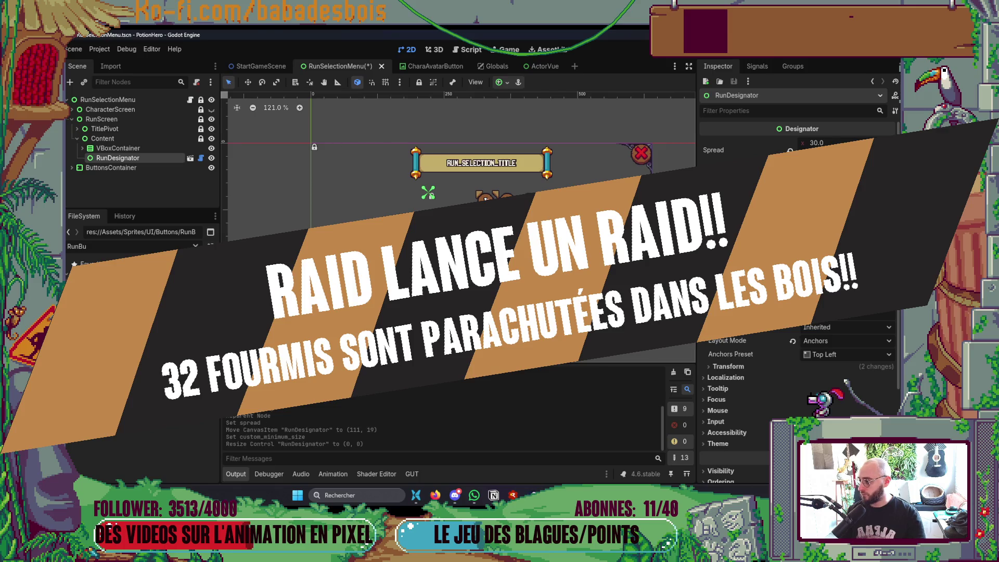
click(486, 198)
key(ctrl+s)
Step: Reselect RunDesignator on the first run button and nudge it left and up to centre it
scroll(474, 224, up, 5)
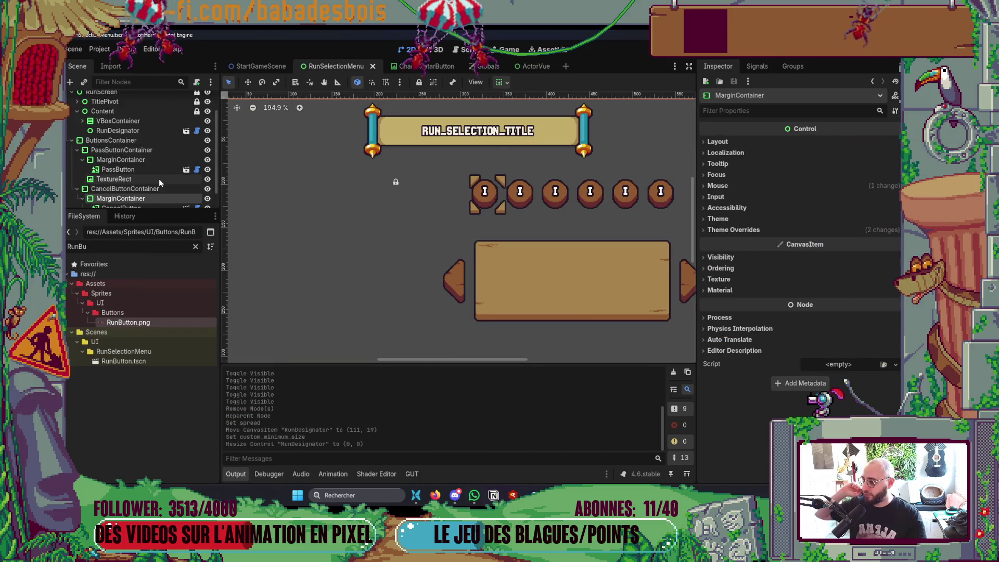
scroll(104, 167, up, 2)
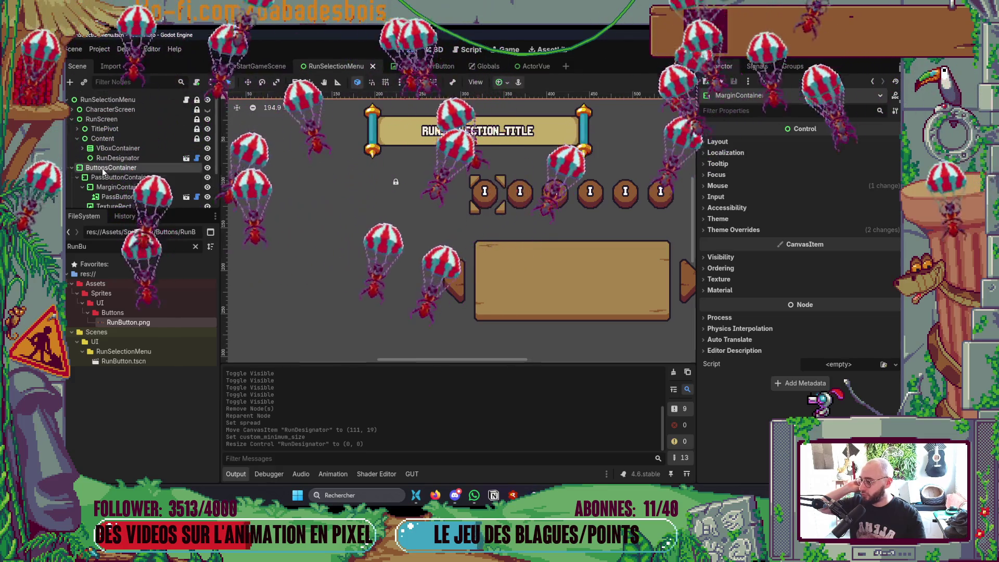
double_click(102, 168)
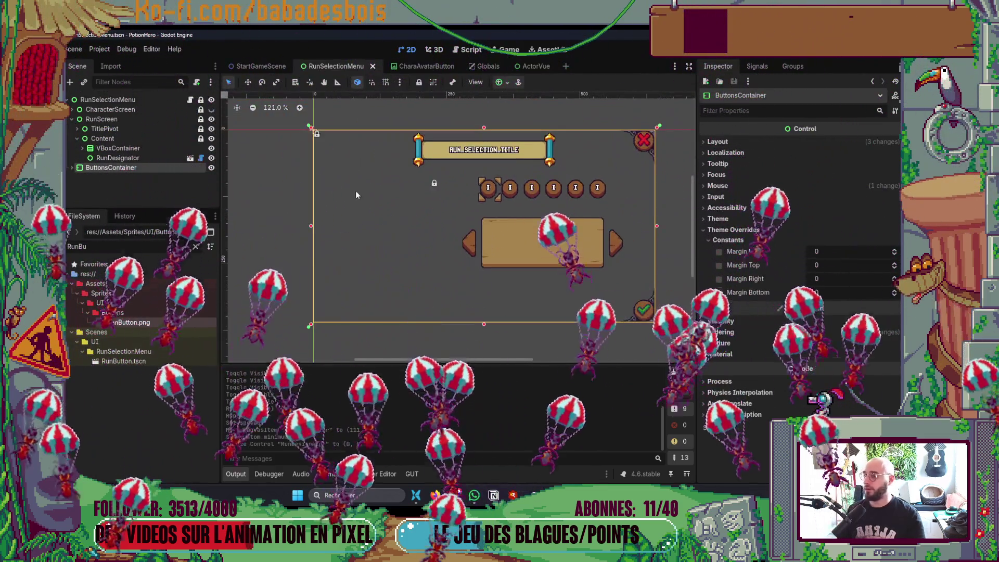
scroll(495, 190, up, 4)
alt+right_click(503, 208)
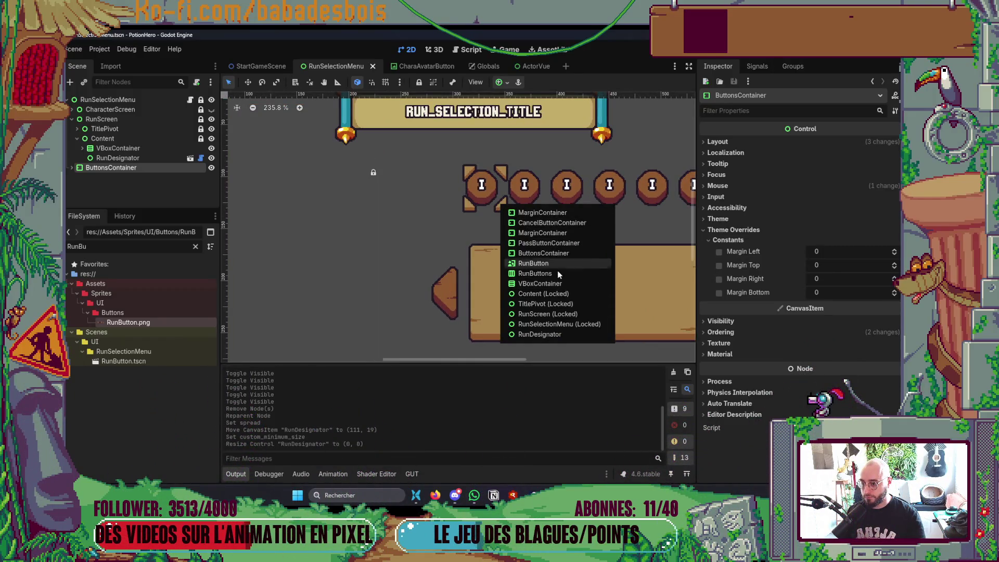
click(564, 333)
key(w)
key(Left)
key(Left)
key(Left)
key(Up)
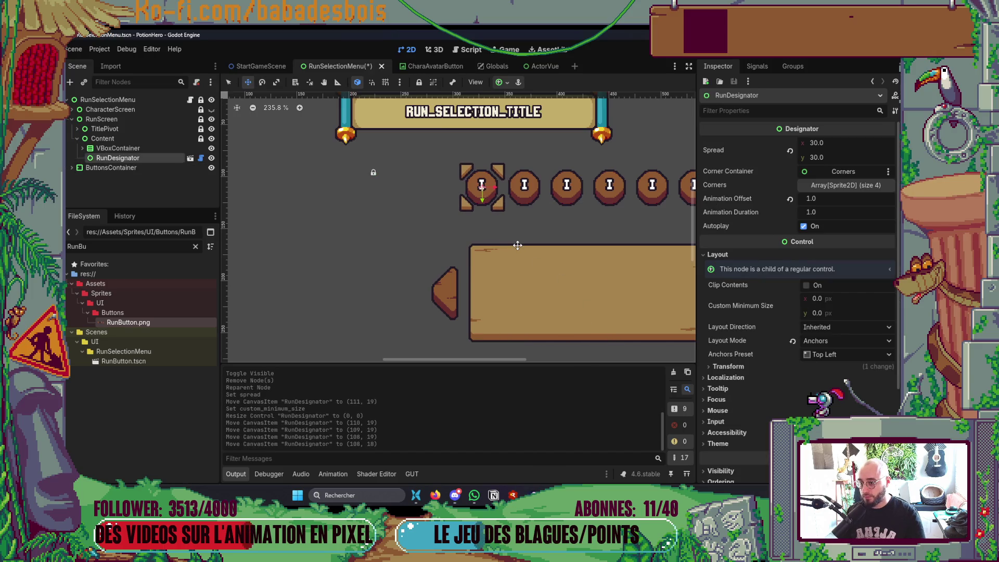
key(Left)
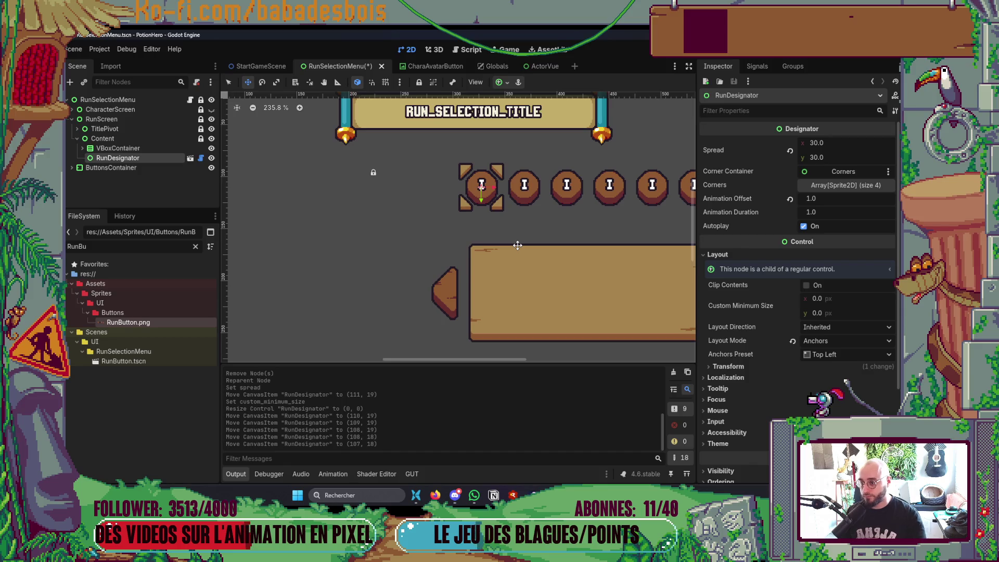
Step: Set RunDesignator's Spread to 32 and save the scene
scroll(517, 245, down, 2)
scroll(520, 219, up, 3)
click(850, 141)
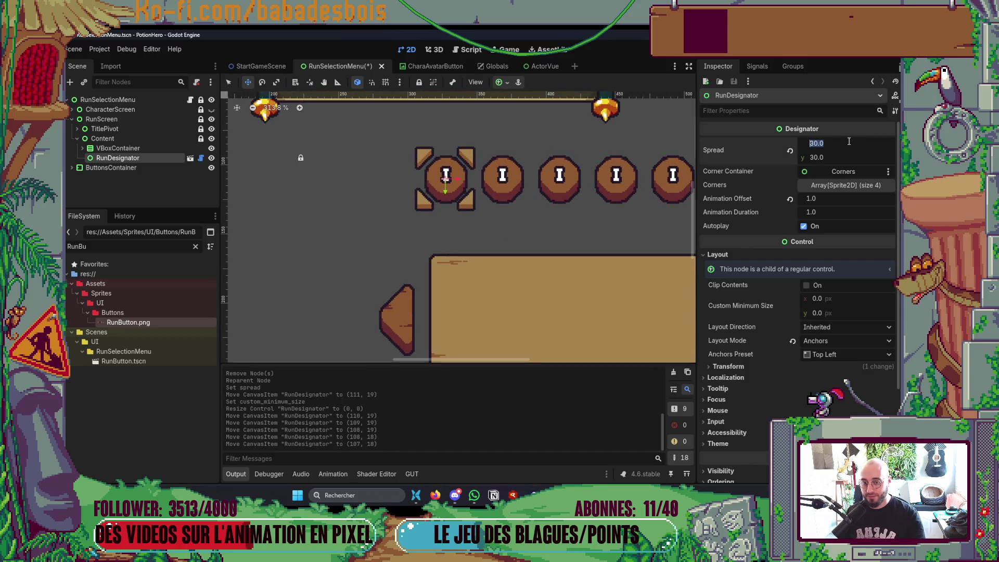
text(2)
key(Tab)
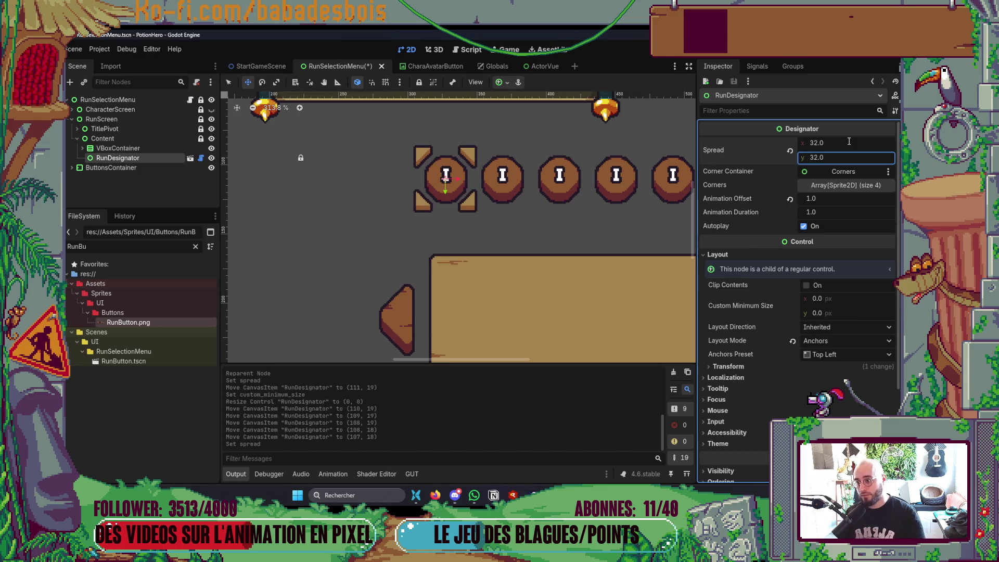
scroll(483, 229, down, 3)
key(ctrl+s)
scroll(484, 229, up, 3)
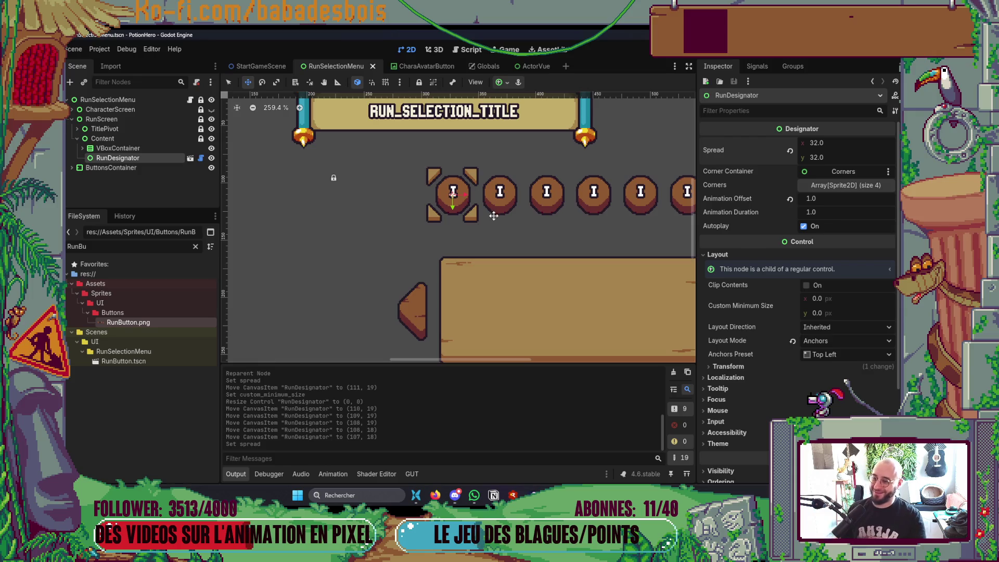
scroll(456, 176, up, 3)
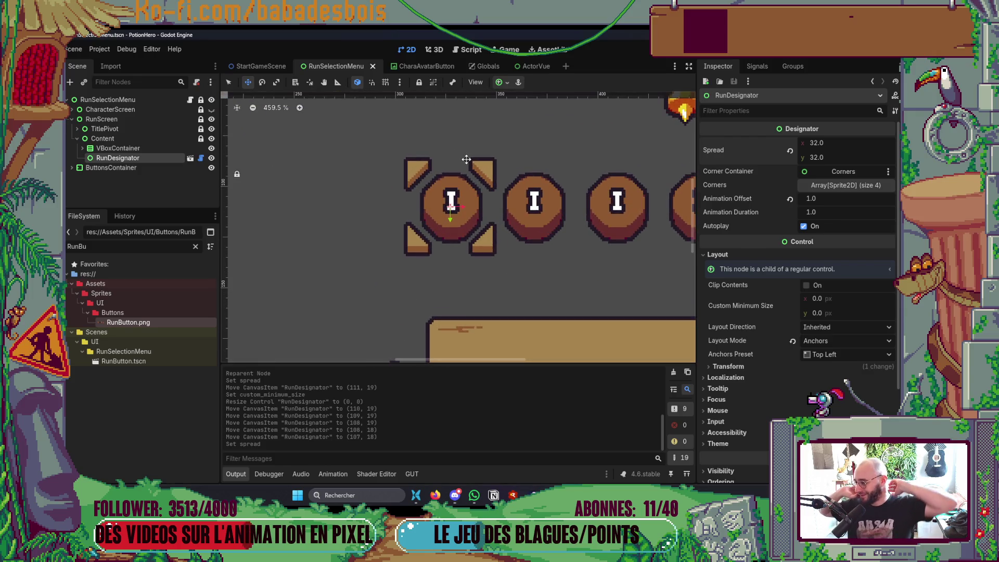
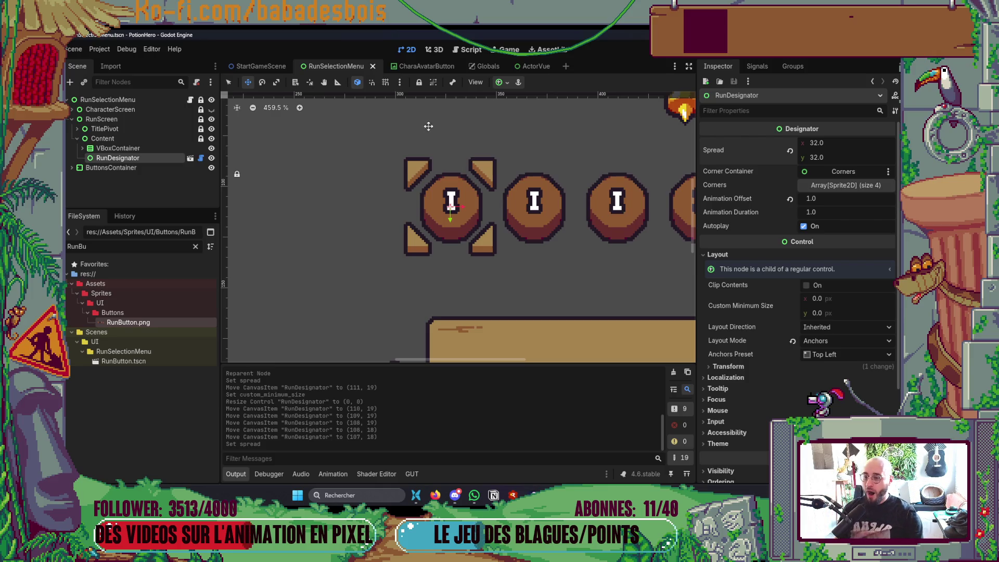
Step: Run the RunSelectionMenu scene with F6 to preview the run buttons, then switch to the Miro mockup
scroll(449, 203, down, 8)
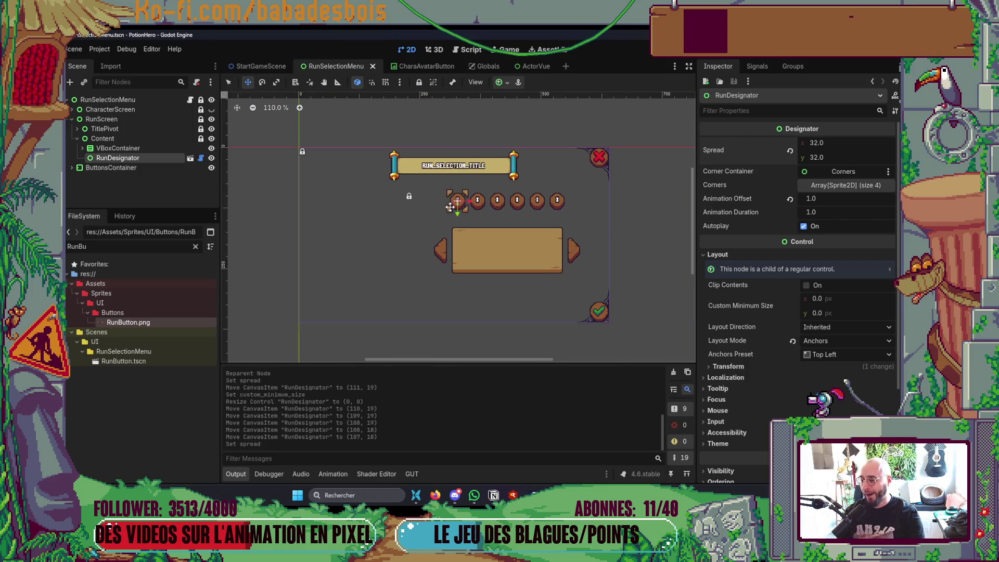
key(F6)
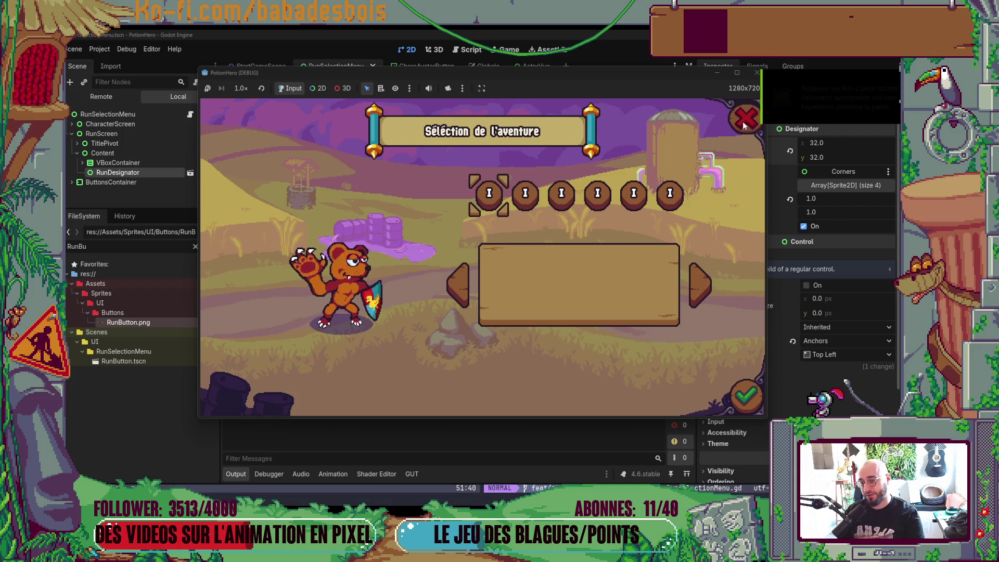
key(alt+Tab)
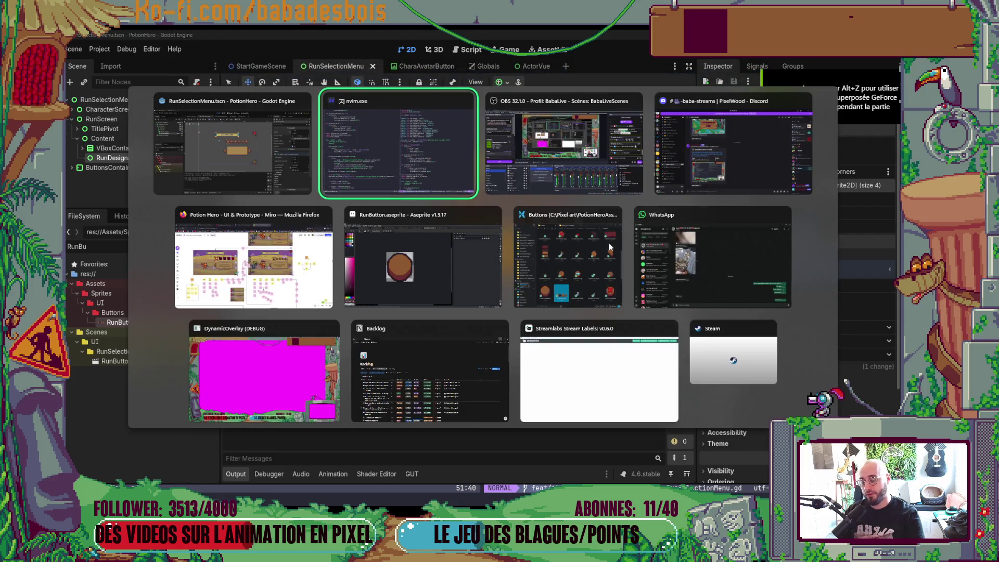
click(306, 275)
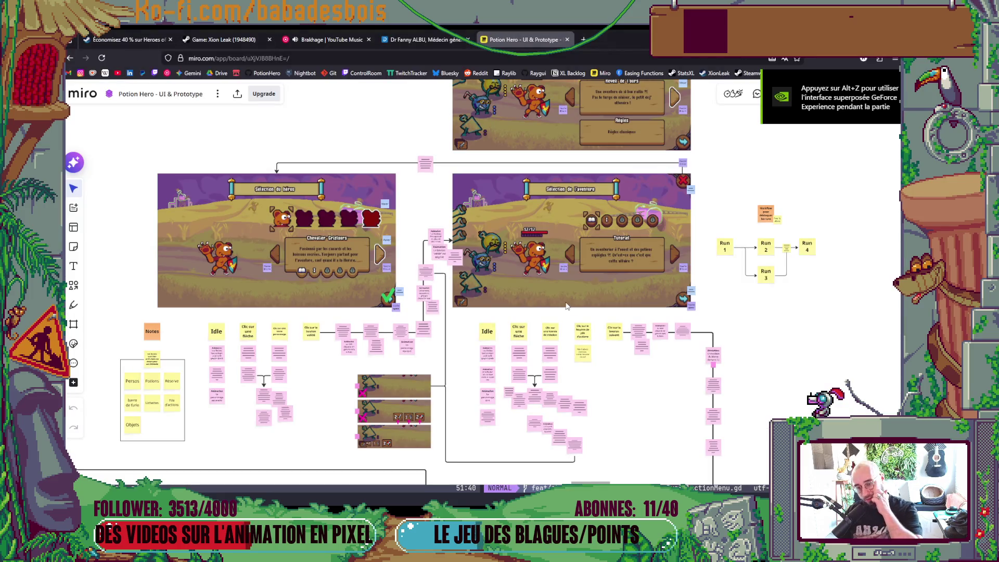
Step: Zoom and pan around the Sélection de l'aventure mockup frames, then return to Godot
scroll(499, 287, up, 3)
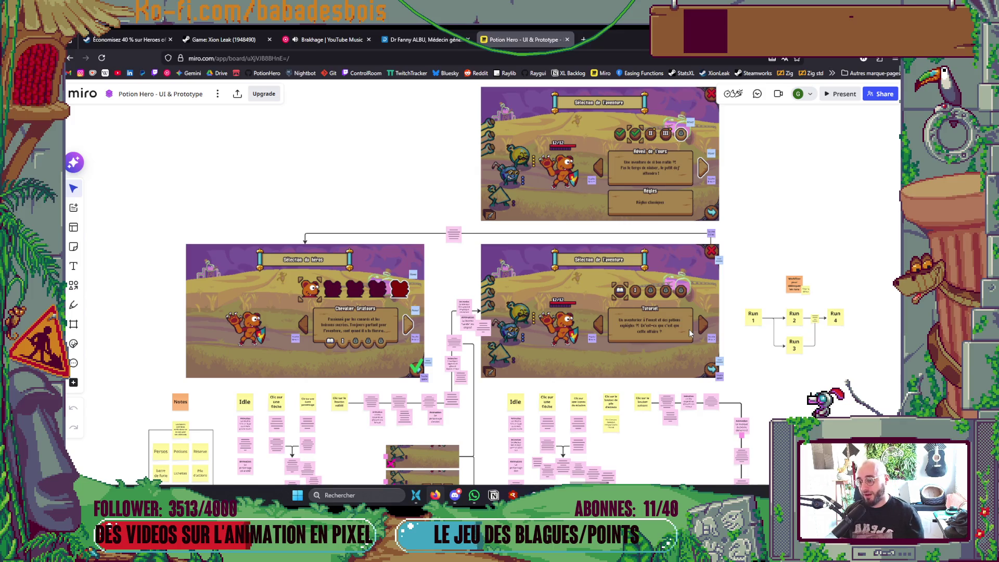
scroll(557, 344, up, 5)
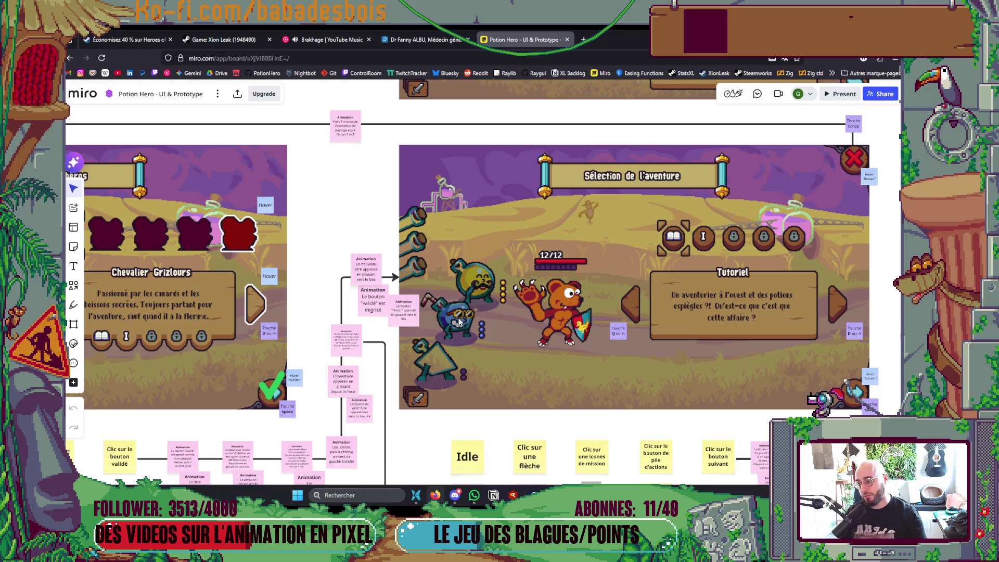
scroll(461, 321, down, 3)
scroll(616, 236, down, 2)
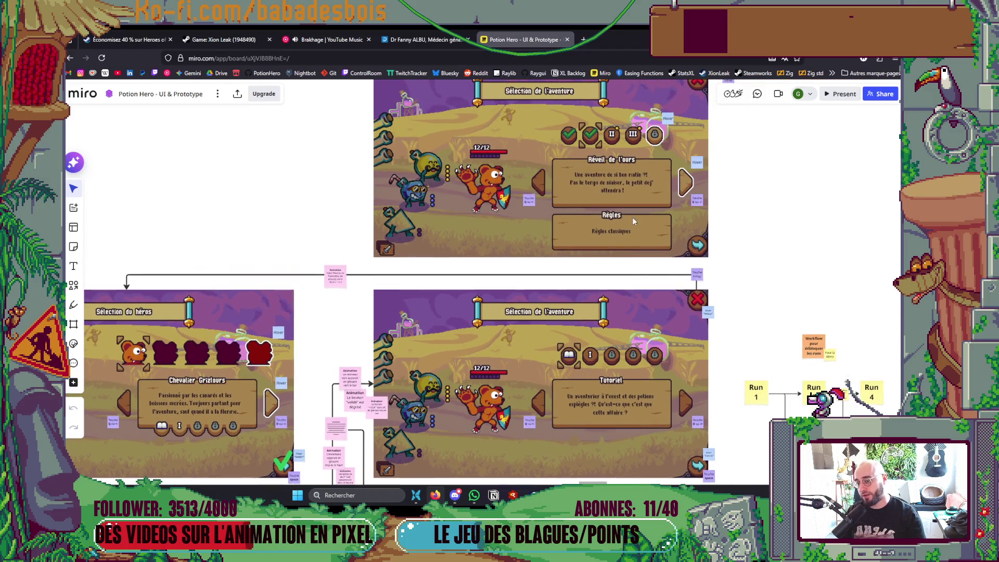
scroll(741, 258, right, 3)
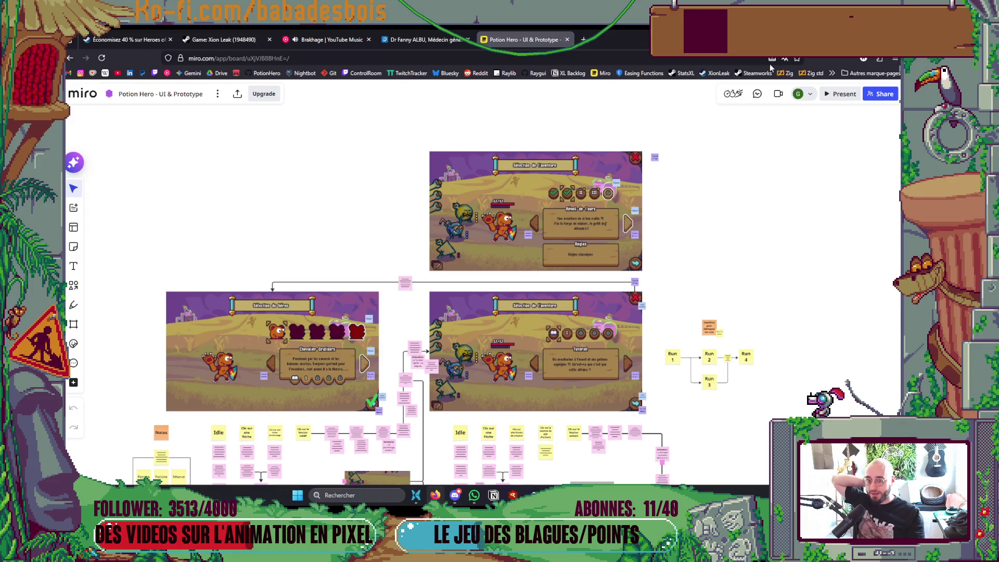
key(alt+Tab)
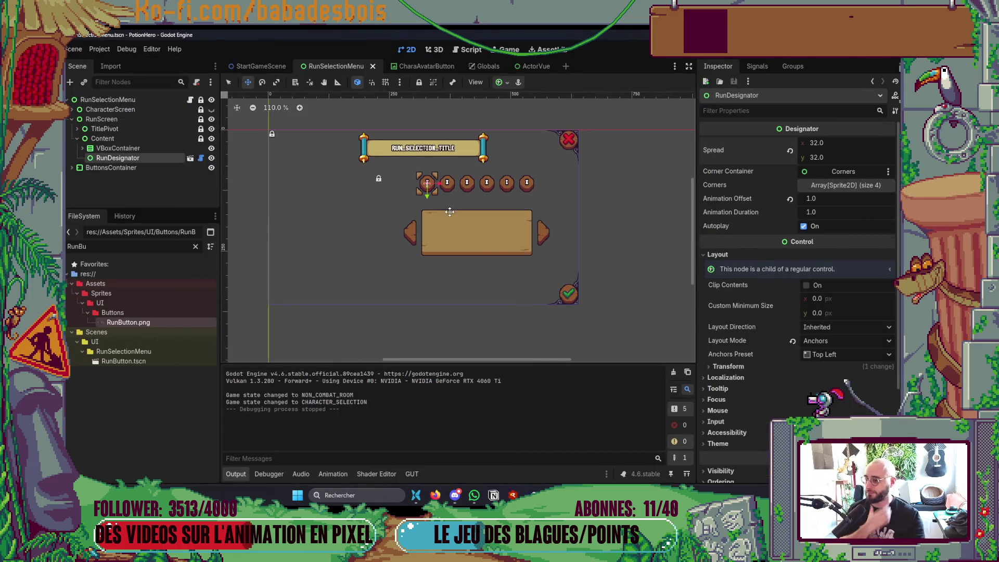
Step: Collapse the CancelButtonContainer and PassButtonContainer branches in the Scene tree
scroll(440, 203, up, 8)
click(232, 83)
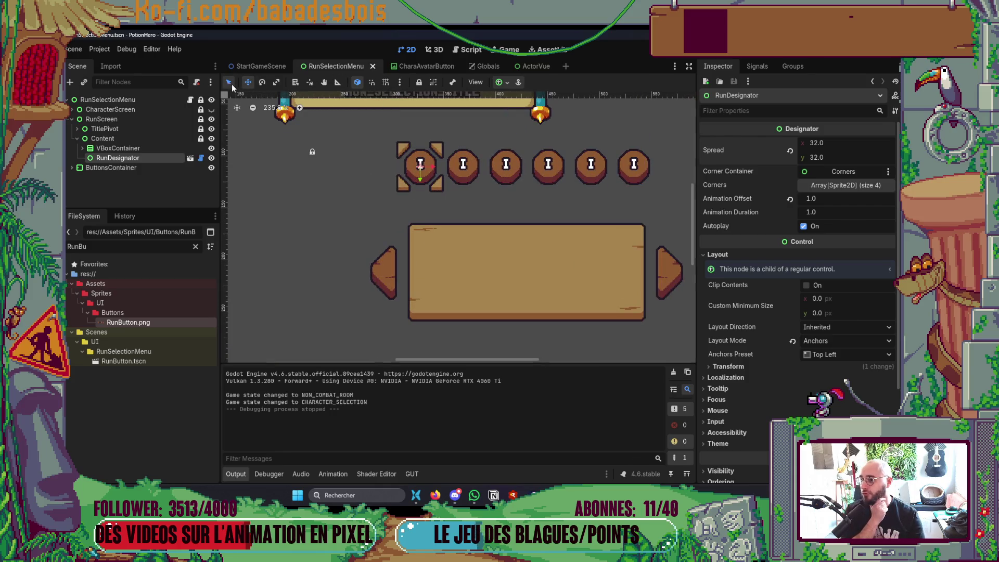
scroll(302, 232, down, 8)
click(300, 233)
scroll(300, 234, down, 3)
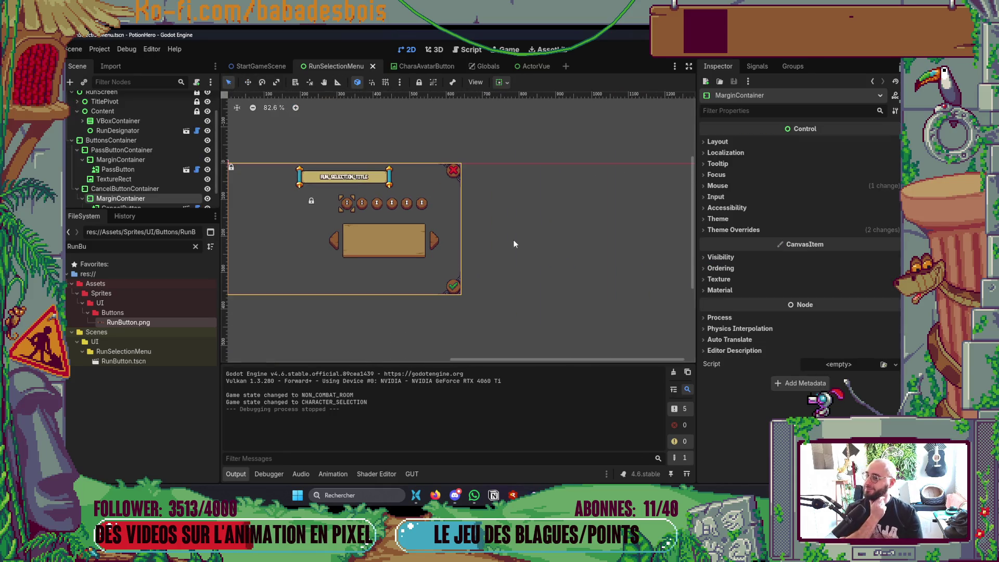
click(568, 239)
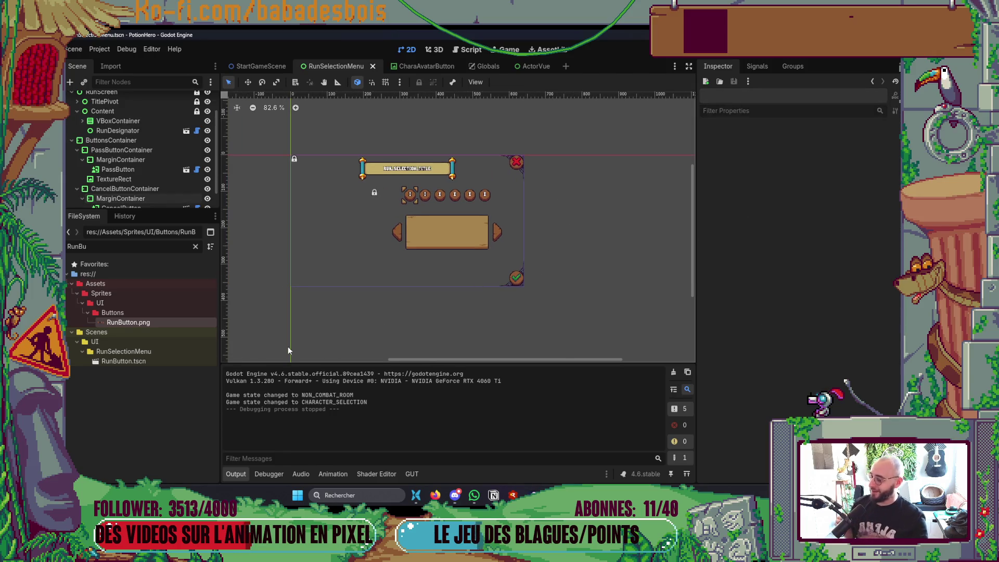
click(77, 188)
click(78, 166)
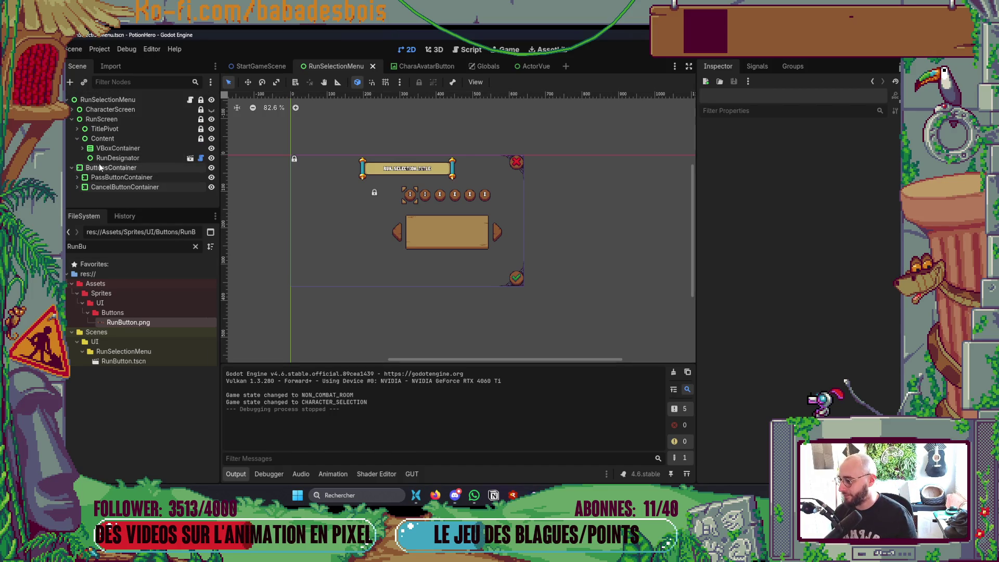
scroll(385, 229, up, 8)
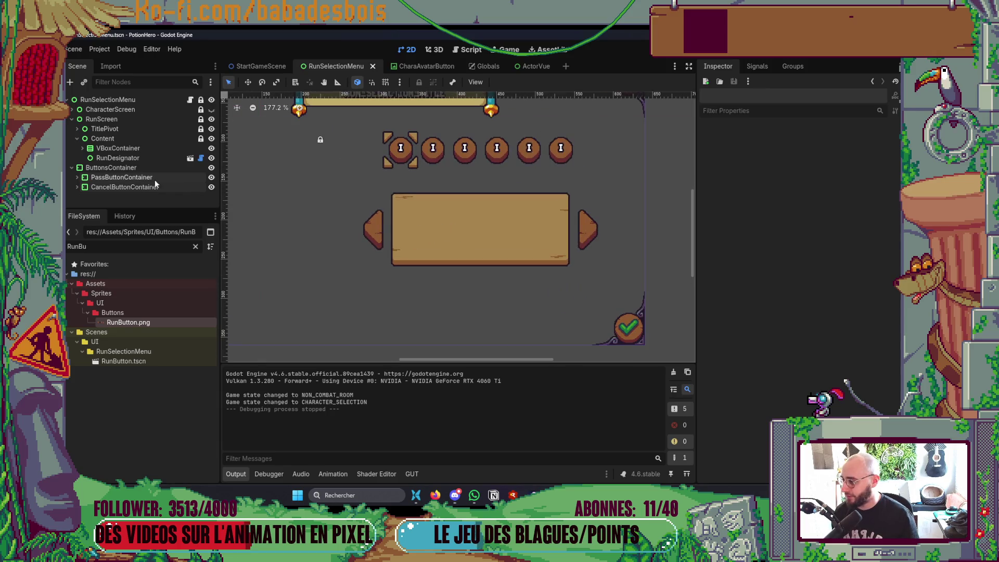
Step: Reduce the VBoxContainer's Separation theme override from 36 to 25
click(127, 149)
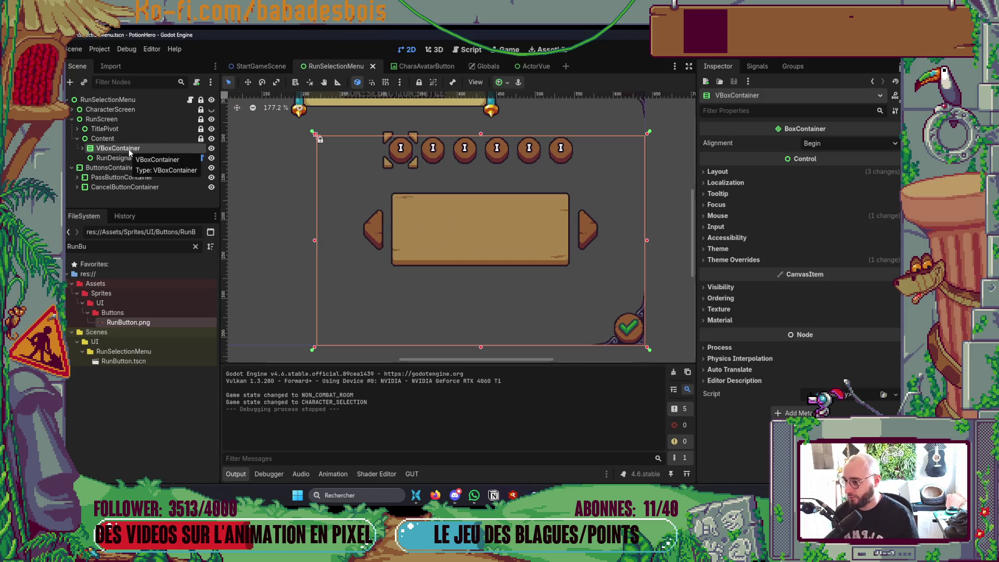
click(732, 260)
click(728, 270)
drag(818, 281, 806, 281)
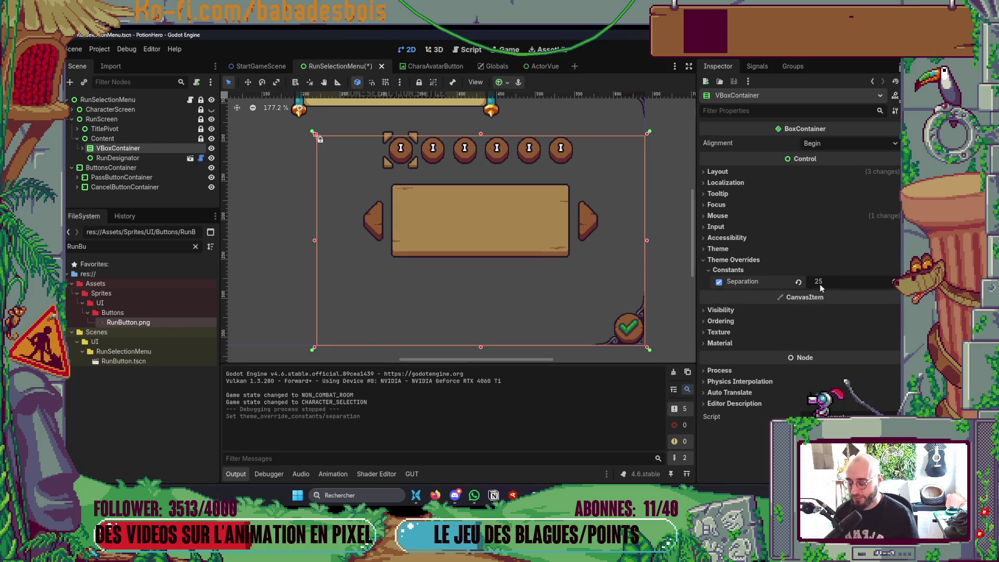
Step: Duplicate the wooden Panel node as Panel2
click(82, 149)
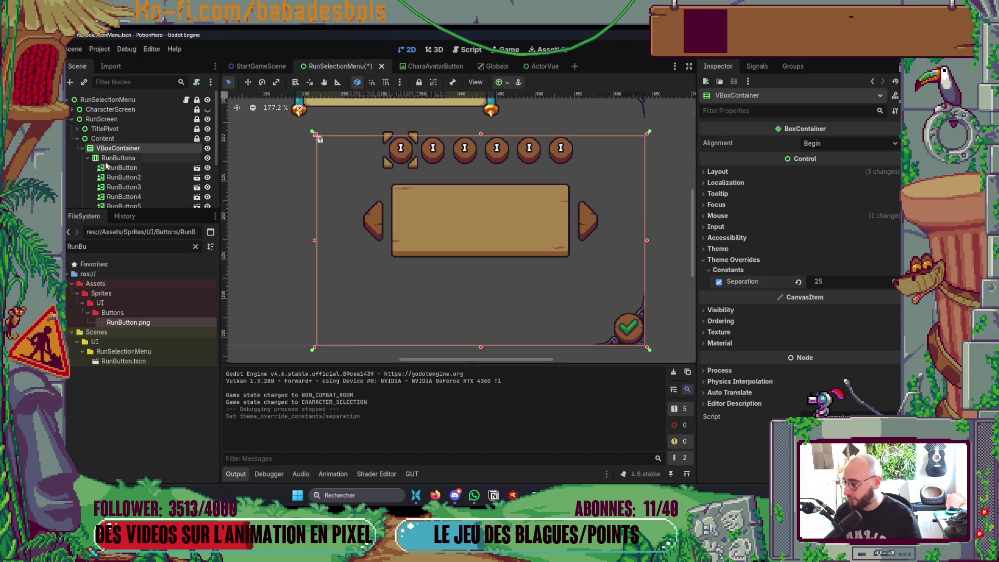
click(87, 157)
click(110, 169)
key(ctrl+d)
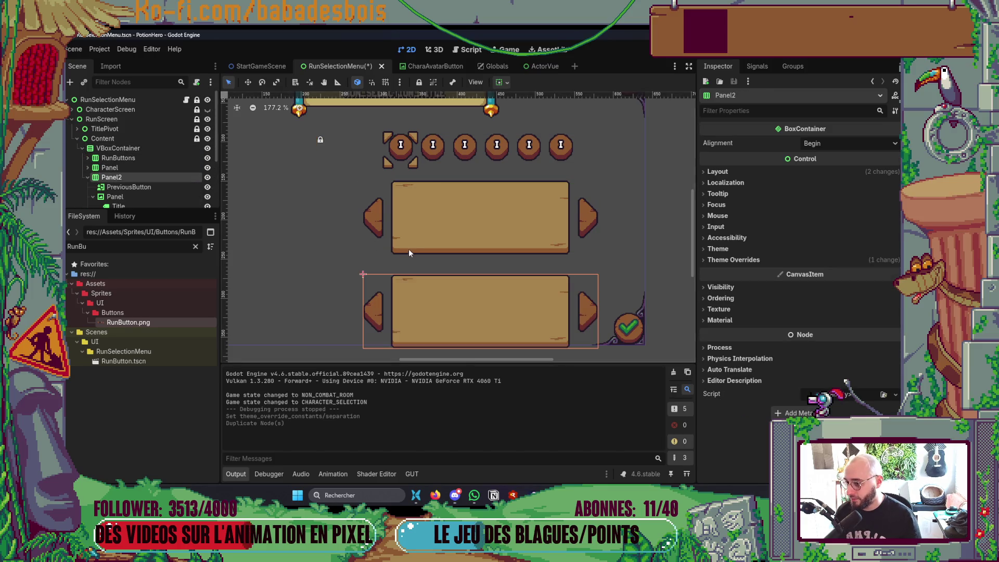
Step: Delete Panel2's PreviousButton and NextButton, then glance at the Miro board
scroll(422, 243, down, 1)
scroll(130, 180, down, 3)
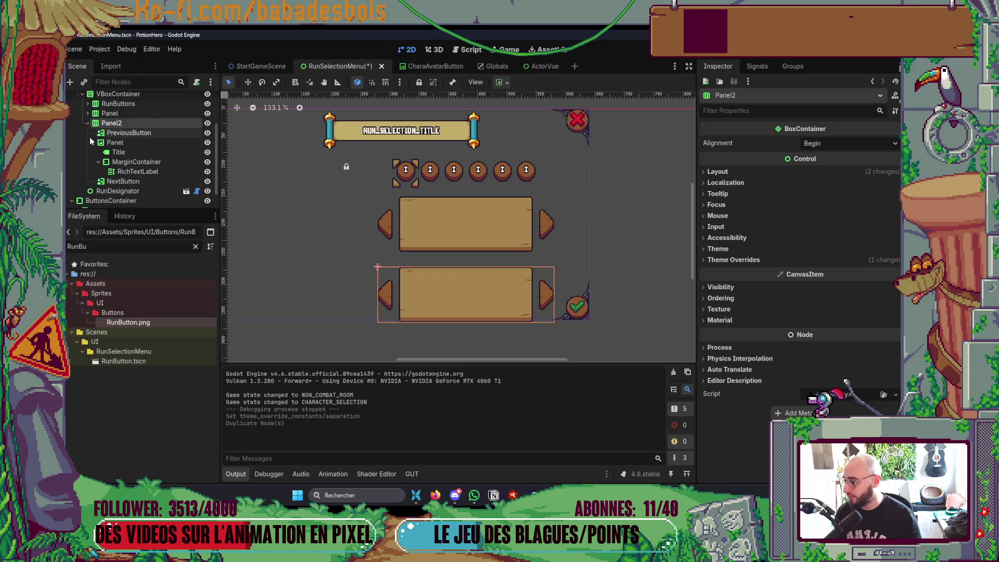
click(90, 138)
click(123, 160)
ctrl+click(129, 141)
key(Delete)
click(470, 276)
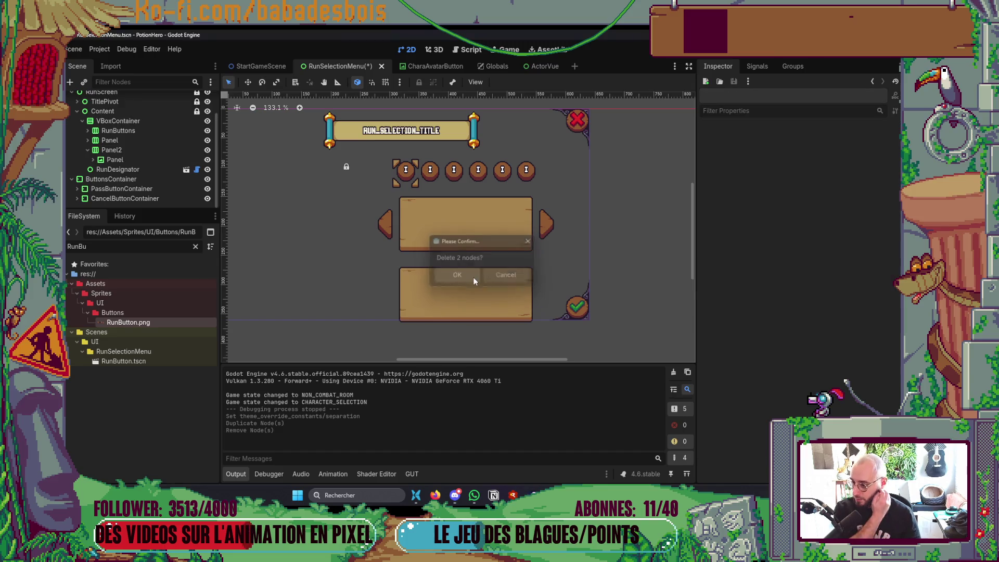
key(alt+Tab)
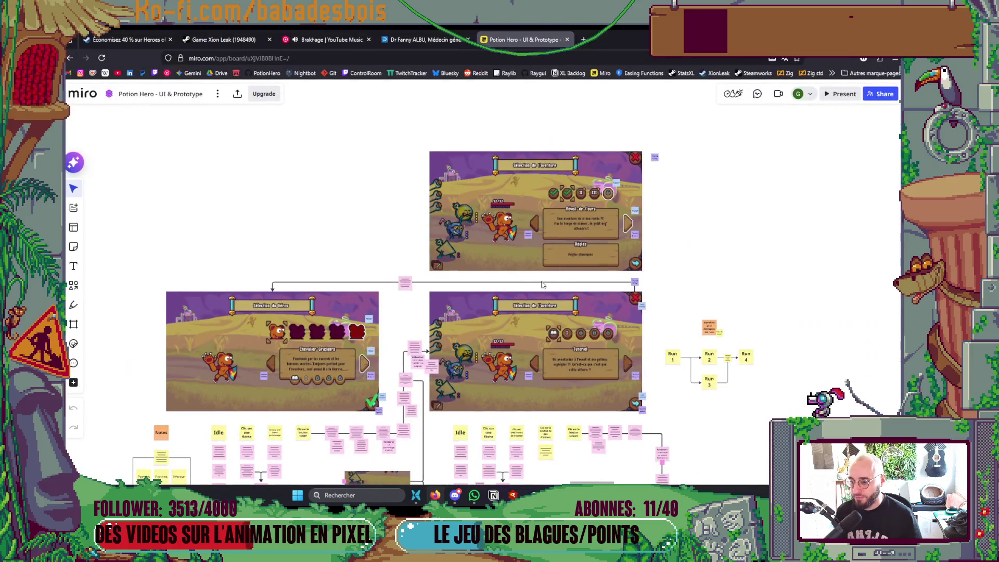
key(alt+Tab)
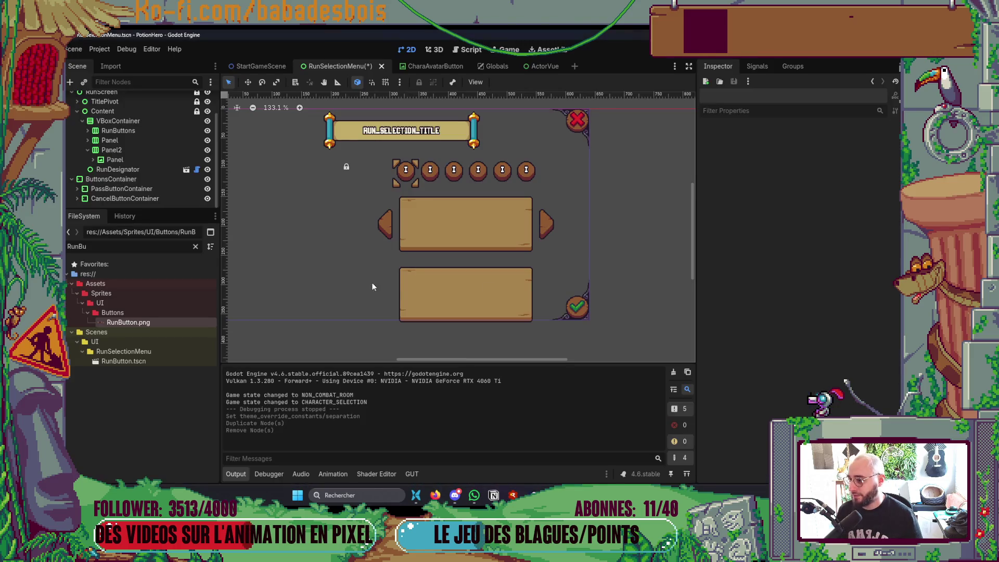
Step: Add a child VBoxContainer under VBoxContainer and move Panel and Panel2 into it
click(118, 121)
right_click(124, 121)
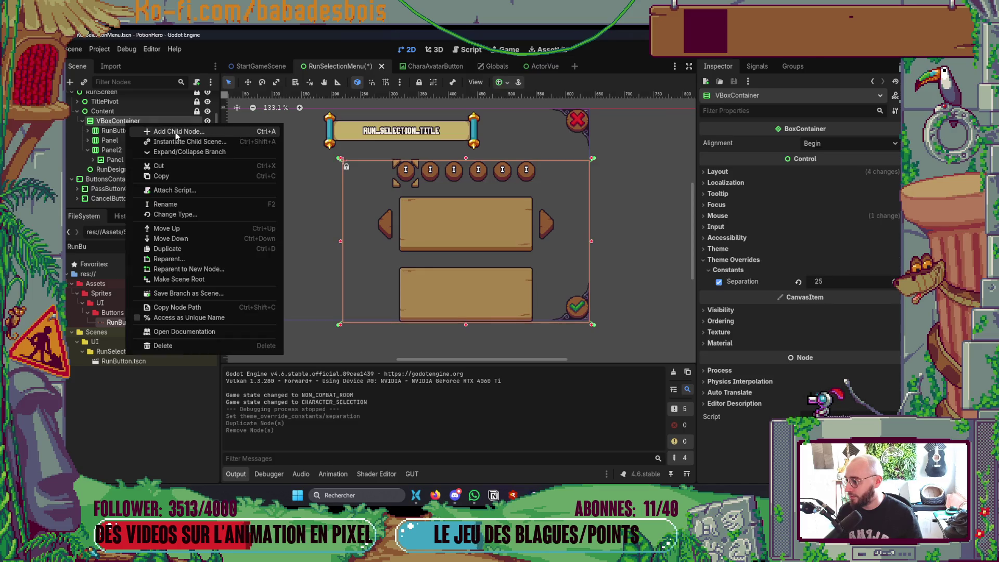
click(156, 131)
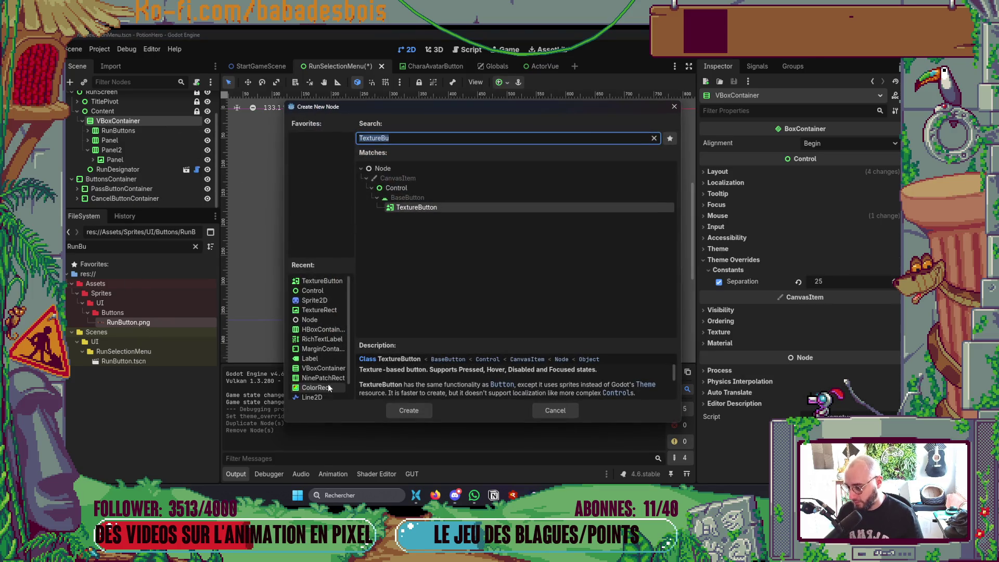
double_click(326, 370)
click(110, 141)
shift+click(125, 150)
drag(125, 150, 133, 164)
Step: Toggle Panel2's visibility to compare the stacked layout, then save the scene
click(658, 227)
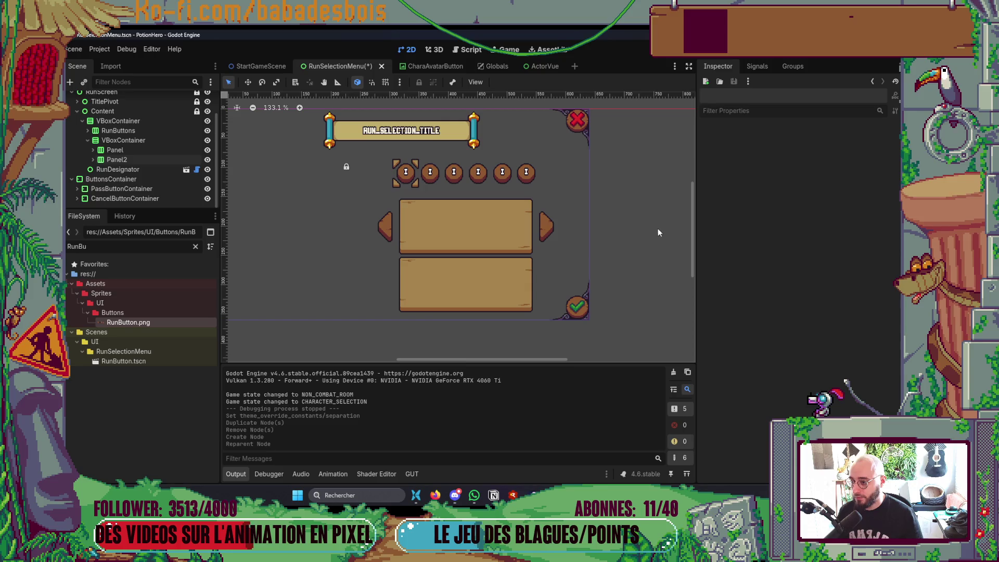
click(207, 160)
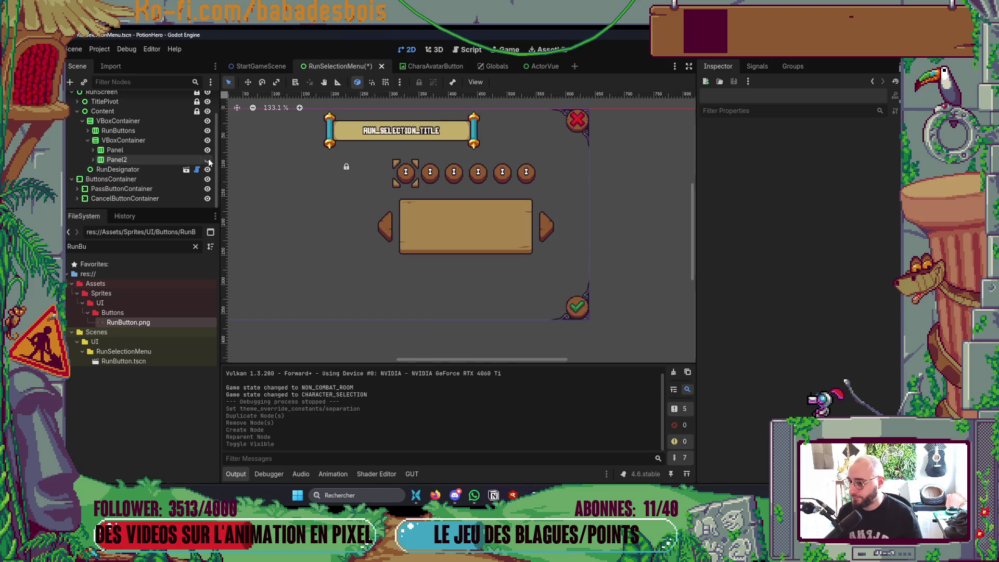
click(207, 160)
click(207, 160)
click(207, 159)
scroll(490, 238, down, 5)
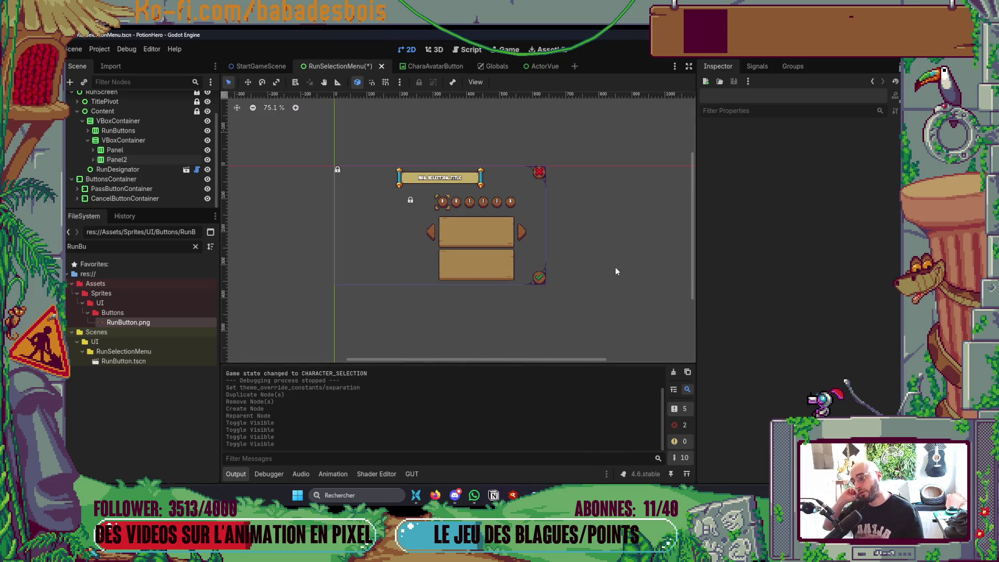
scroll(574, 248, up, 5)
key(ctrl+s)
key(alt+Tab)
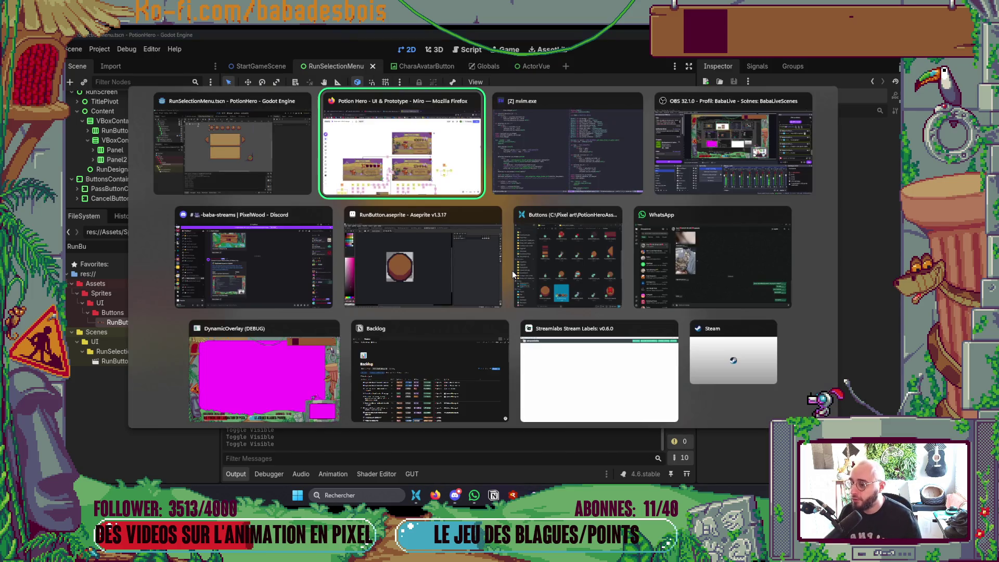
Step: Switch to Aseprite and open the selection_perso mockup file
key(alt+Tab)
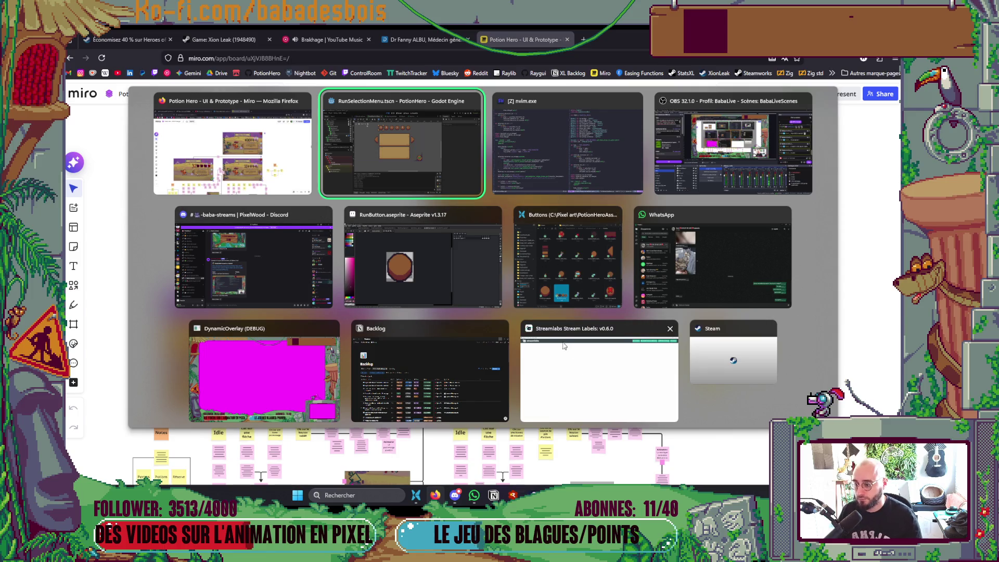
click(460, 274)
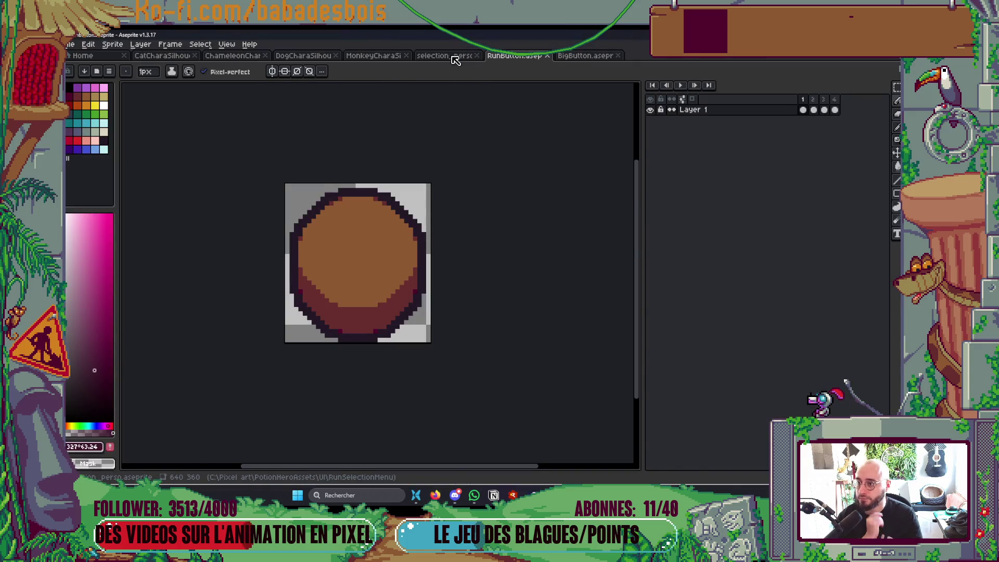
click(460, 60)
scroll(475, 281, down, 5)
scroll(475, 280, up, 2)
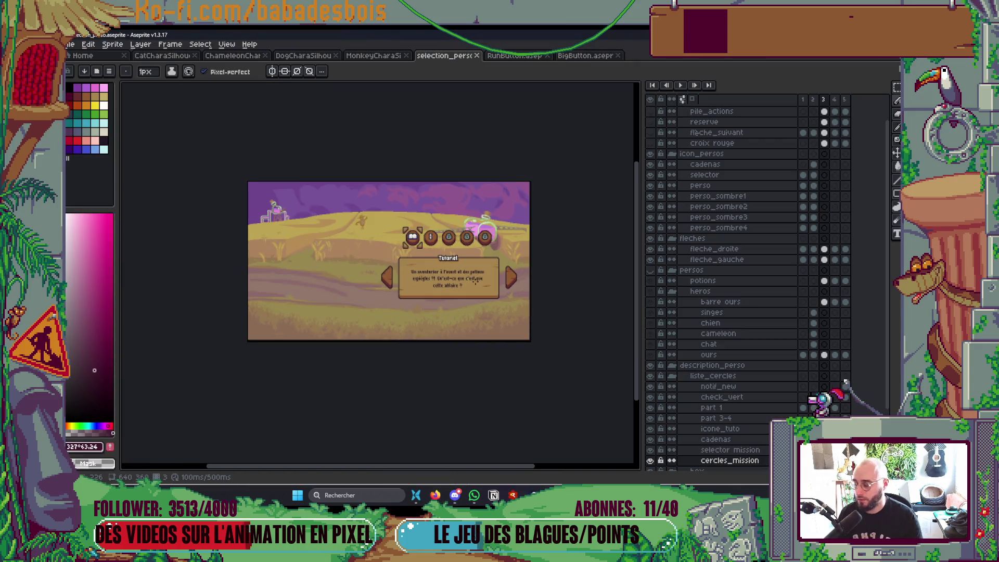
scroll(475, 281, up, 2)
drag(474, 320, 482, 284)
scroll(846, 355, up, 1)
scroll(846, 354, down, 3)
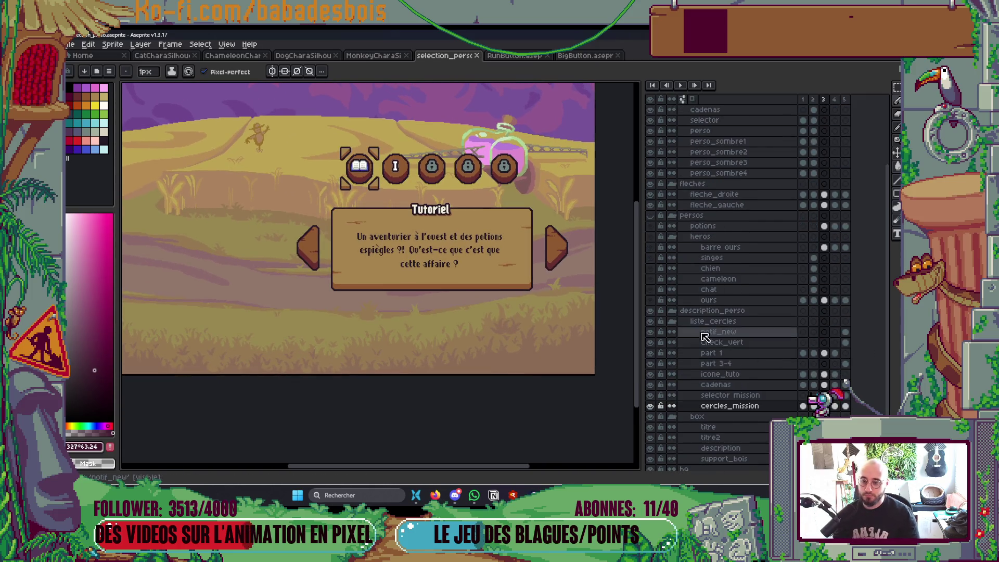
Step: Go to frame 5 and show only the support_bois wooden board layer
click(672, 311)
click(672, 289)
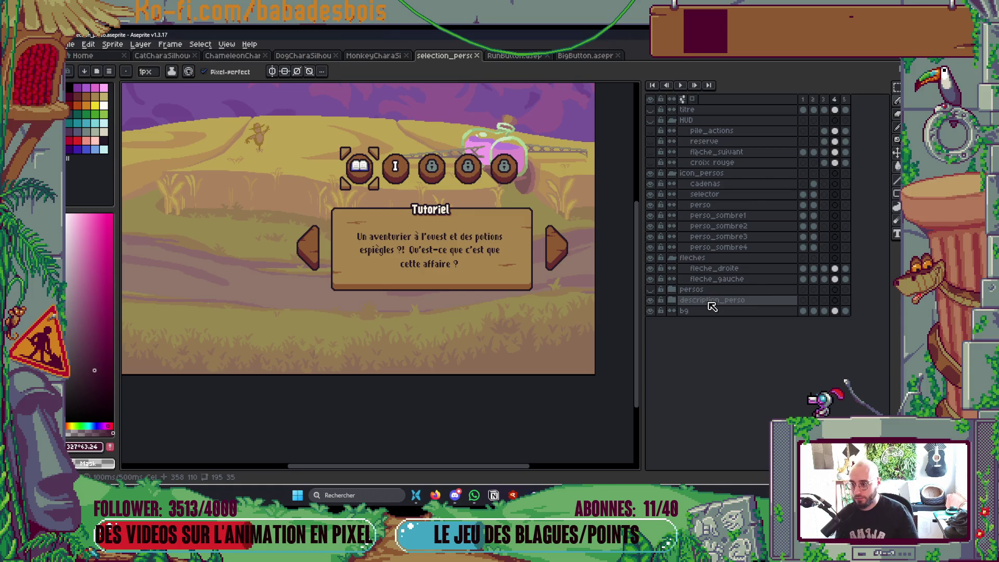
key(End)
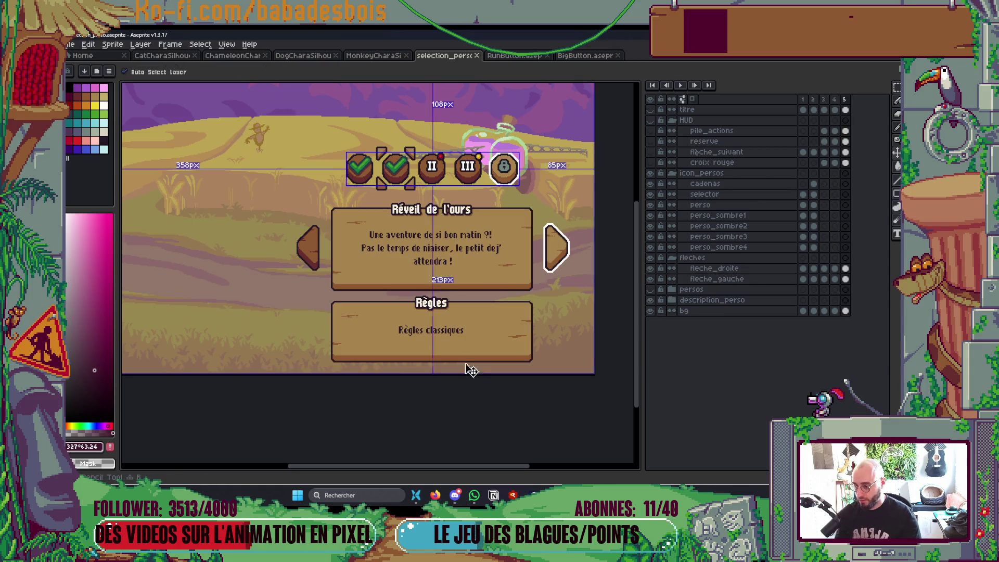
ctrl+click(507, 352)
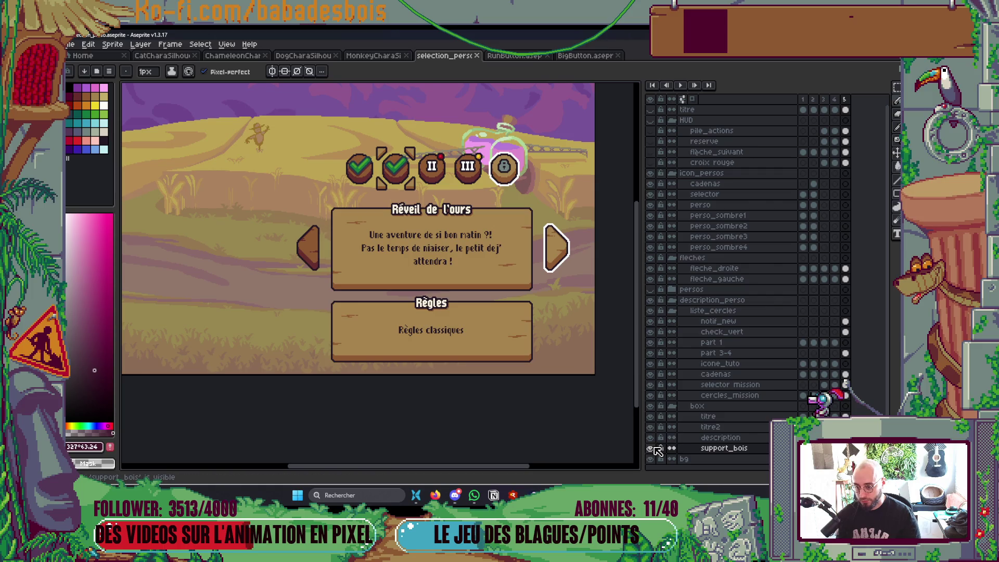
alt+click(650, 448)
click(650, 448)
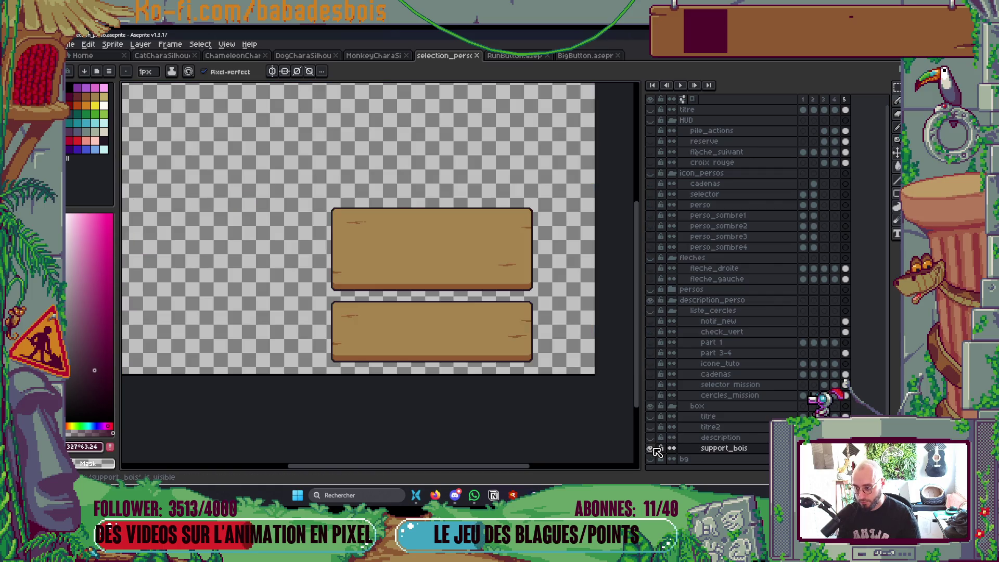
click(650, 448)
click(650, 448)
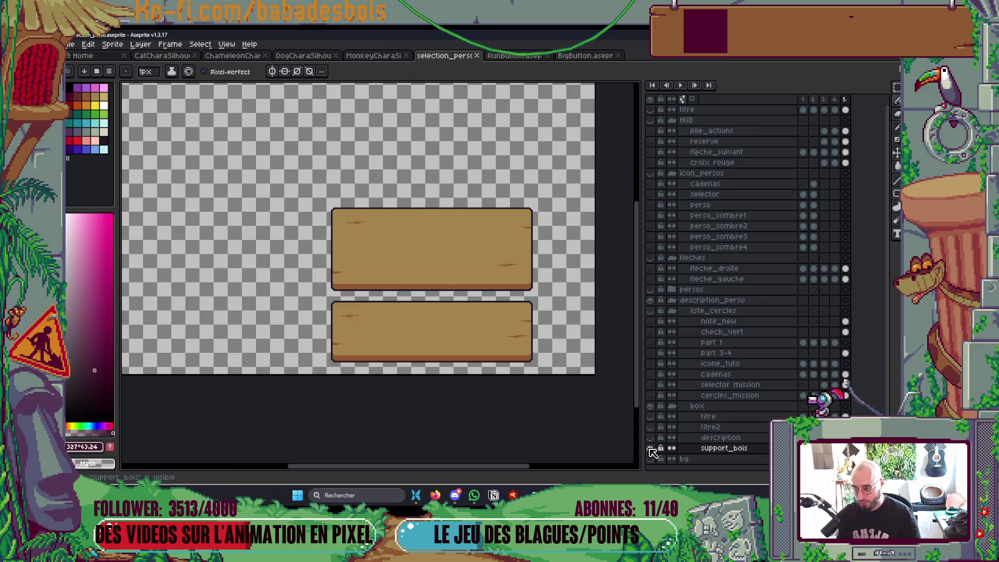
Step: Rectangle-select the lower wooden board on the support_bois layer
key(m)
drag(314, 295, 553, 380)
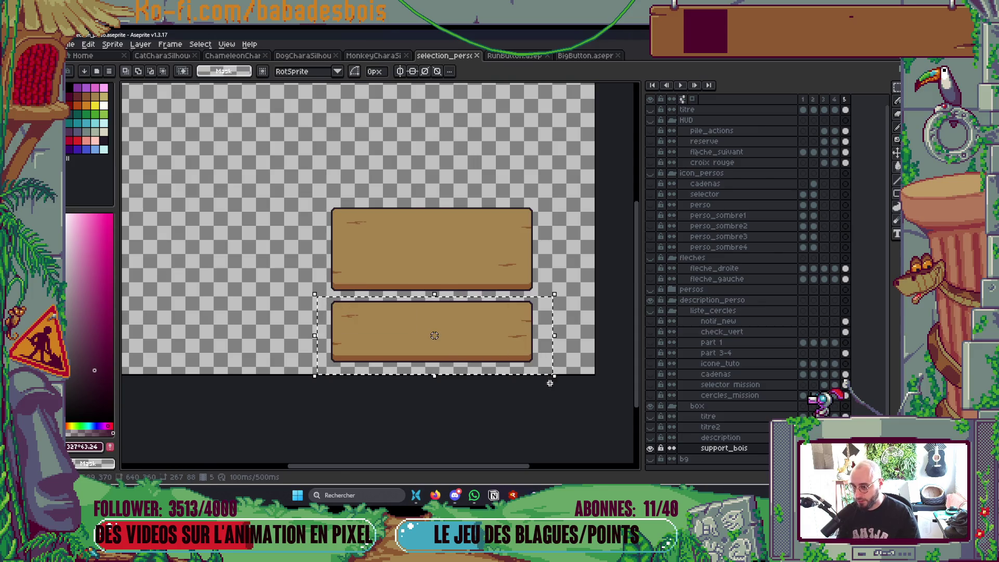
scroll(326, 305, up, 2)
scroll(306, 260, up, 1)
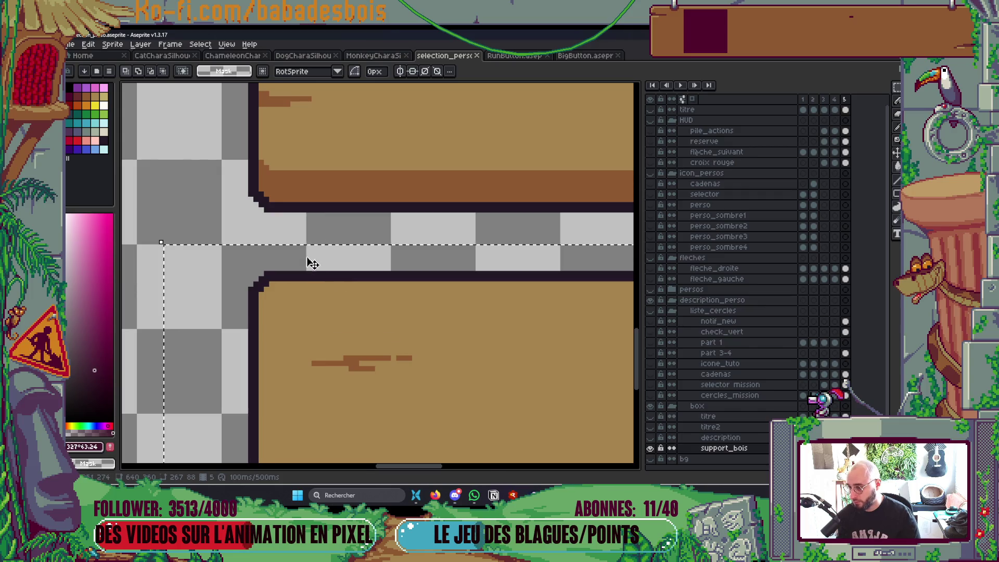
scroll(424, 268, down, 2)
scroll(423, 268, down, 2)
key(ctrl+d)
Step: Create a new sprite sized for the board and paste the copied board into it
click(82, 55)
click(108, 74)
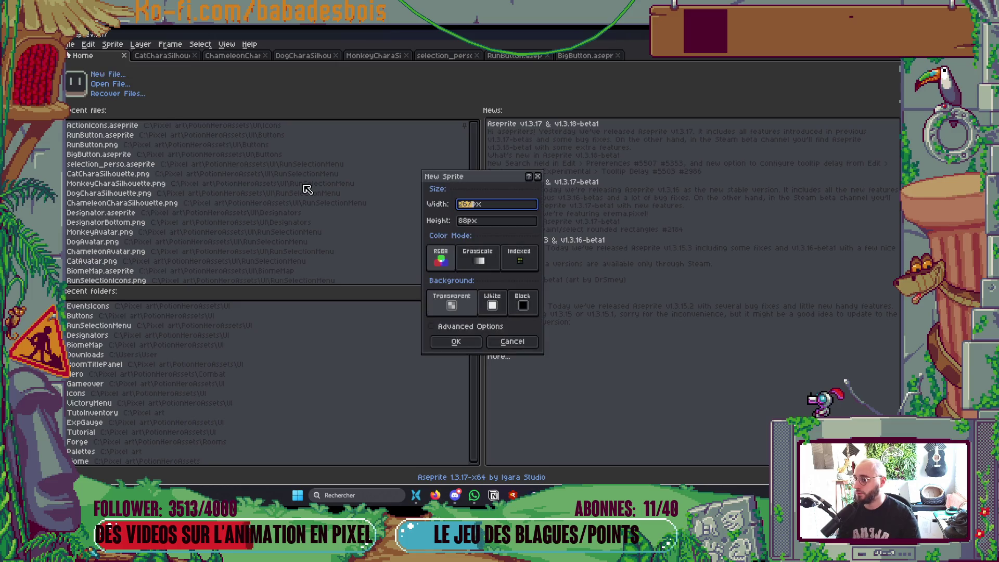
key(Return)
key(ctrl+v)
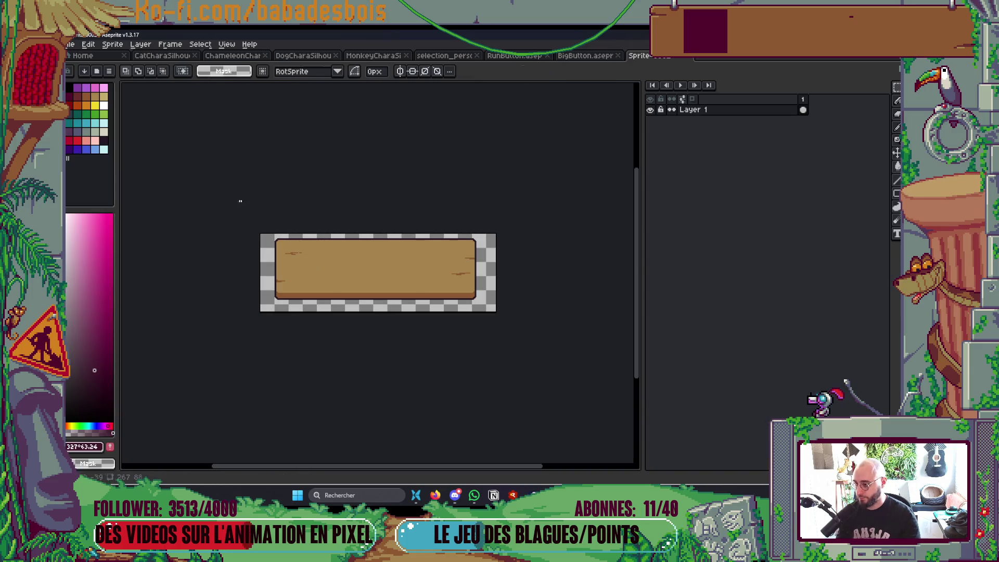
click(88, 44)
Step: Trim the new sprite's canvas to the wooden board
click(113, 44)
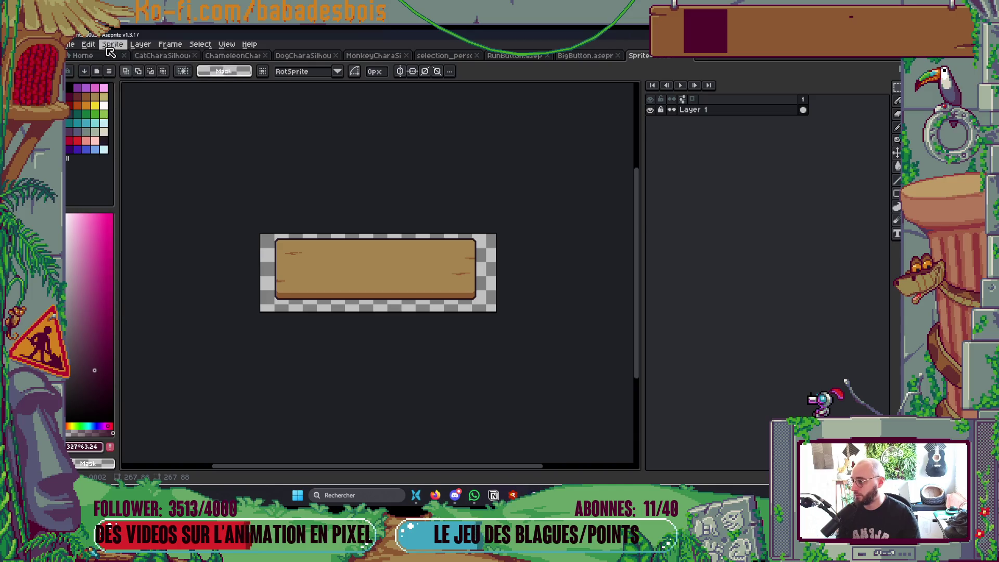
click(118, 155)
key(ctrl+s)
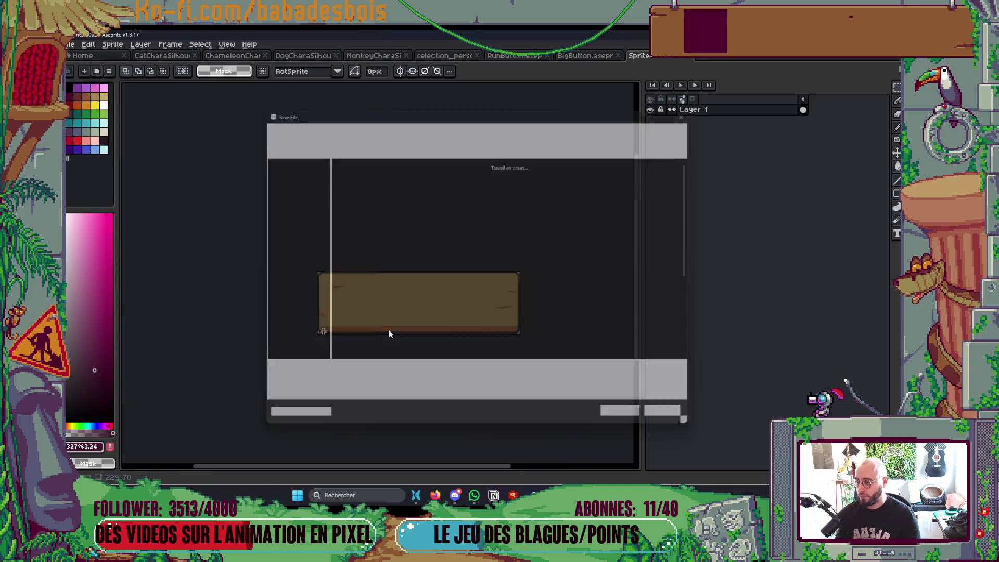
key(Escape)
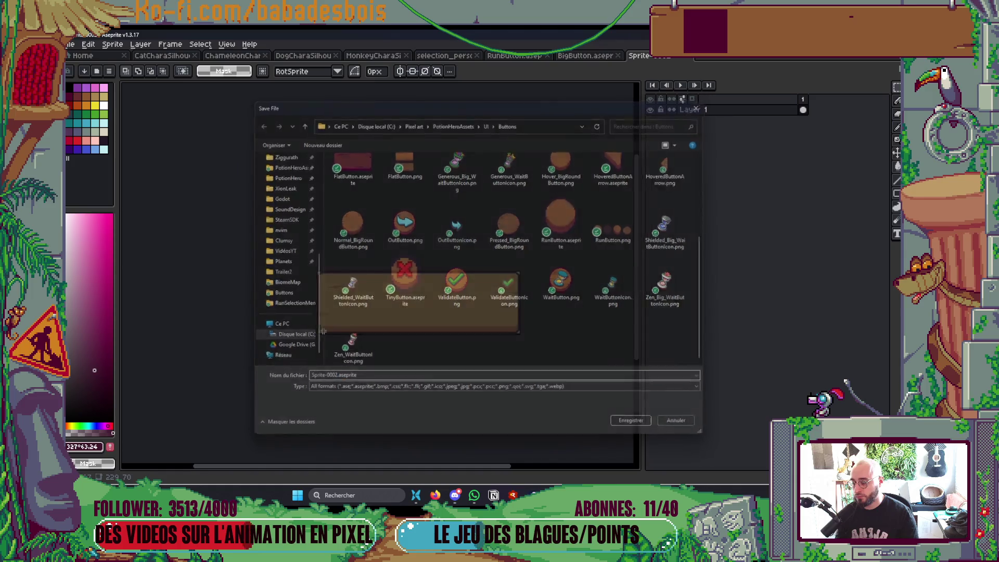
key(alt+Tab)
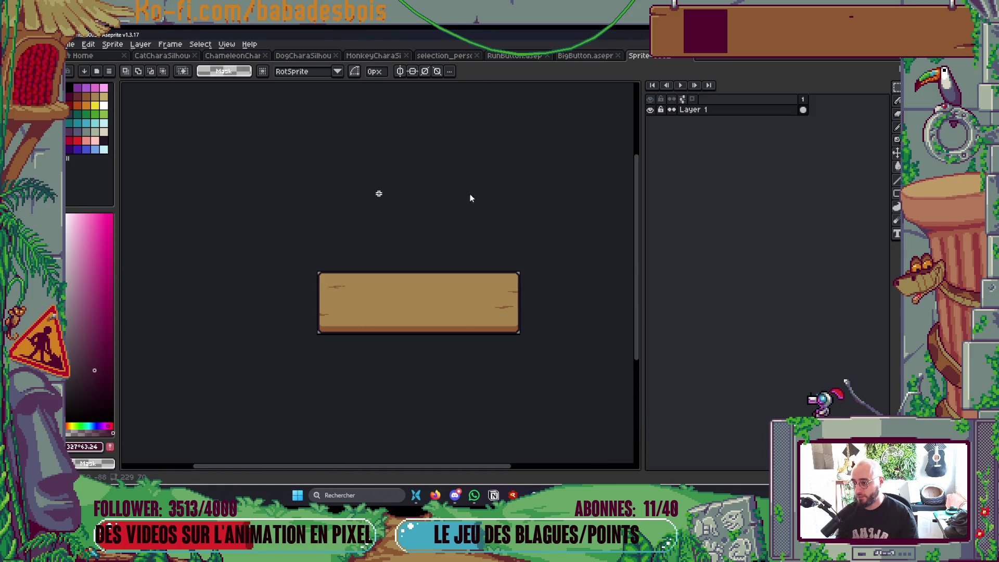
Step: Save the sprite as RunRulesPanel.aseprite in the UI/RunSelectionMenu folder
key(ctrl+s)
click(487, 124)
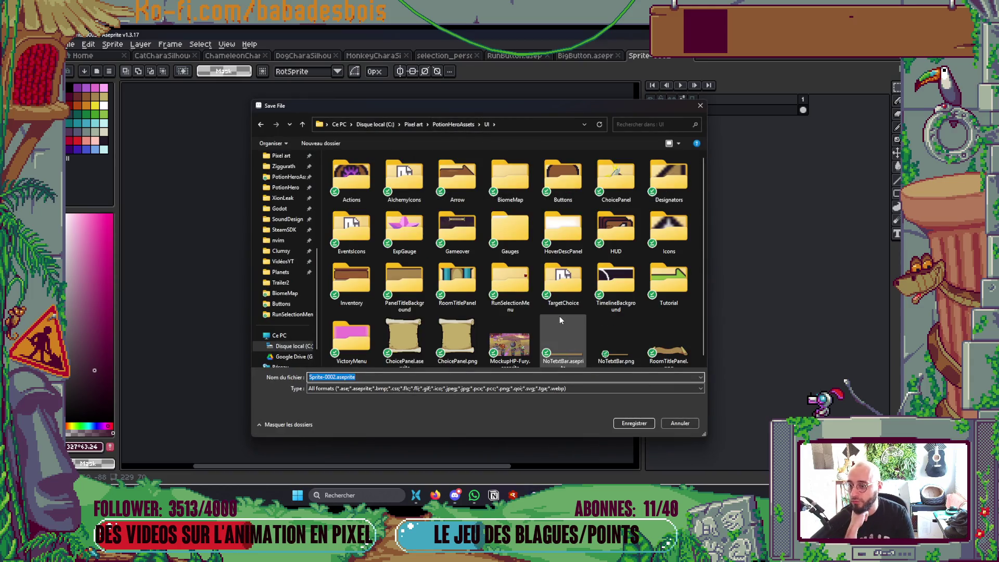
scroll(564, 312, down, 1)
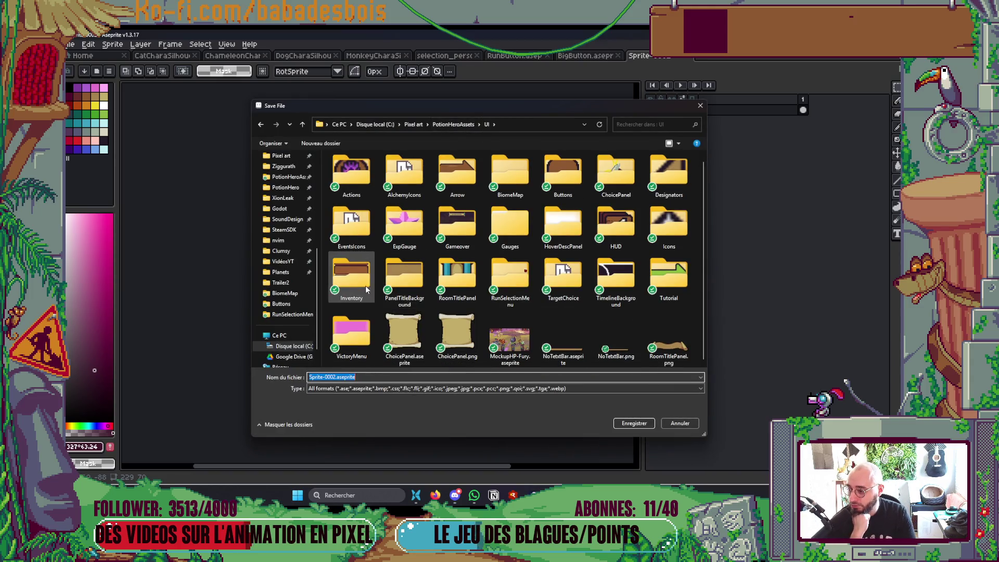
double_click(420, 280)
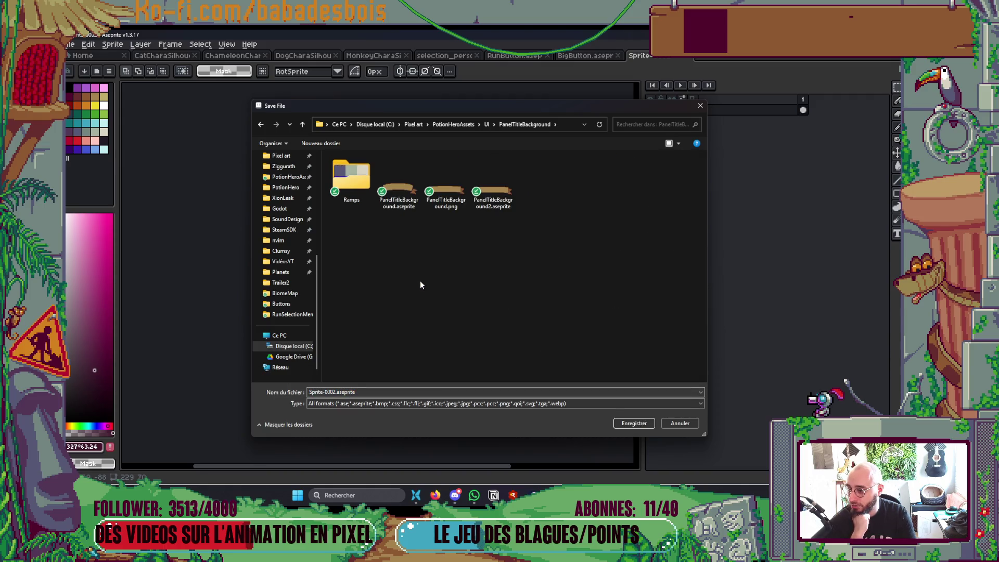
click(302, 124)
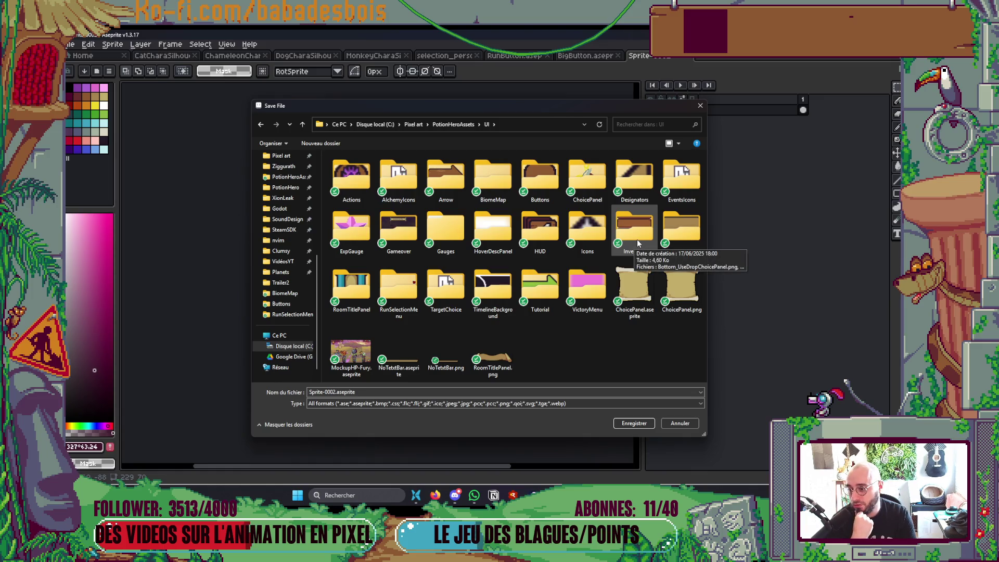
double_click(398, 289)
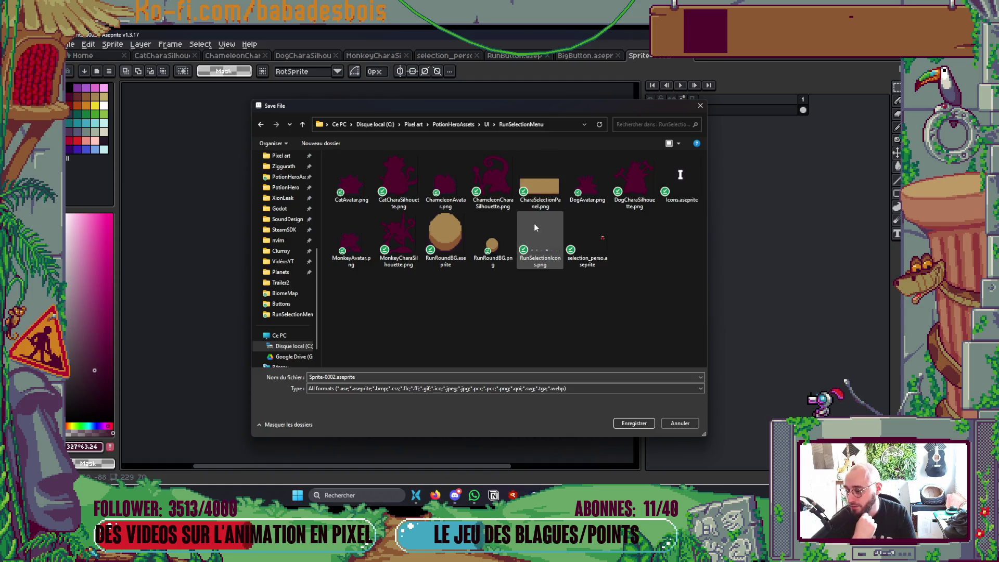
click(539, 191)
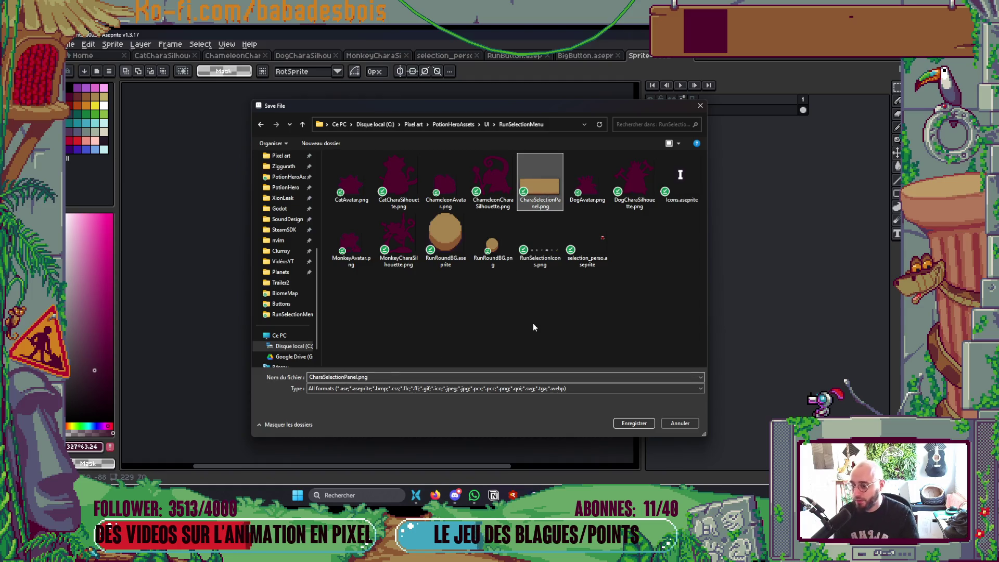
click(379, 379)
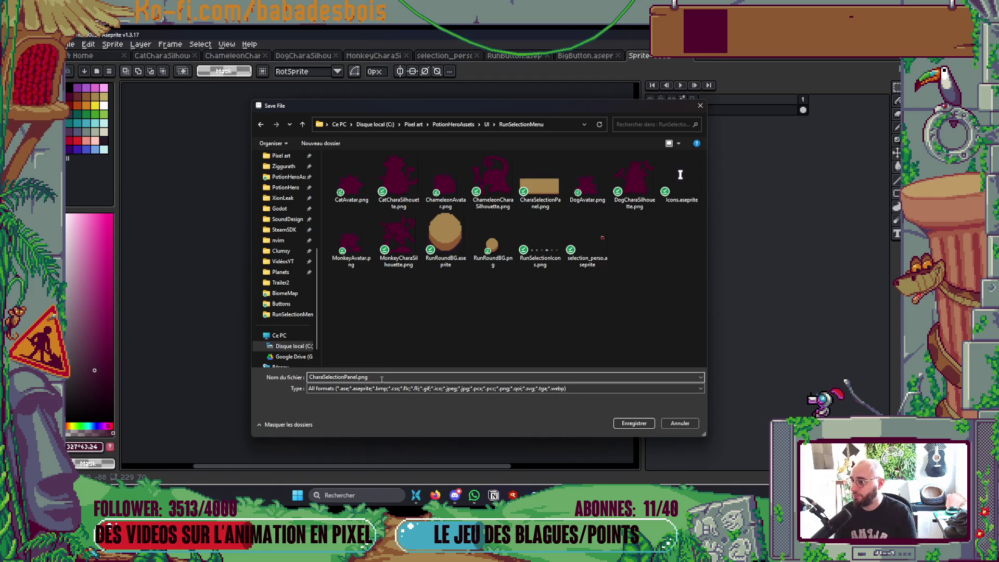
key(BackSpace)
key(BackSpace)
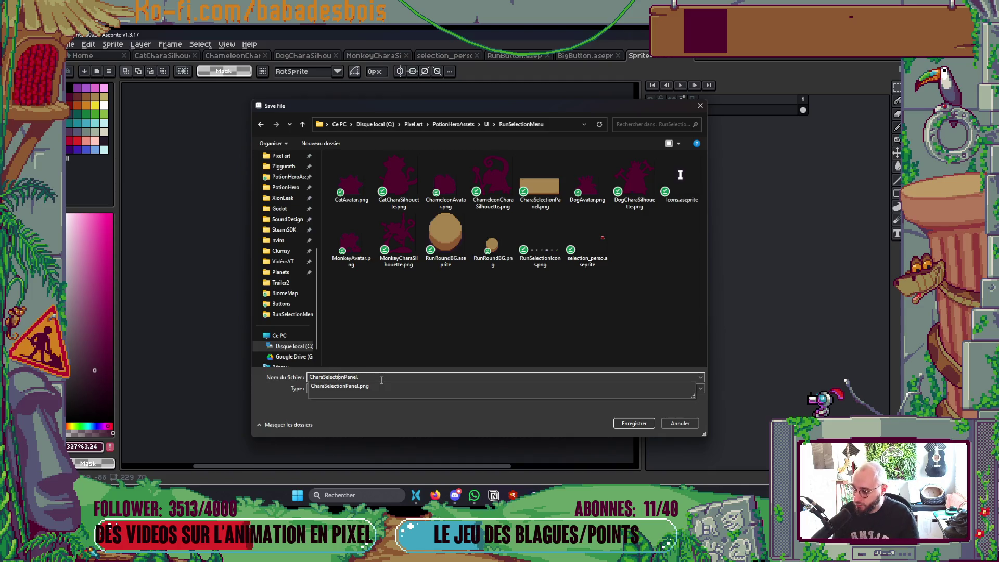
key(ctrl+BackSpace)
text(RunRulesPanel.aspri)
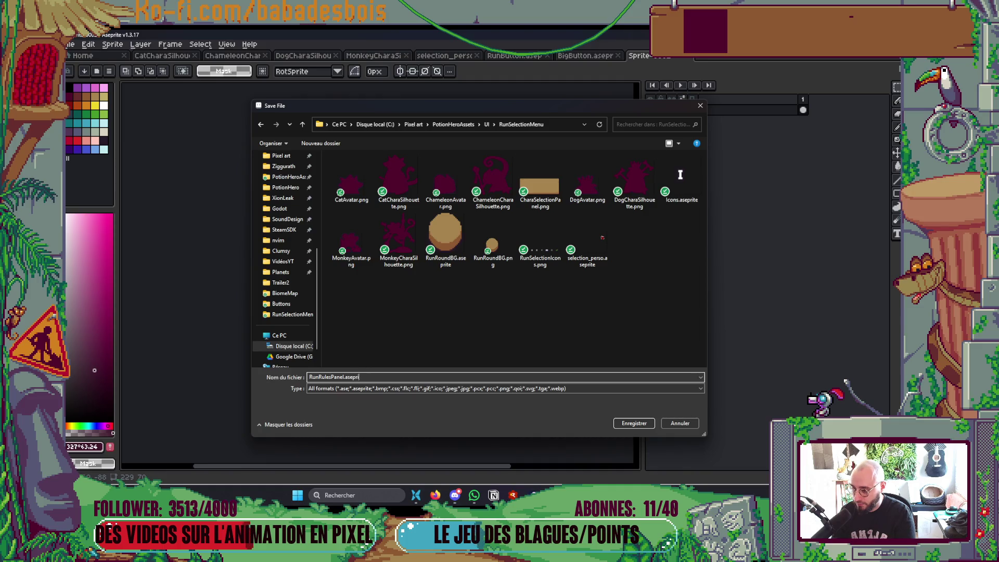
key(Return)
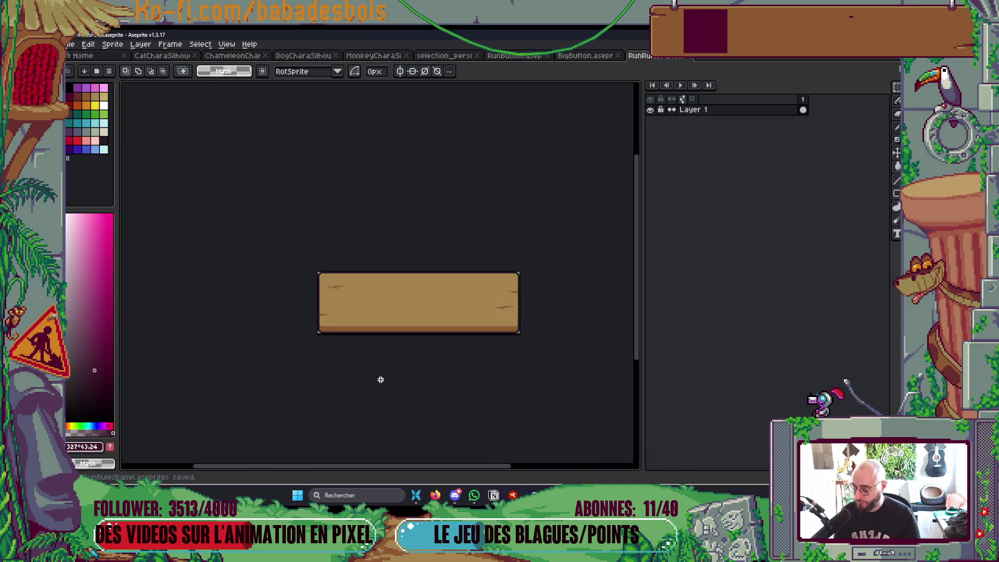
Step: Open the export settings for the RunRulesPanel sprite
key(ctrl+shift+e)
key(Escape)
key(ctrl+shift+e)
Step: Export the board as RunRulesPanel.png and drag it from its folder into Godot's FileSystem
click(433, 280)
key(alt+Tab)
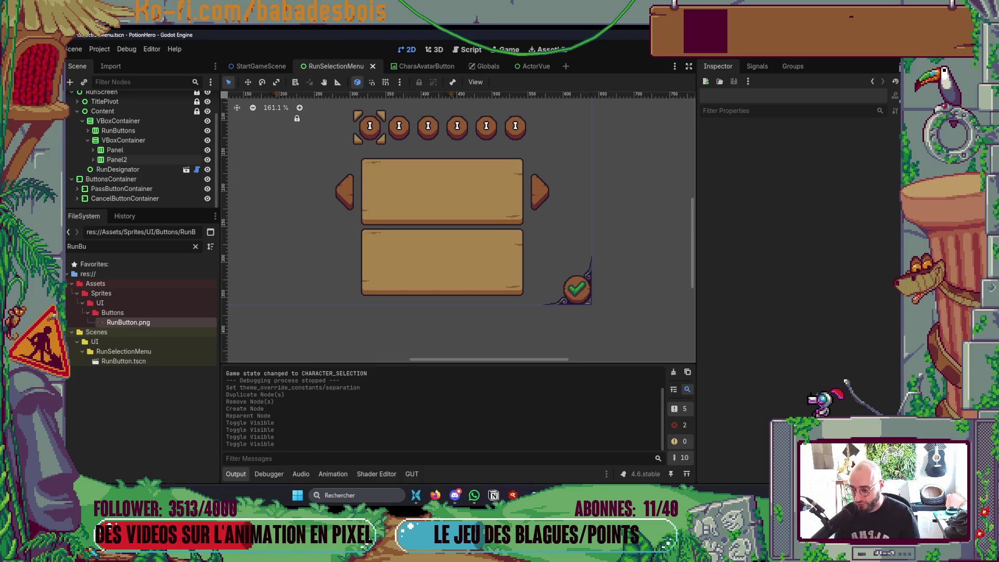
key(alt+Tab)
right_click(666, 55)
click(710, 94)
mouse_move(714, 257)
mouse_down()
mouse_move(673, 360)
mouse_move(604, 411)
mouse_move(167, 471)
mouse_up()
key(alt+Tab)
key(Tab)
drag(152, 323, 152, 324)
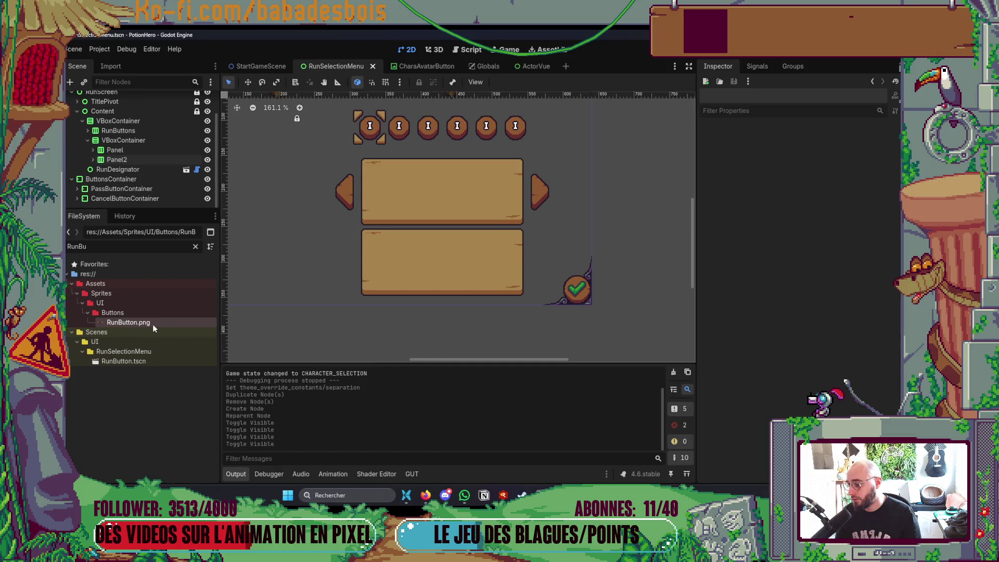
Step: Clear the RunBu file filter and expand the Assets/Sprites/UI/Panels folder
click(196, 246)
scroll(172, 307, up, 10)
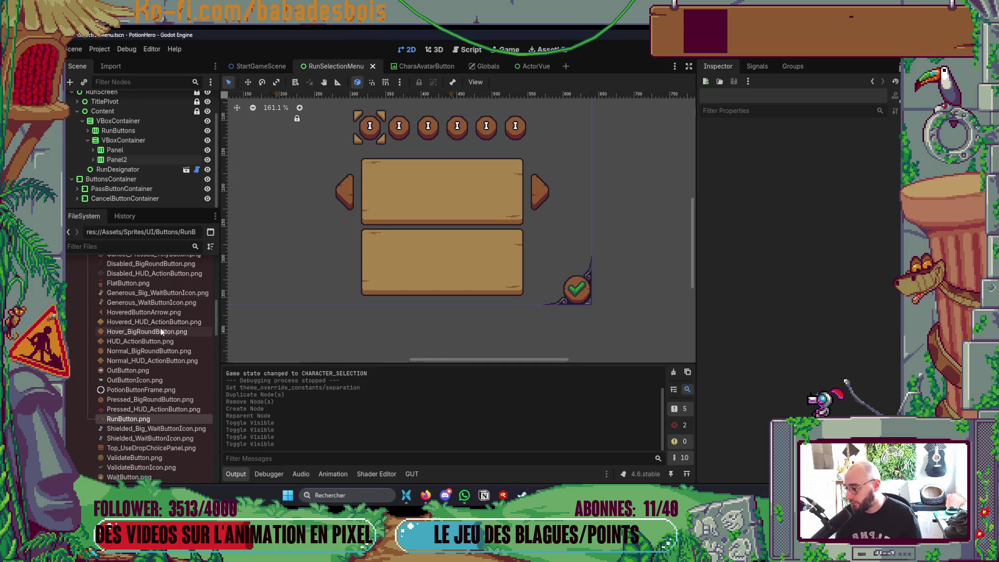
click(88, 411)
click(82, 381)
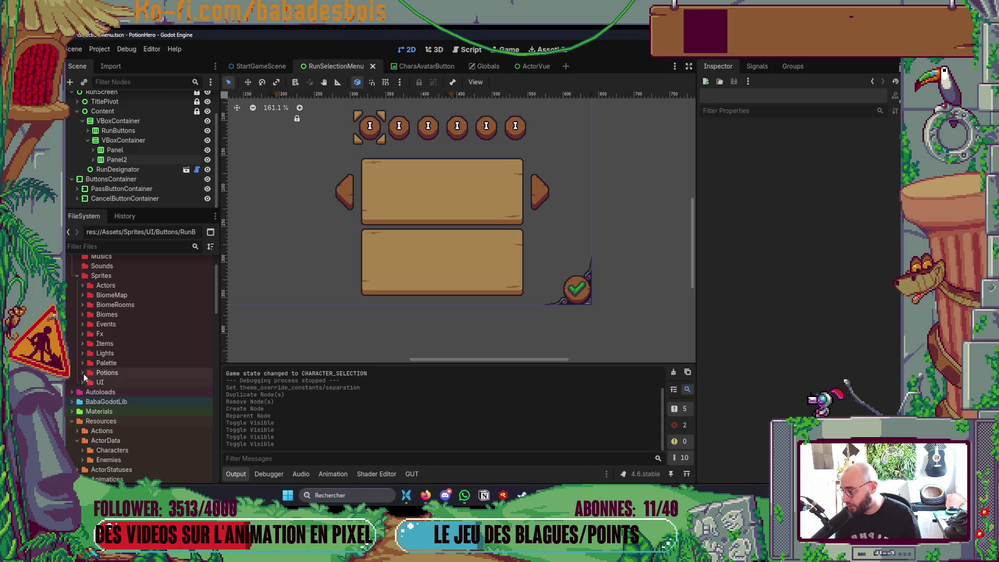
click(83, 382)
scroll(91, 396, down, 3)
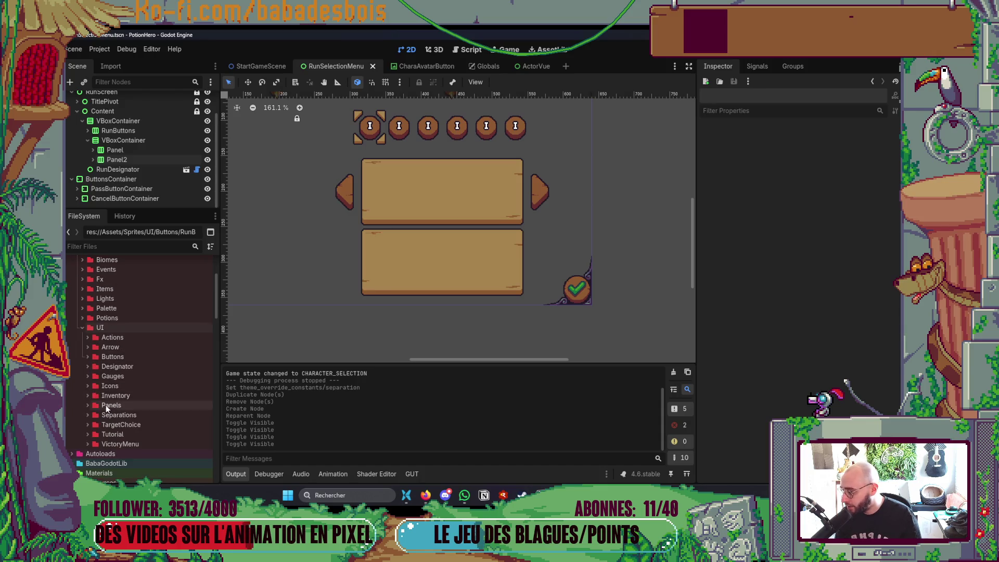
double_click(109, 407)
Step: Select the imported RunRulesPanel.png and the Panel texture node inside Panel2
click(120, 408)
scroll(168, 423, down, 5)
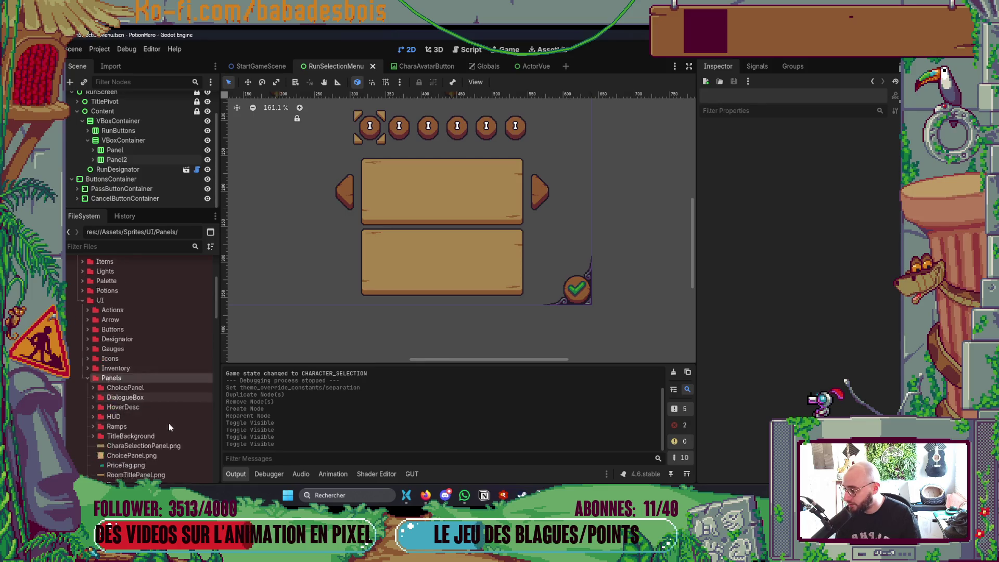
key(alt+Tab)
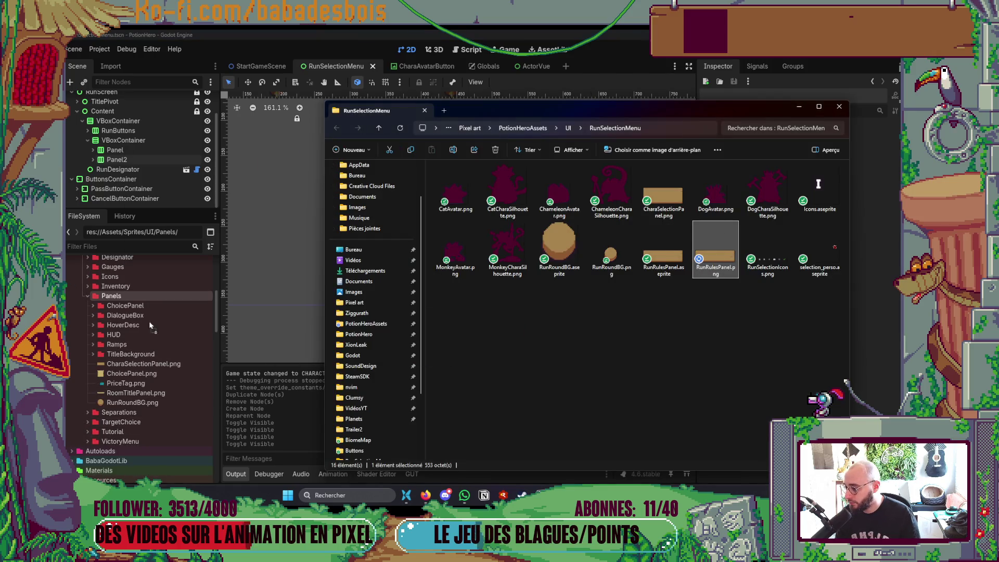
key(alt+Tab)
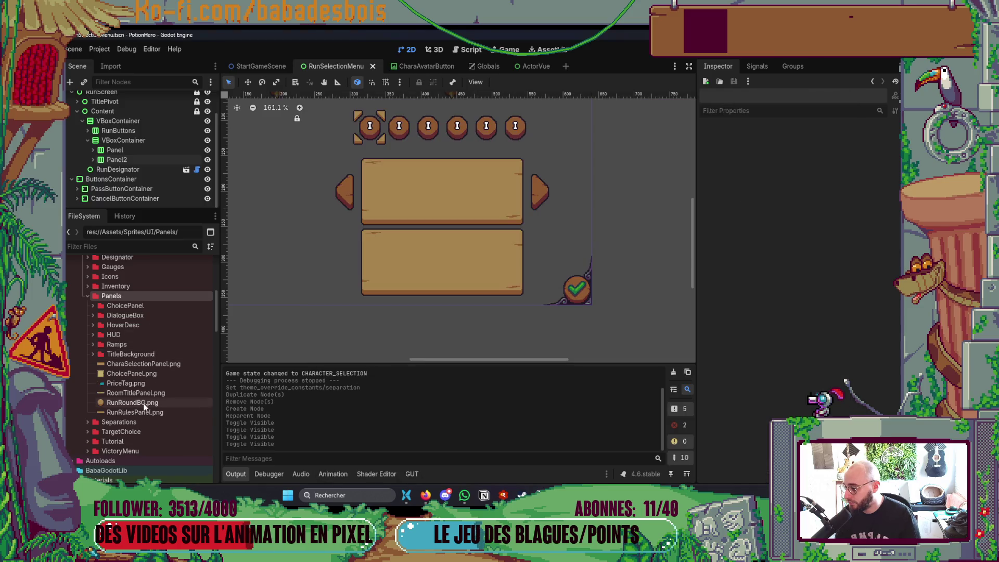
click(156, 411)
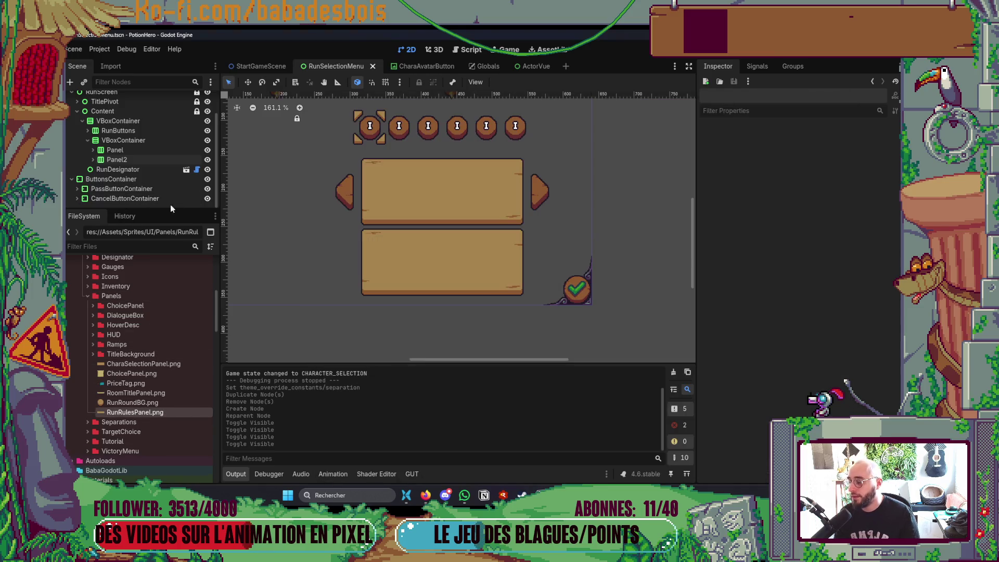
click(93, 159)
click(120, 170)
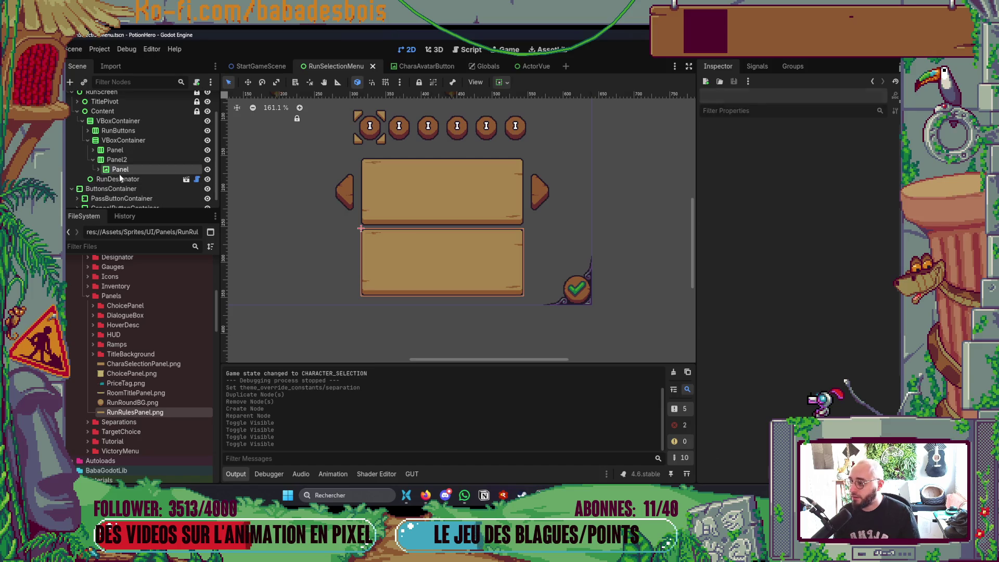
Step: Assign RunRulesPanel.png as Panel2's panel texture and save the scene
mouse_move(156, 412)
mouse_down()
mouse_move(780, 166)
mouse_move(853, 151)
mouse_up()
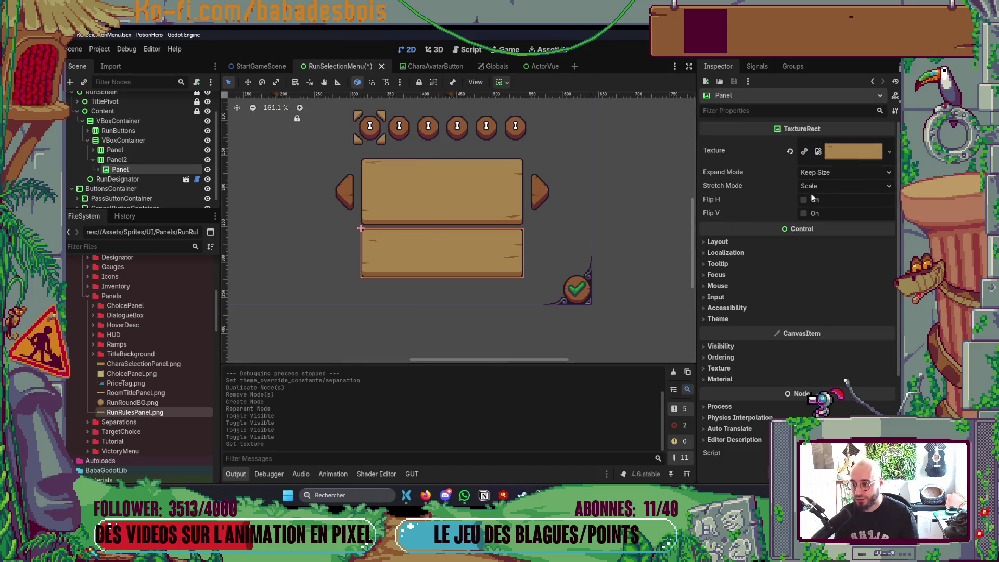
click(547, 323)
scroll(332, 273, up, 2)
key(ctrl+s)
Step: Raise the rules MarginContainer's bottom margin from 12 to 15 and save
click(98, 169)
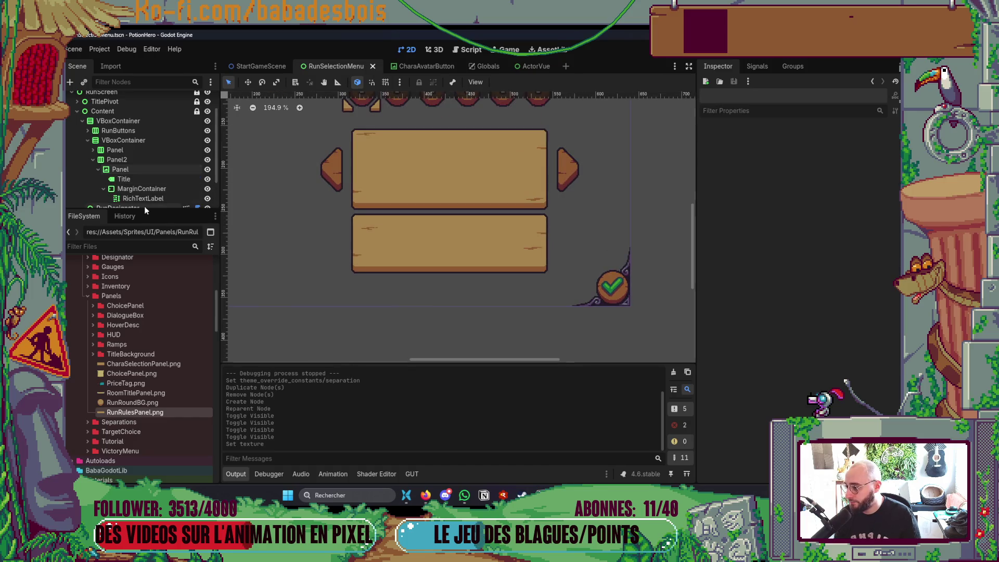
click(145, 179)
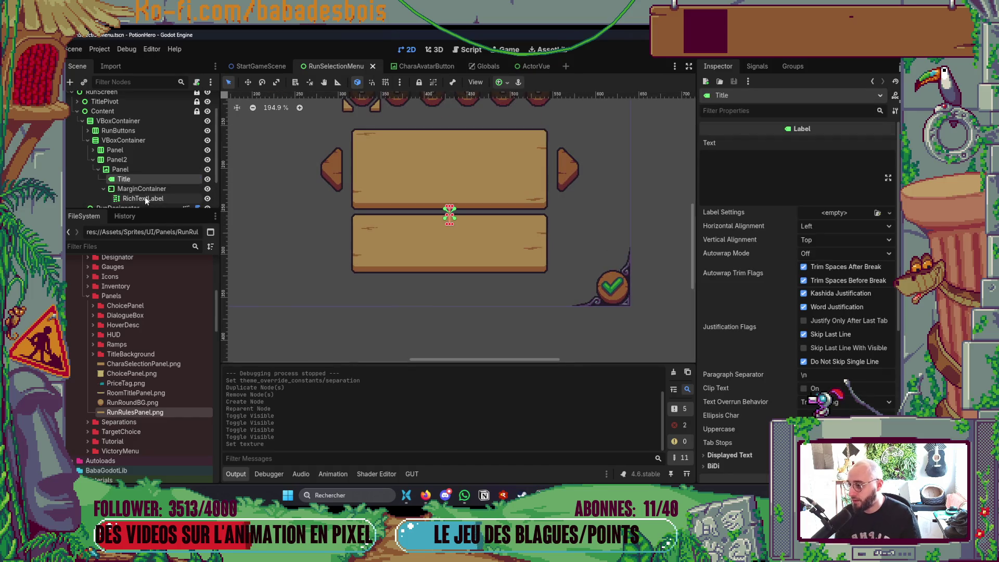
click(145, 197)
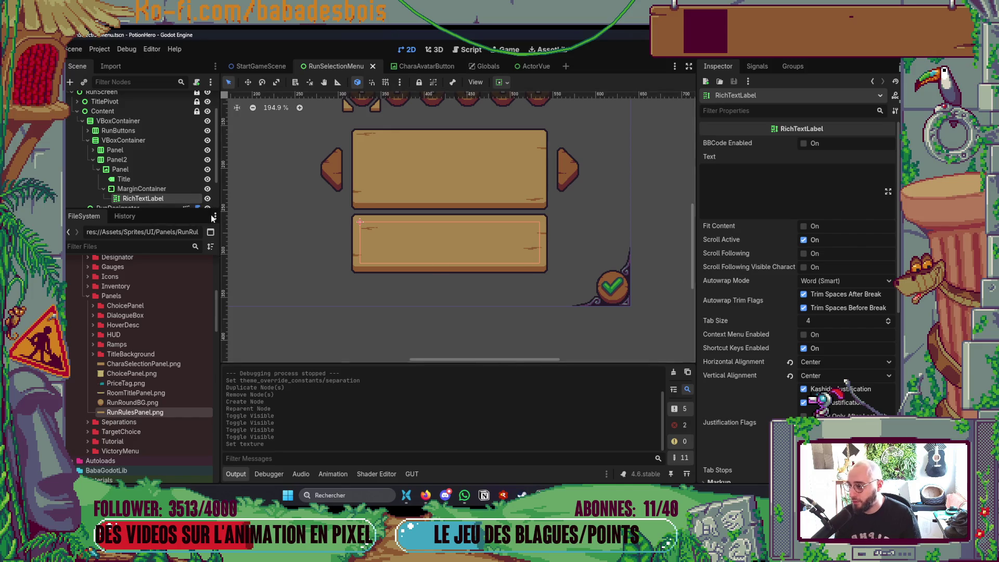
click(173, 192)
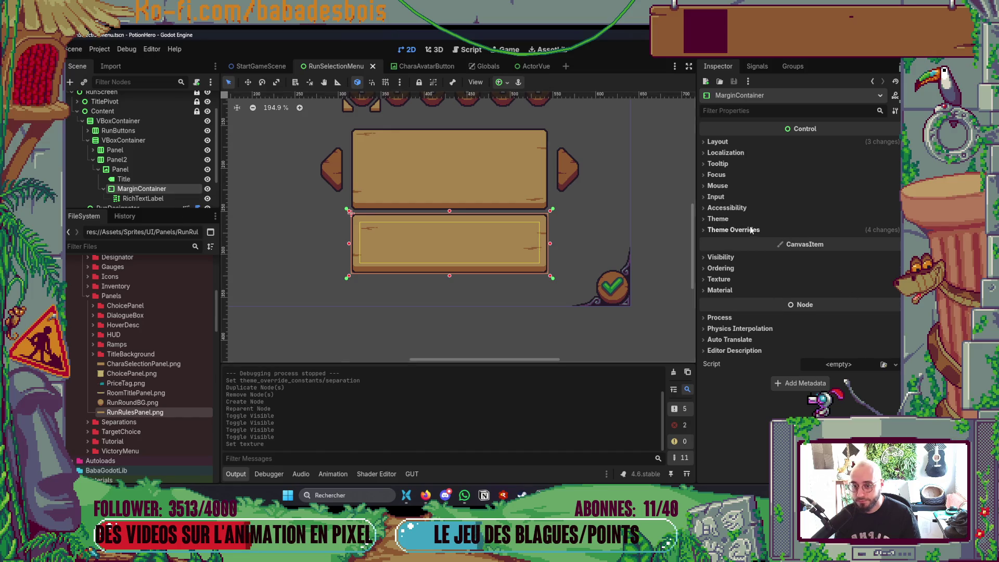
click(751, 229)
click(729, 240)
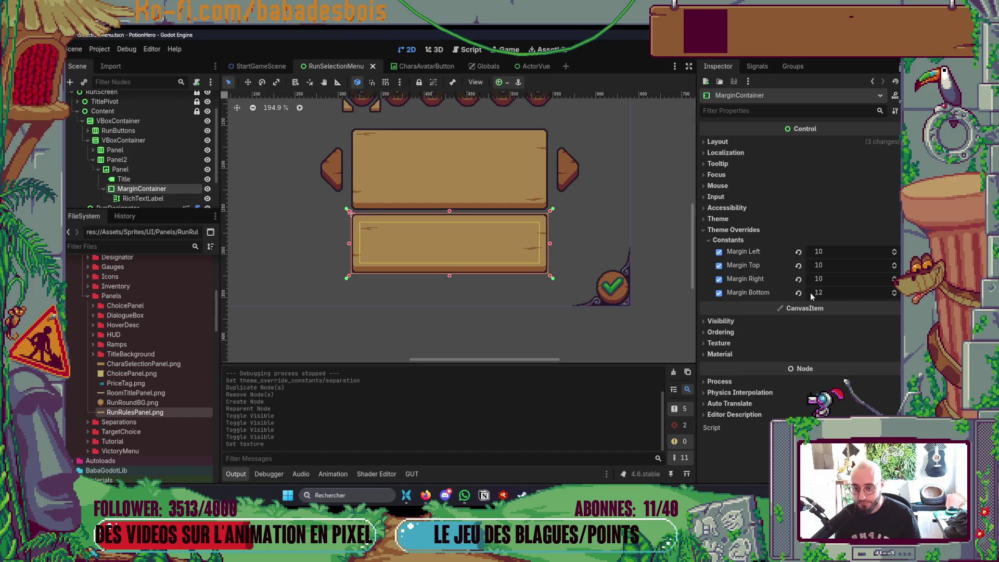
drag(819, 295, 825, 295)
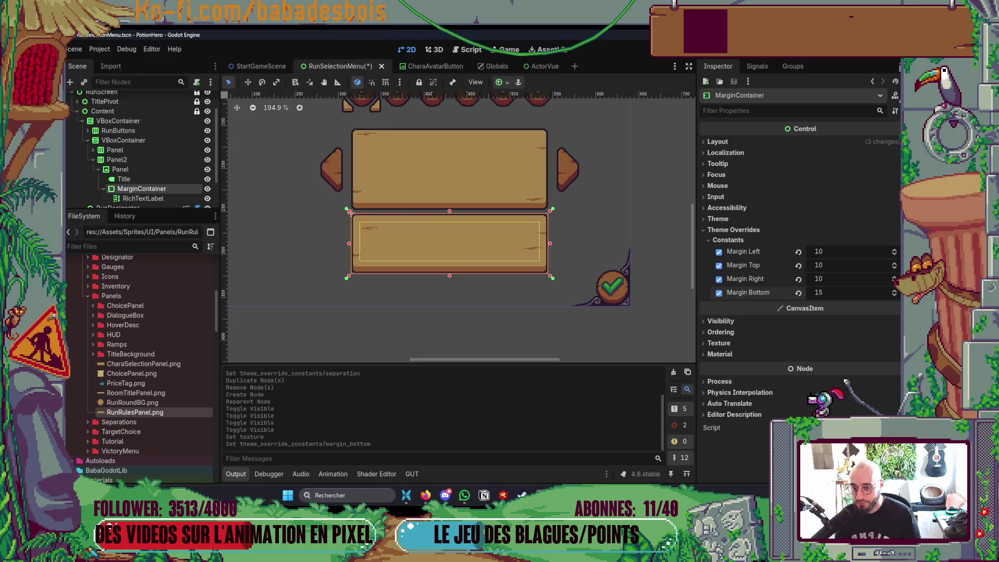
key(ctrl+s)
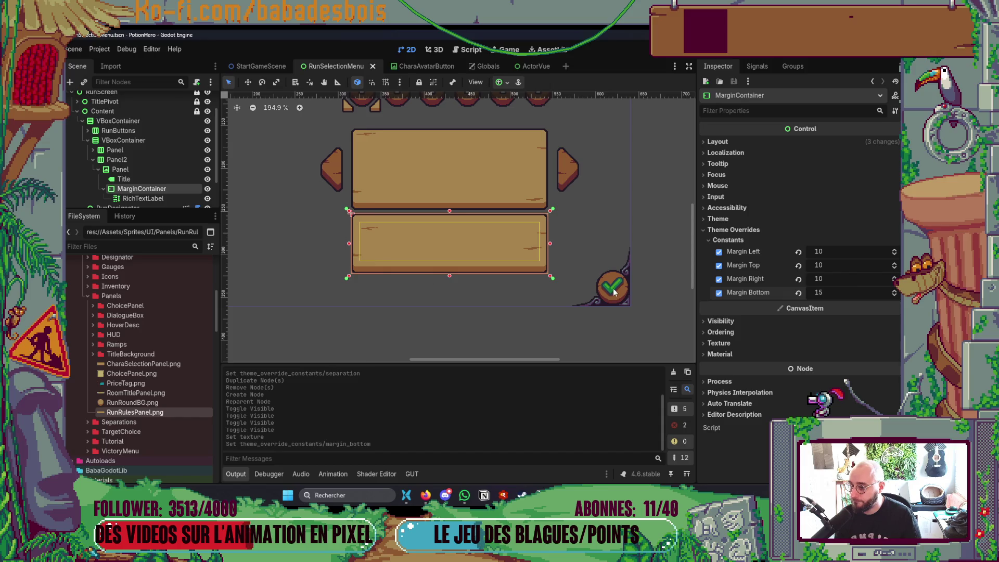
scroll(614, 292, down, 5)
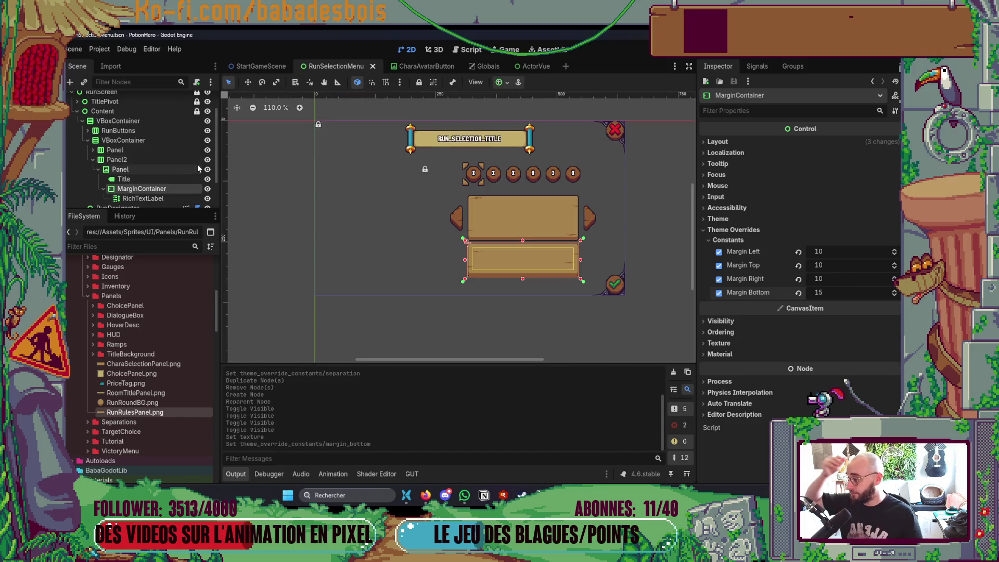
Step: Rename Panel to RunDescPanel and Panel2 to RunRulesPanel in the Scene dock
click(167, 160)
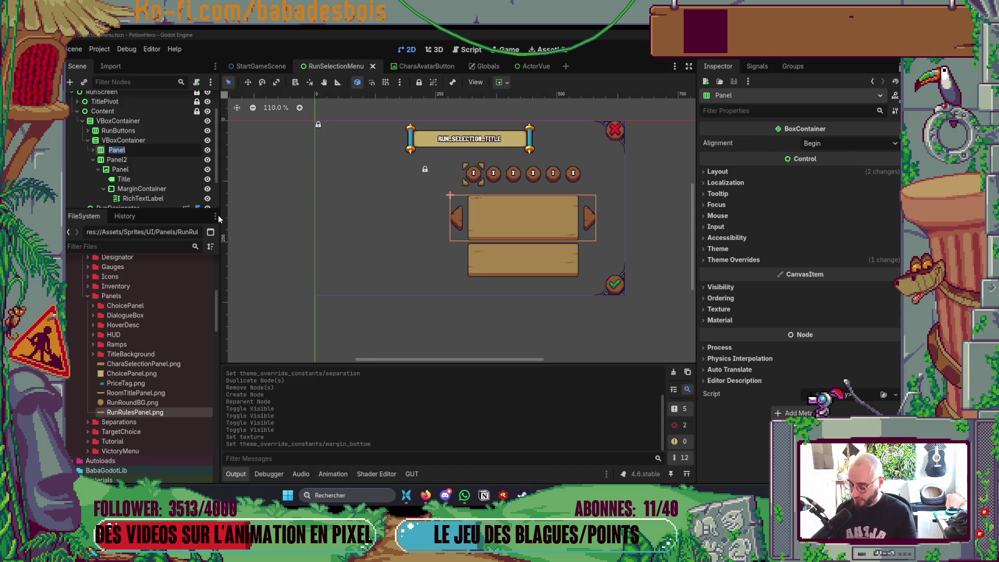
text(RunDe)
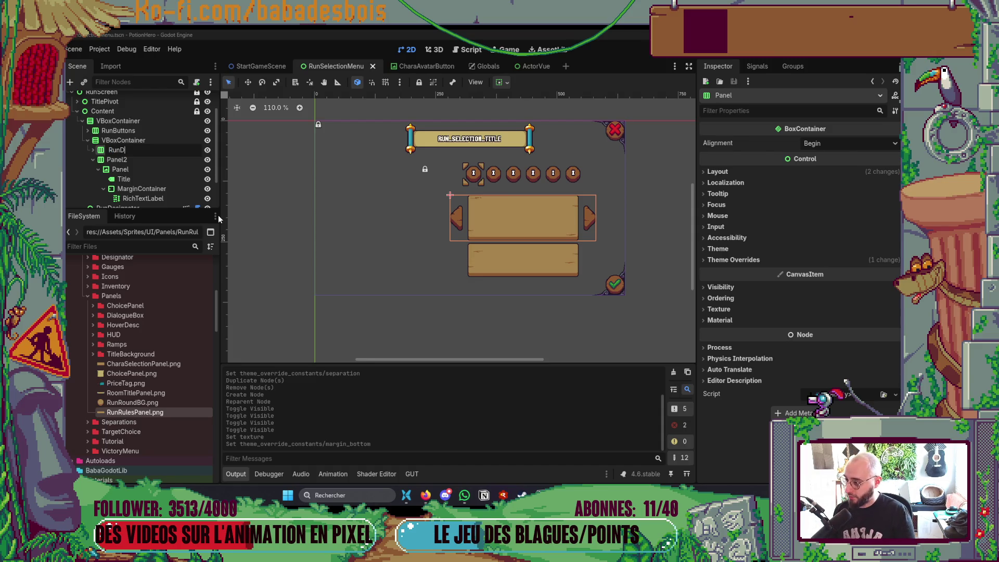
text(scPanel)
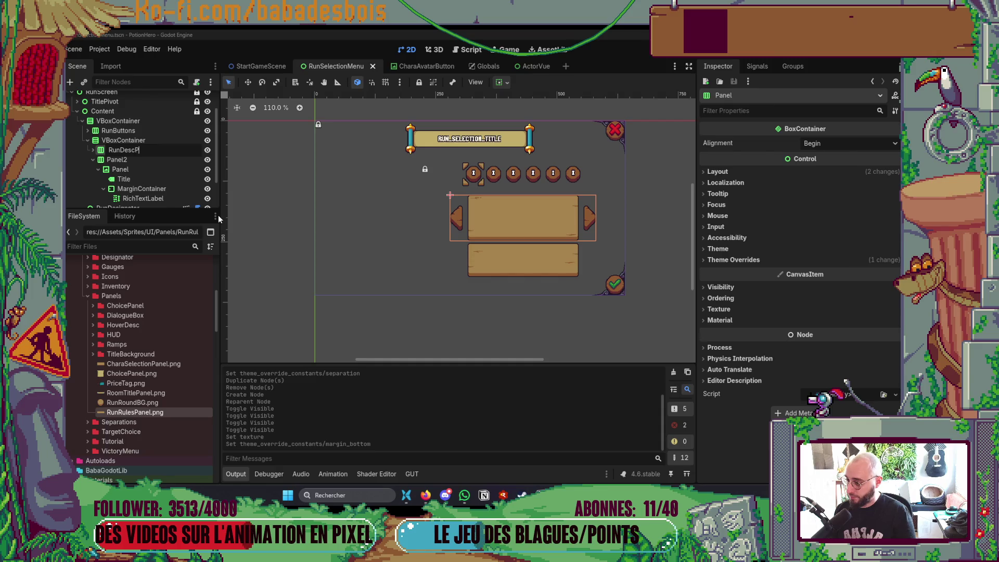
key(Return)
click(135, 160)
click(135, 158)
text(RunRul)
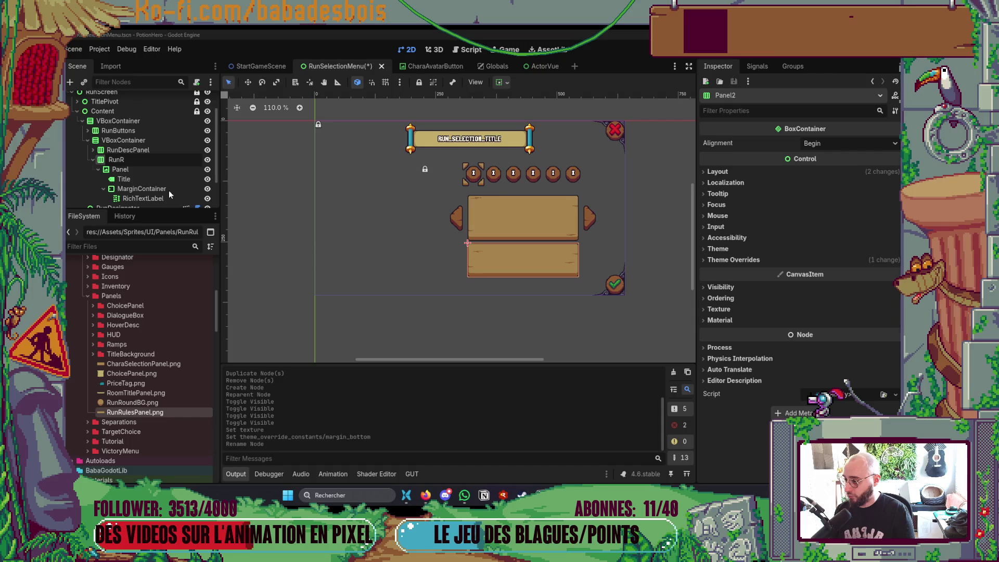
text(esPanel)
key(Return)
Step: Save the scene, select the Title label, and bring up the Miro mockup board
key(ctrl+s)
click(148, 179)
scroll(579, 244, up, 2)
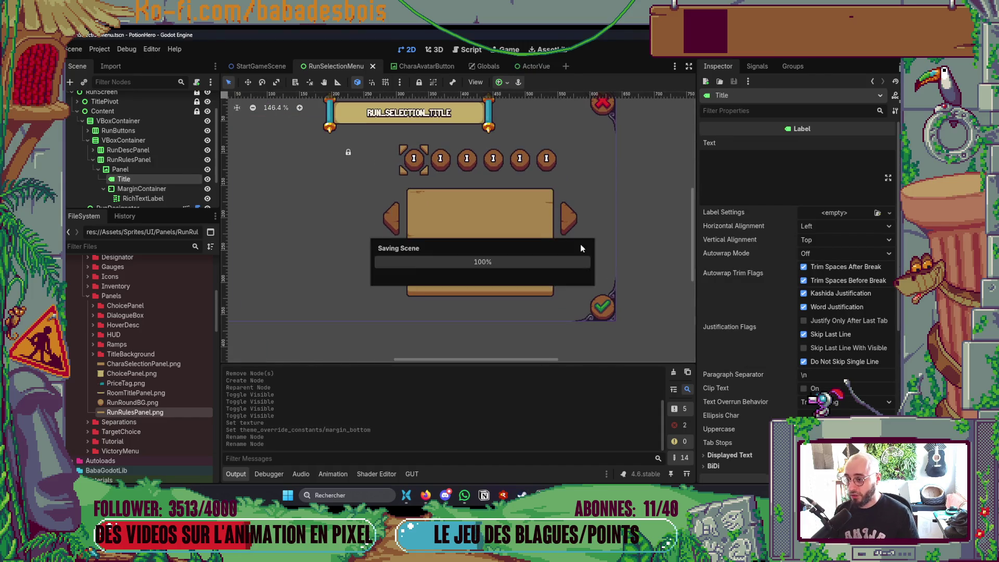
key(alt+Tab)
key(alt+Tab)
key(alt+Tab)
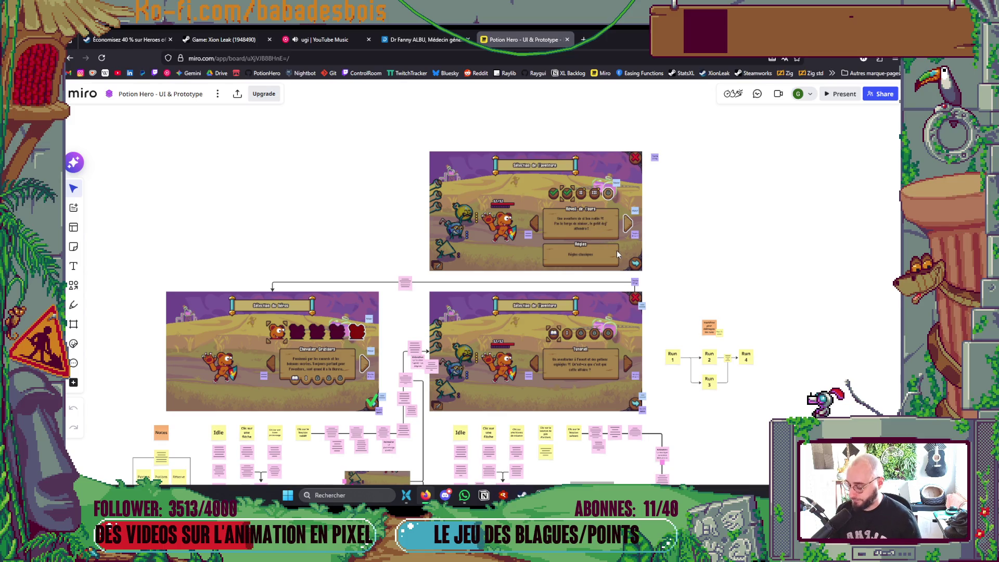
Step: Open Translations.csv in Neovim and jump to its last line
key(alt+Tab)
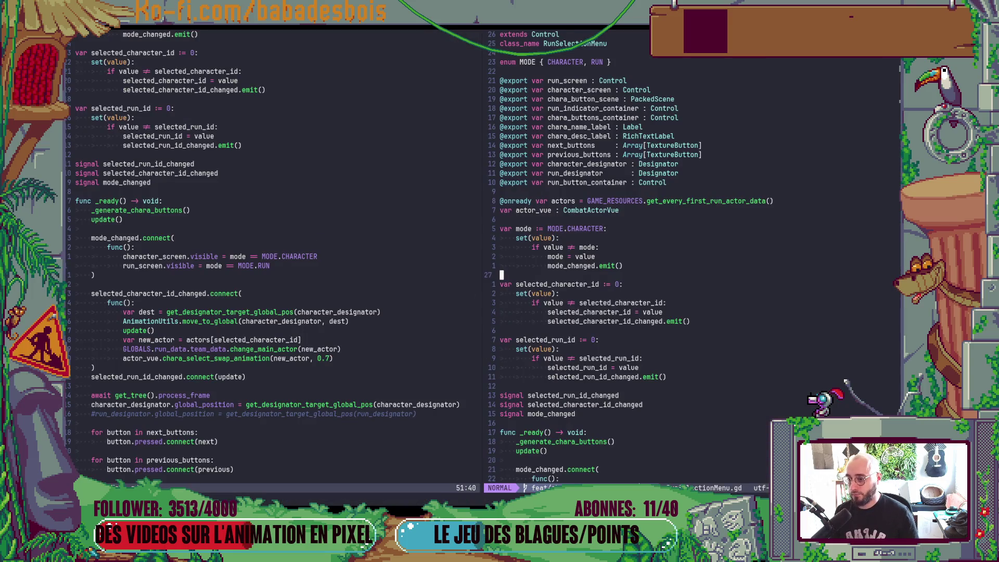
key(j)
key(space)
key(f)
key(f)
key(Up)
key(Return)
key(o)
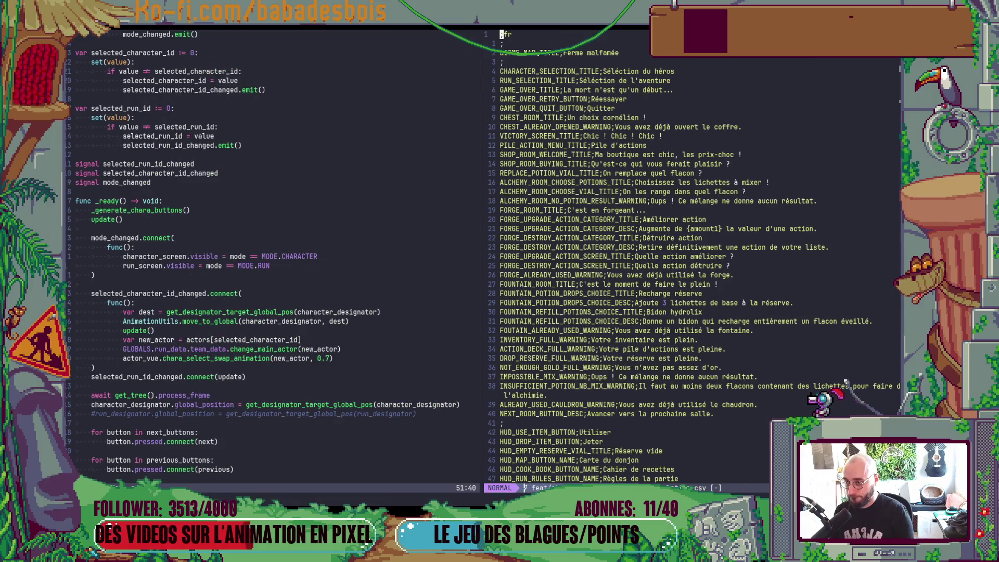
key(G)
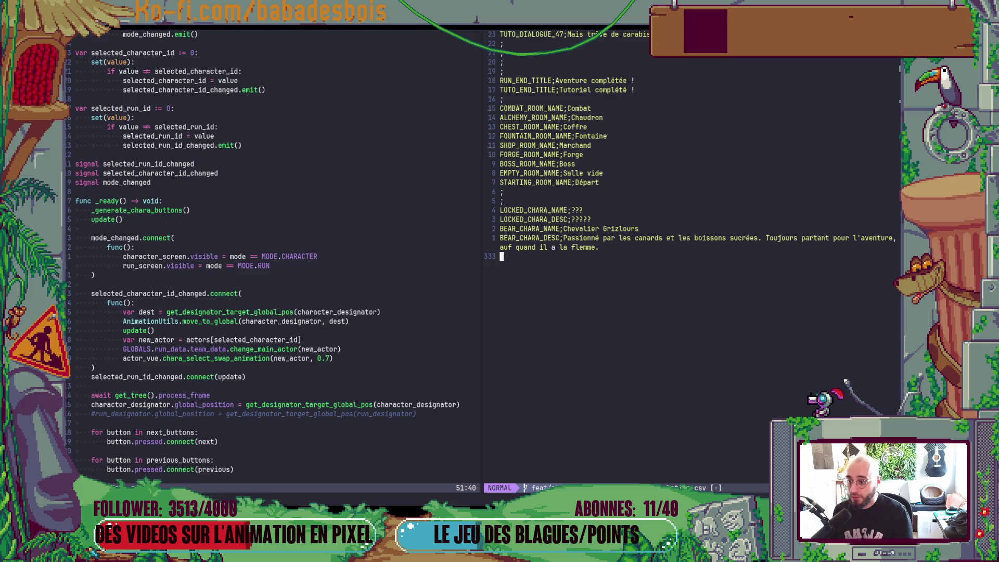
Step: Type a new RUN_RULES_TITLE; key entry on line 333, then return to Miro
key(i)
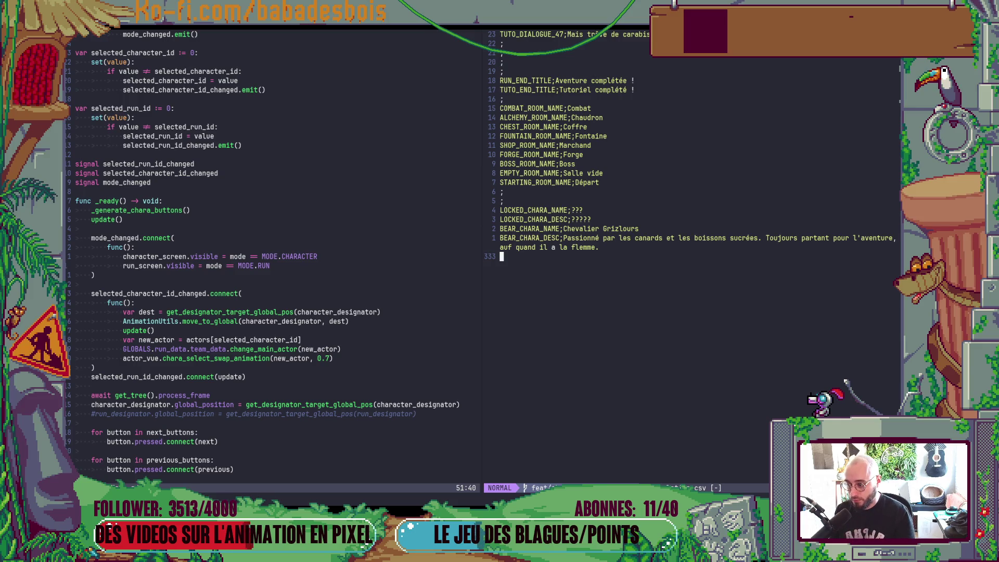
key(i)
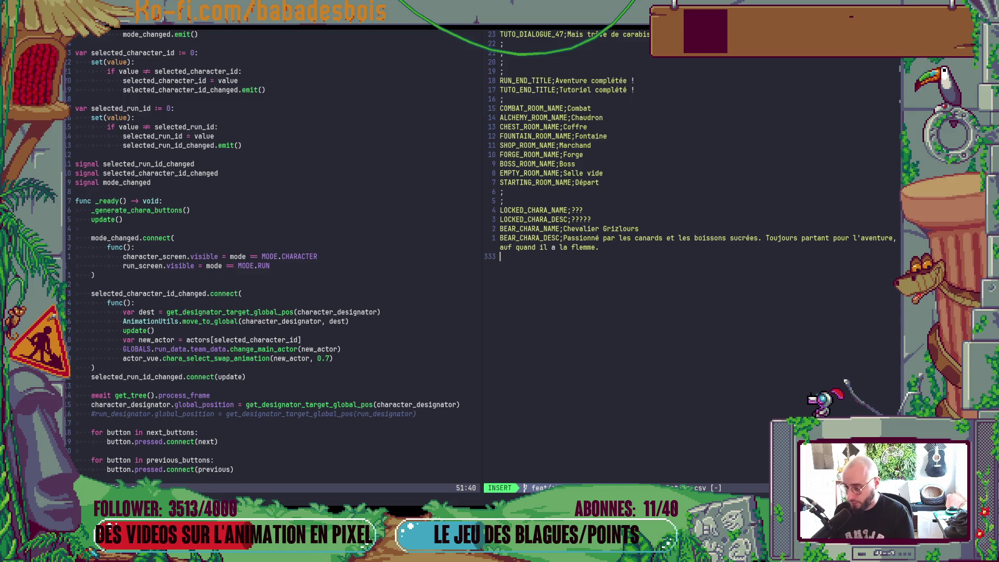
text(RUN)
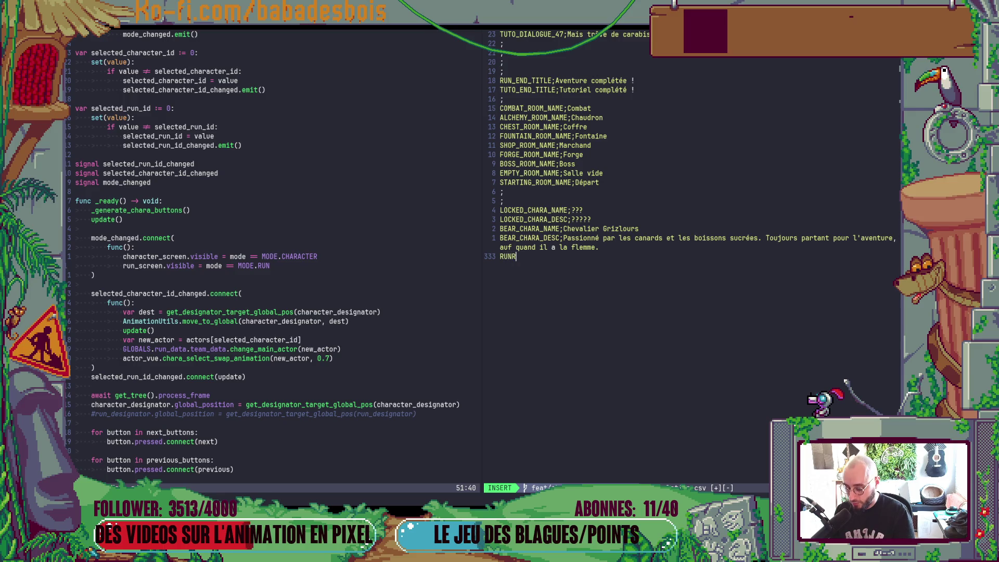
text(_RULES_TITLE)
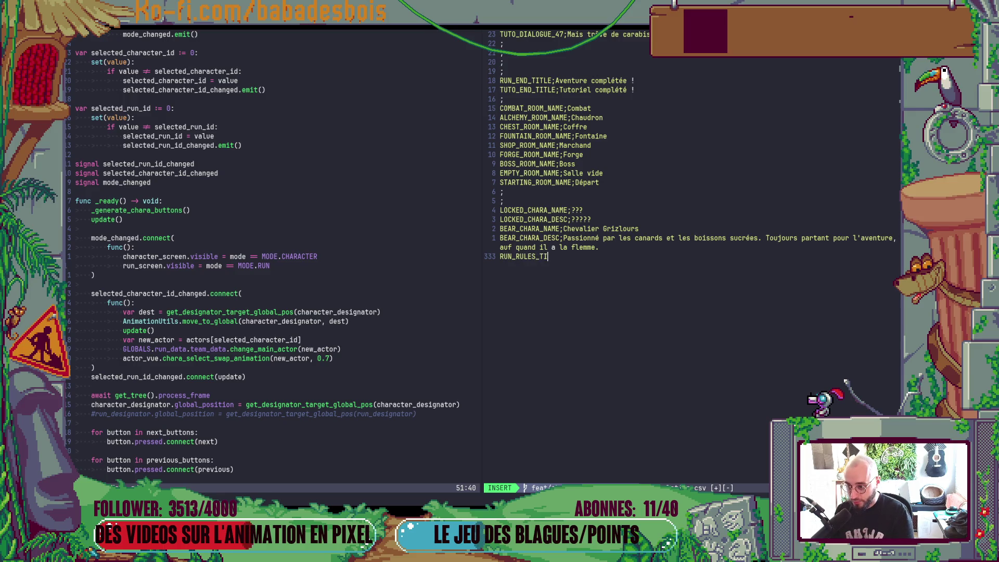
key(Escape)
key(0)
key(i)
key(Escape)
text(A;R)
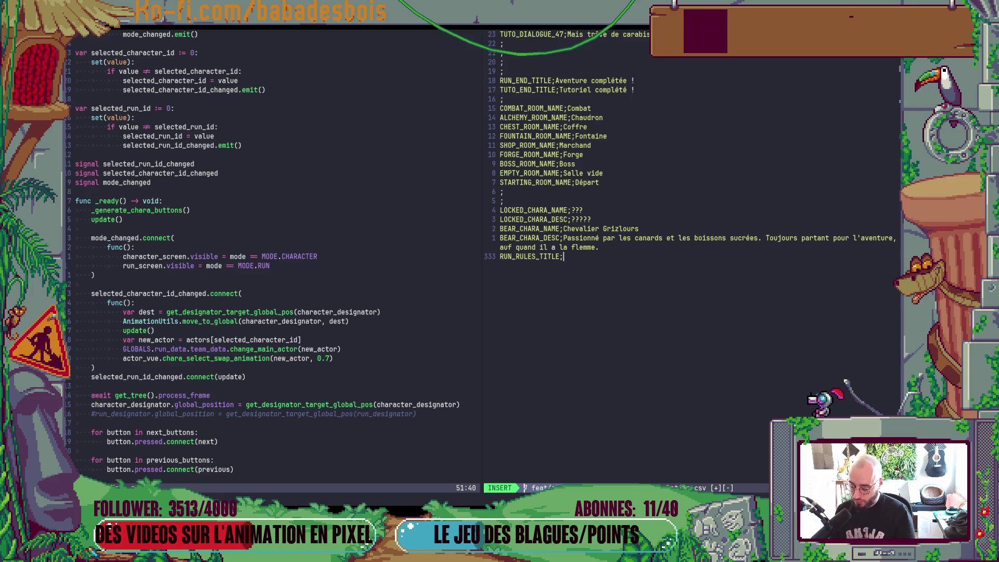
key(Escape)
key(alt+Tab)
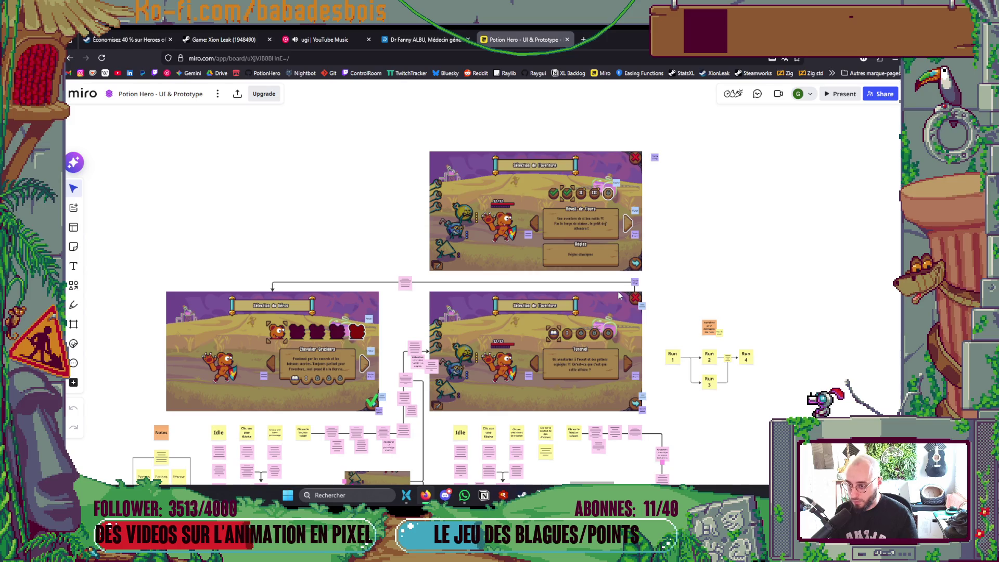
Step: Glance at Neovim, then go back to reviewing the Miro run selection mockups
key(alt+Tab)
key(alt+Tab)
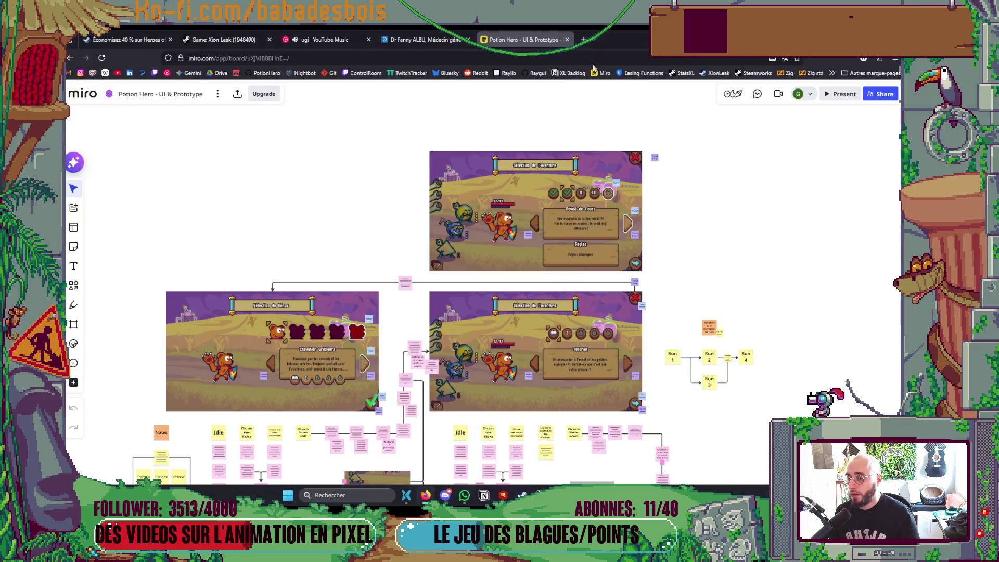
key(alt+Tab)
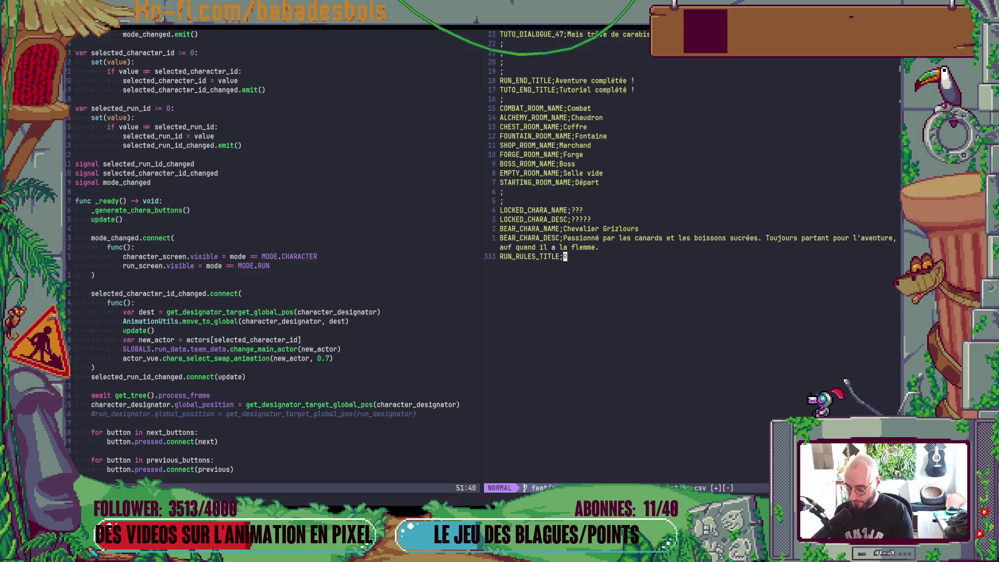
Step: Replace the stray R after the semicolon with the translation Règles
key(v)
key(p)
key(u)
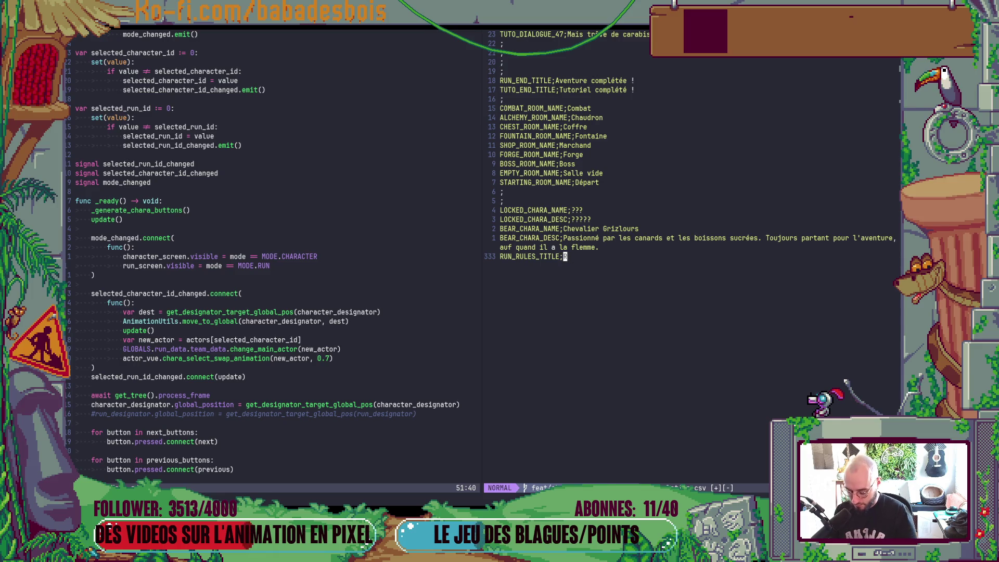
key(colon)
key(Escape)
key(v)
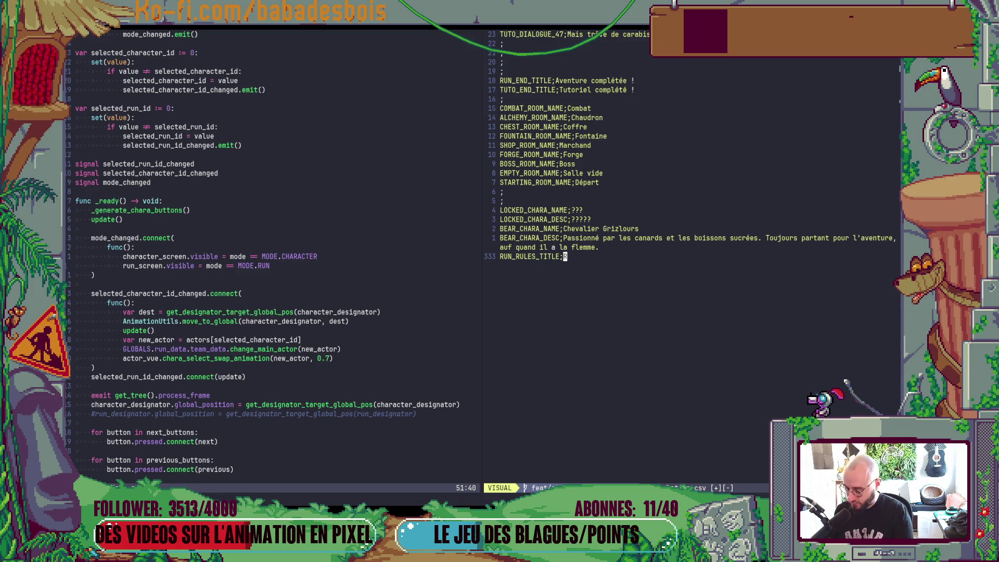
text(cRègles)
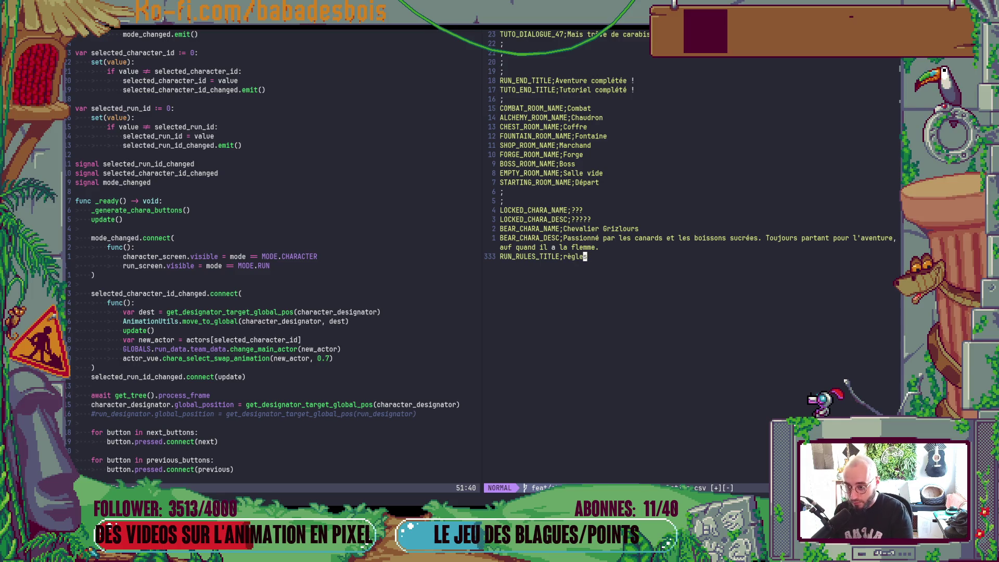
key(Escape)
text(bl:q)
key(Return)
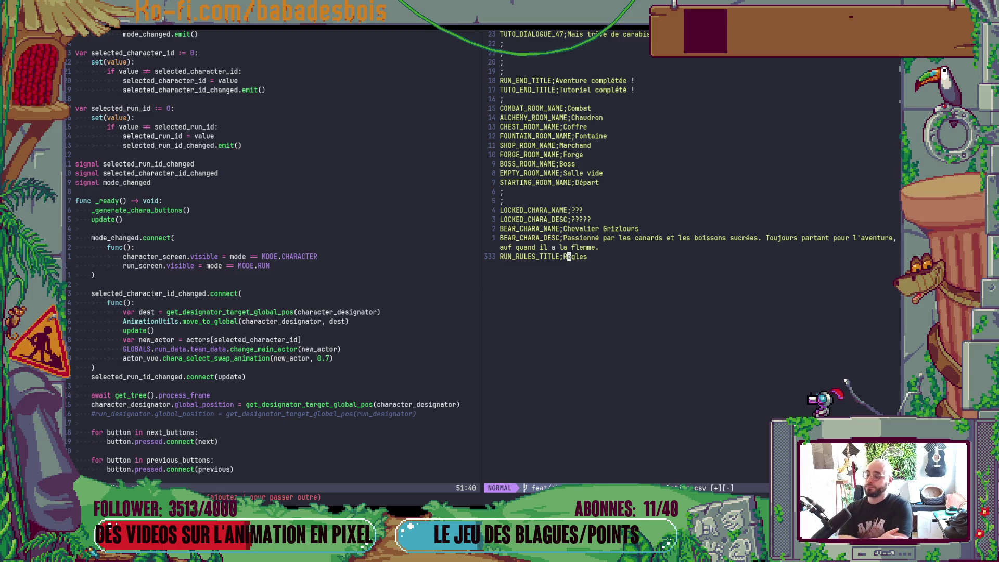
Step: Save the CSV with :w and yank the RUN_RULES_TITLE key
text(:)
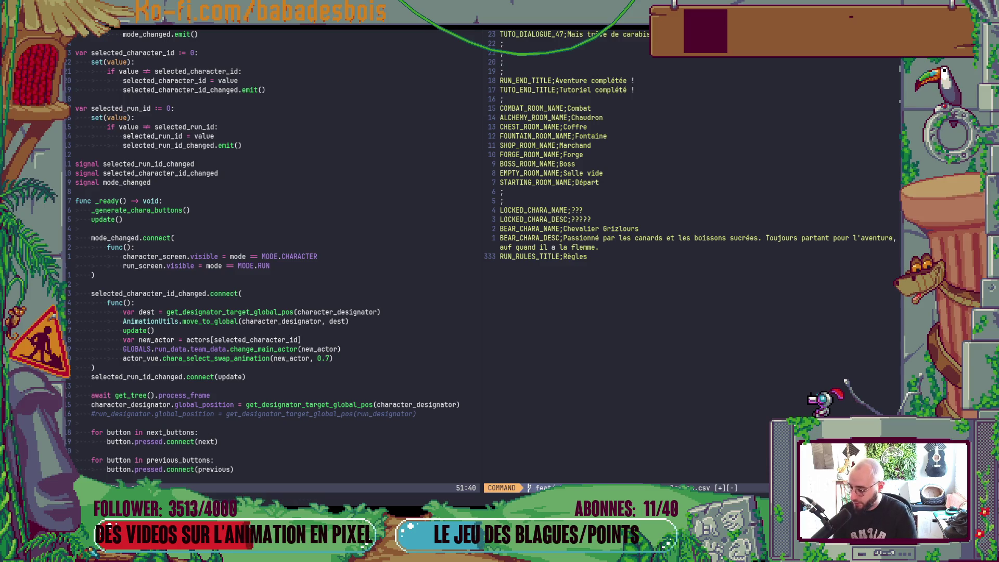
text(w)
key(Return)
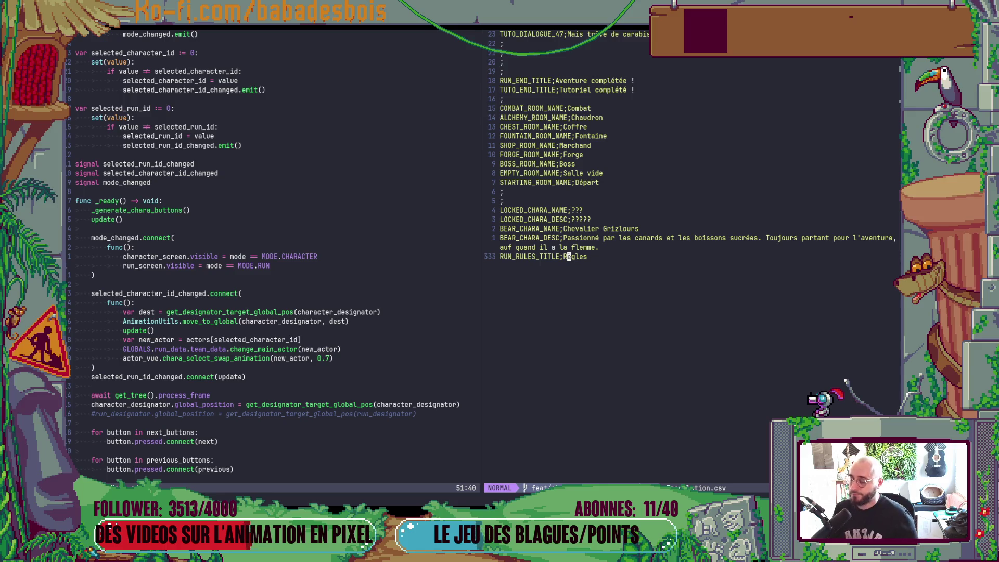
key(0)
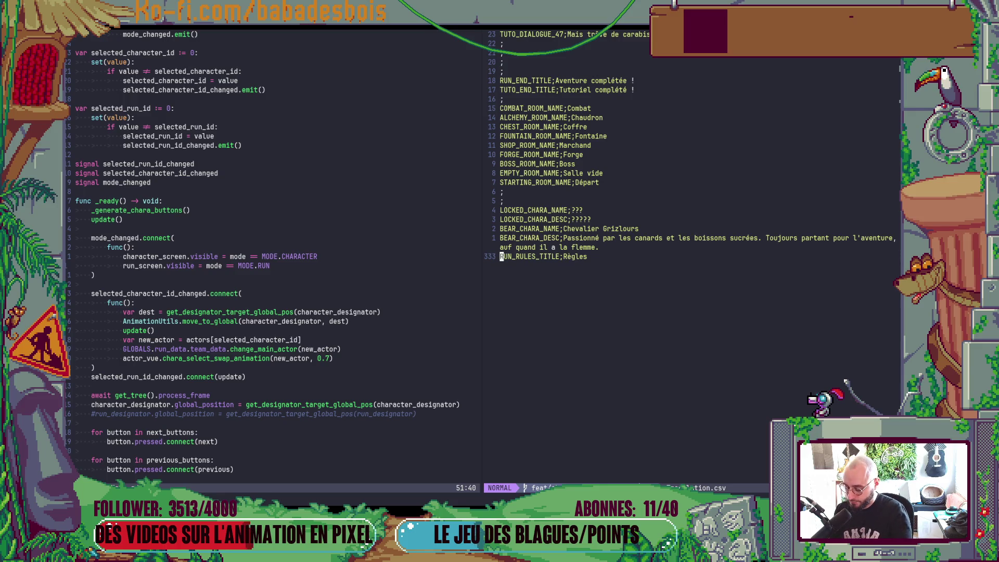
text(yiw)
key(alt+Tab)
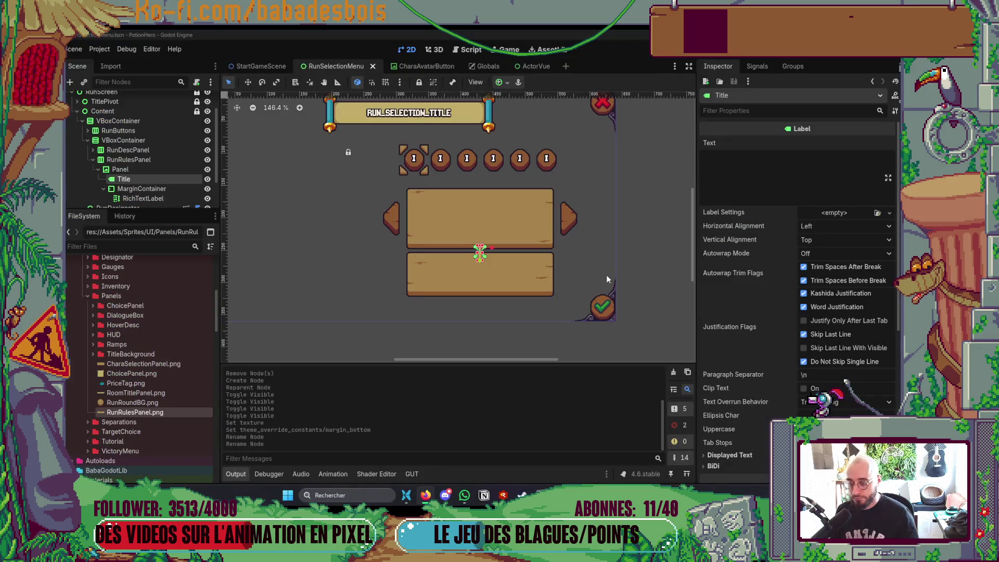
Step: Paste RUN_RULES_TITLE as the Title label's text and save the scene
click(829, 163)
text(RUN_RULES_TITLE)
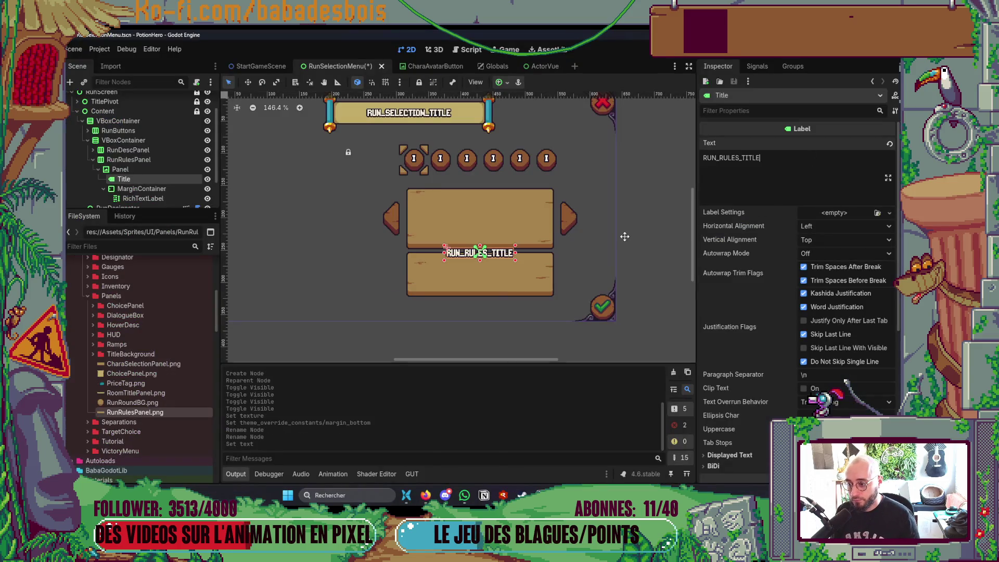
click(649, 259)
scroll(593, 267, up, 4)
key(ctrl+s)
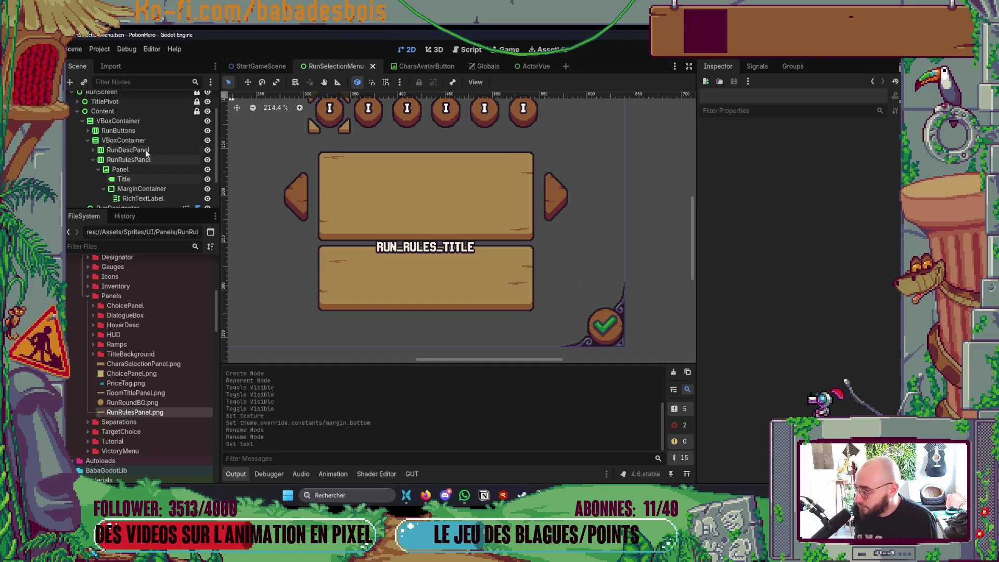
Step: Enable the VBoxContainer's Theme Overrides > Constants > Separation override, set to 7
click(485, 282)
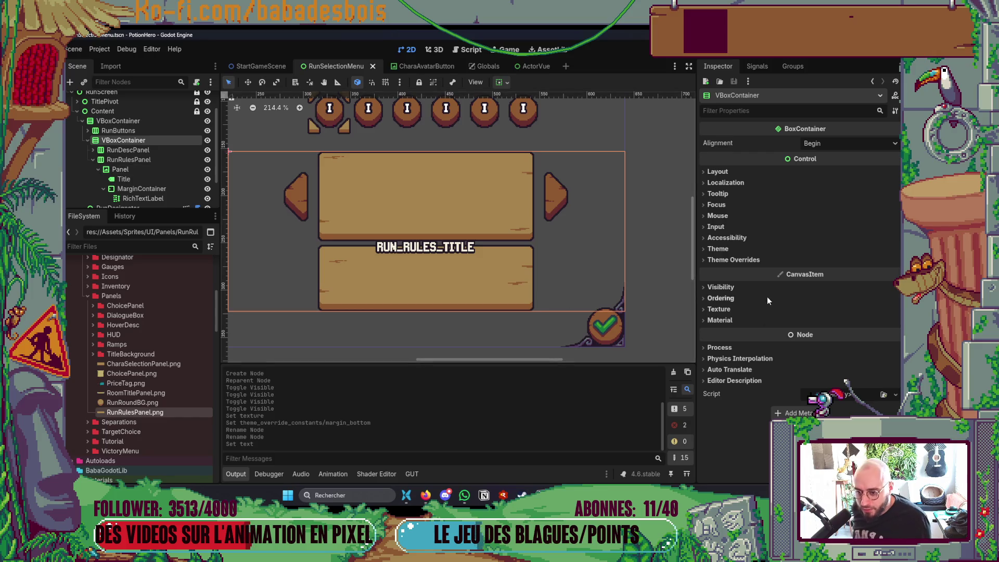
click(733, 260)
click(728, 270)
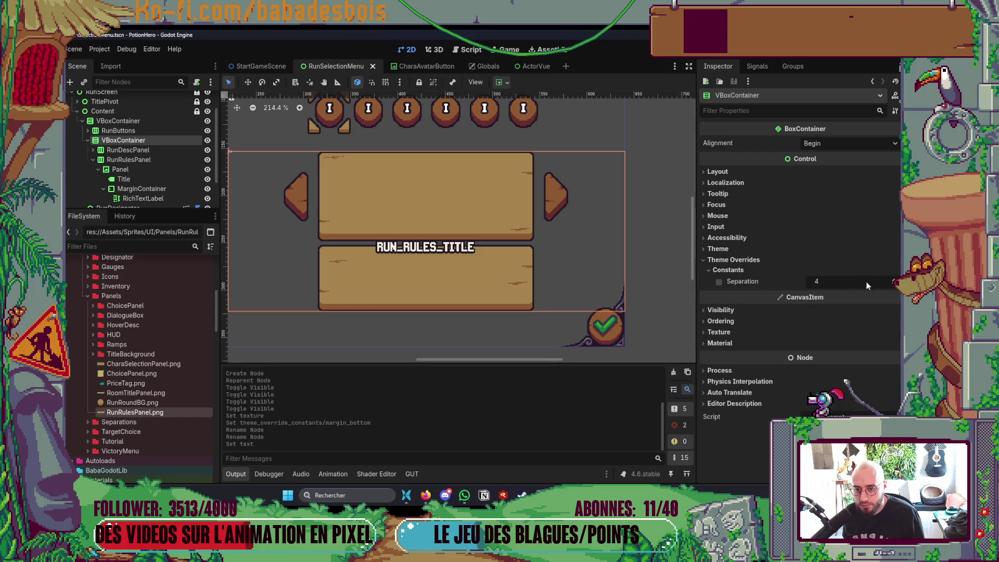
click(718, 281)
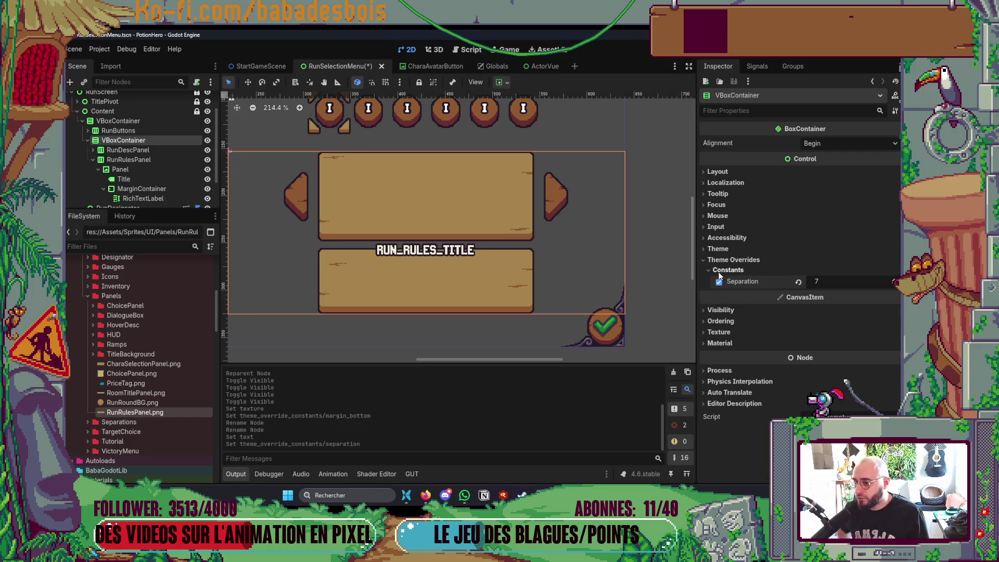
click(665, 283)
scroll(665, 283, down, 4)
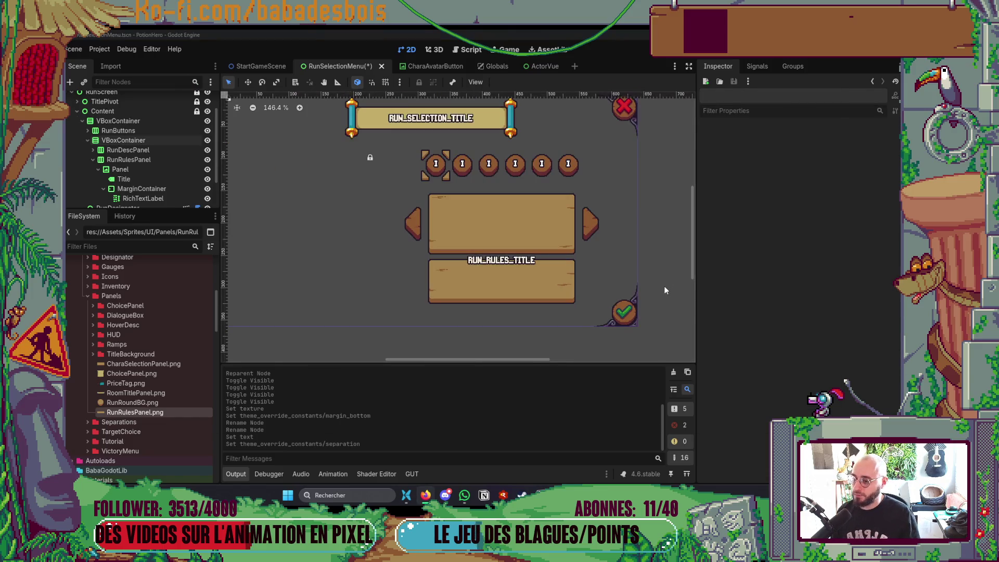
key(alt+Tab)
key(alt+Tab)
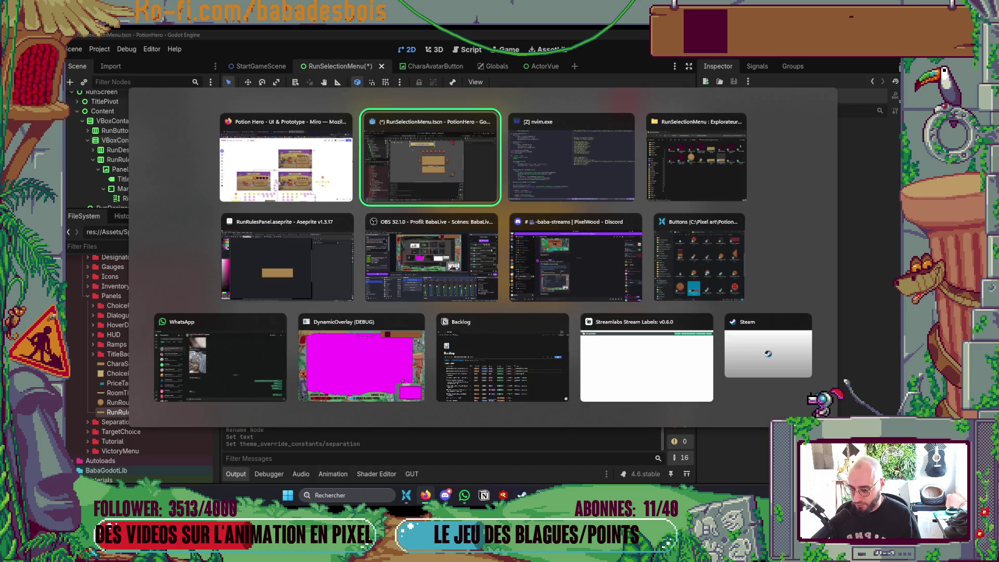
Step: Open the selection_perso mockup in Aseprite and draw a vertical line through the gap between boards
key(Tab)
key(Tab)
key(Tab)
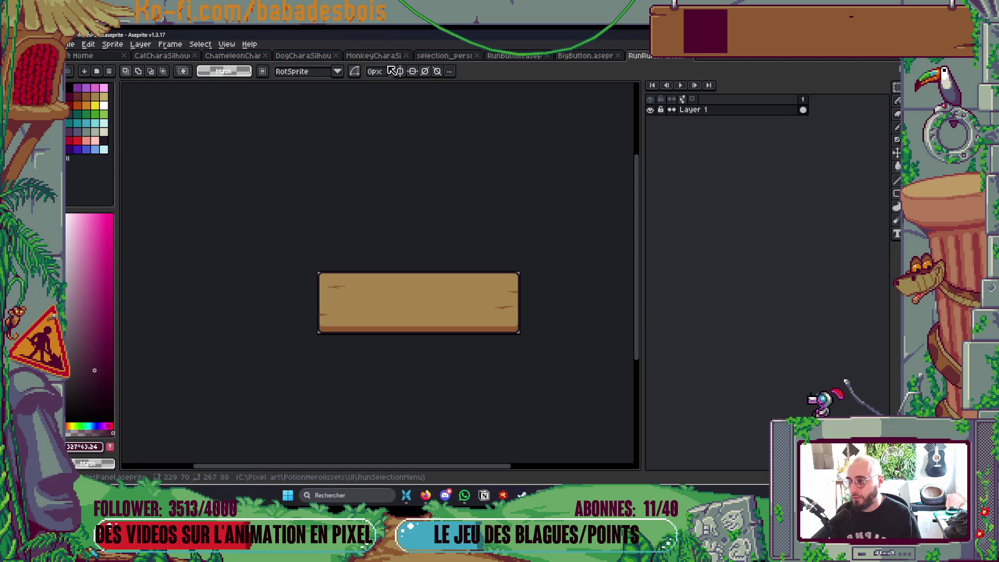
click(442, 55)
scroll(427, 234, up, 2)
scroll(428, 234, up, 1)
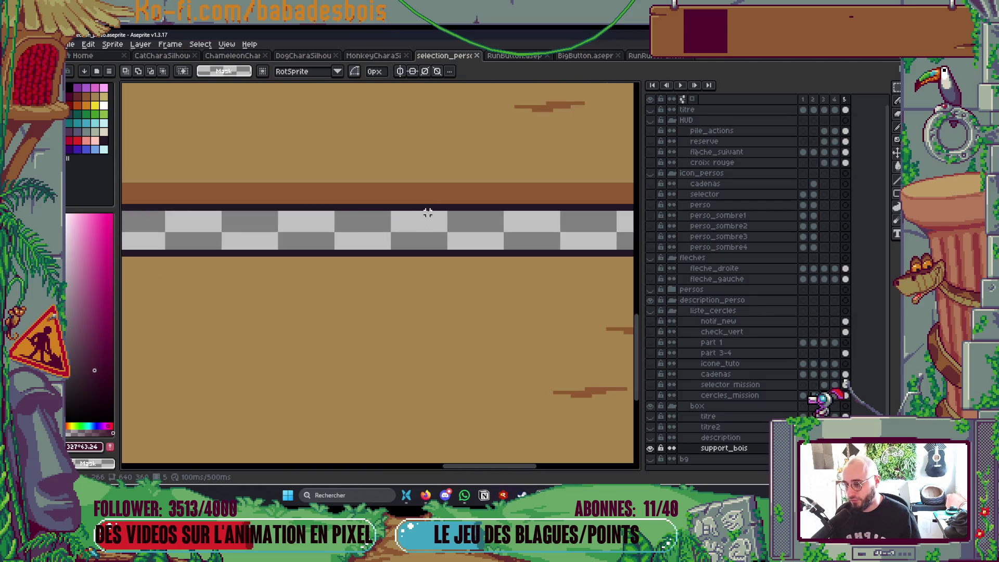
drag(428, 210, 428, 249)
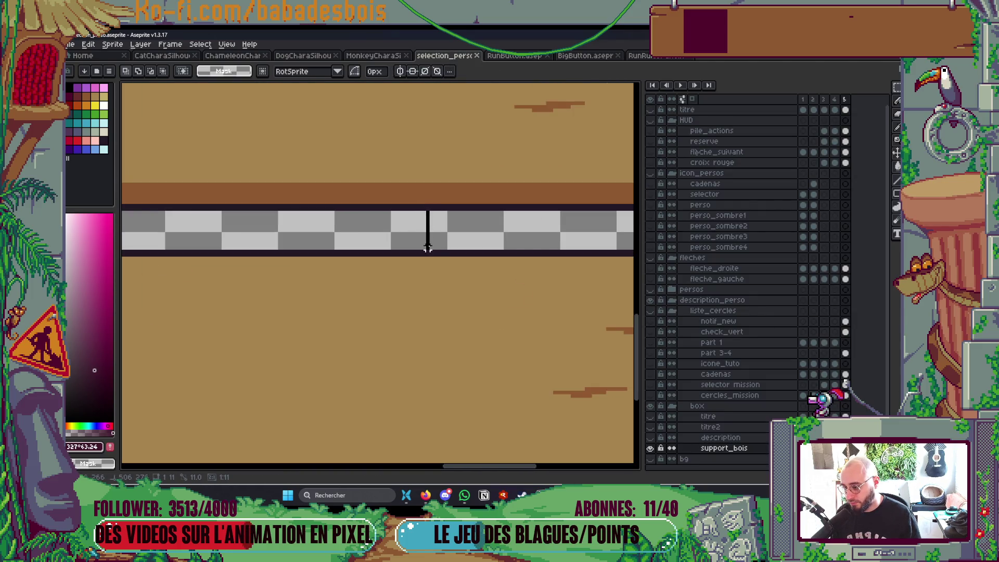
key(alt+Tab)
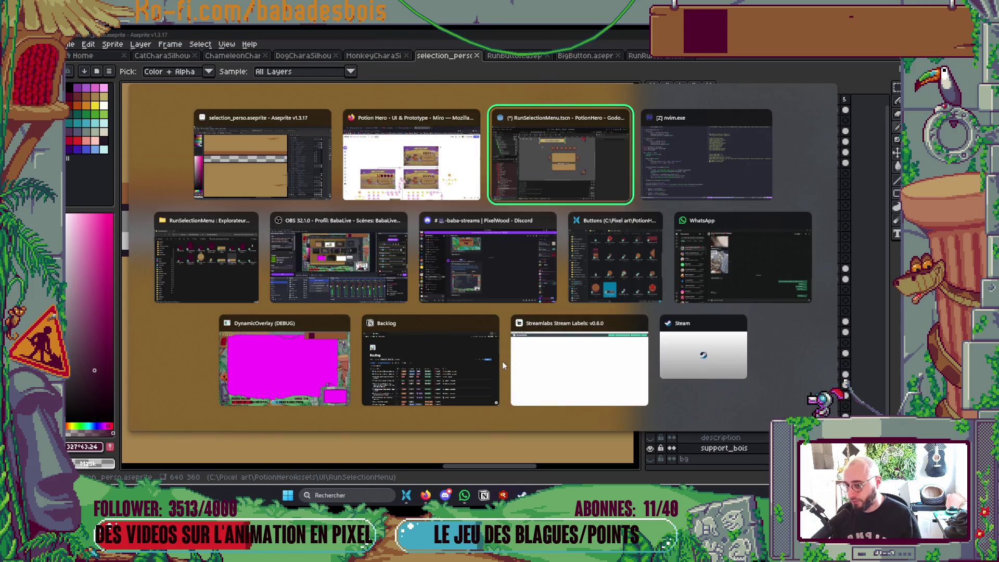
key(alt+Tab)
scroll(577, 210, up, 5)
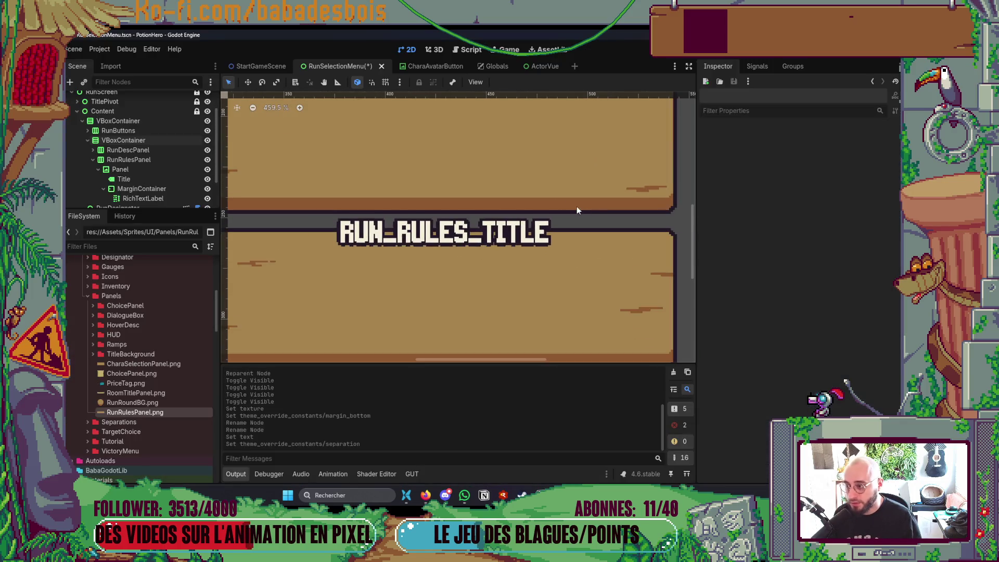
Step: Measure the gap between the wooden panels with the Ruler tool: 7 px
click(338, 81)
scroll(578, 218, up, 3)
drag(567, 219, 569, 246)
scroll(568, 246, down, 3)
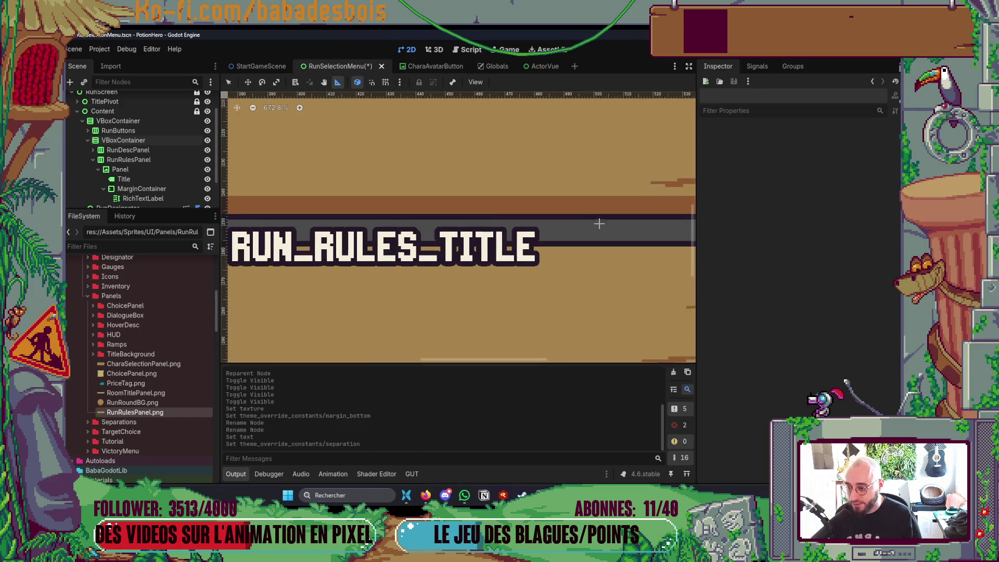
Step: Set the VBoxContainer's Separation override to 11 and save
click(123, 140)
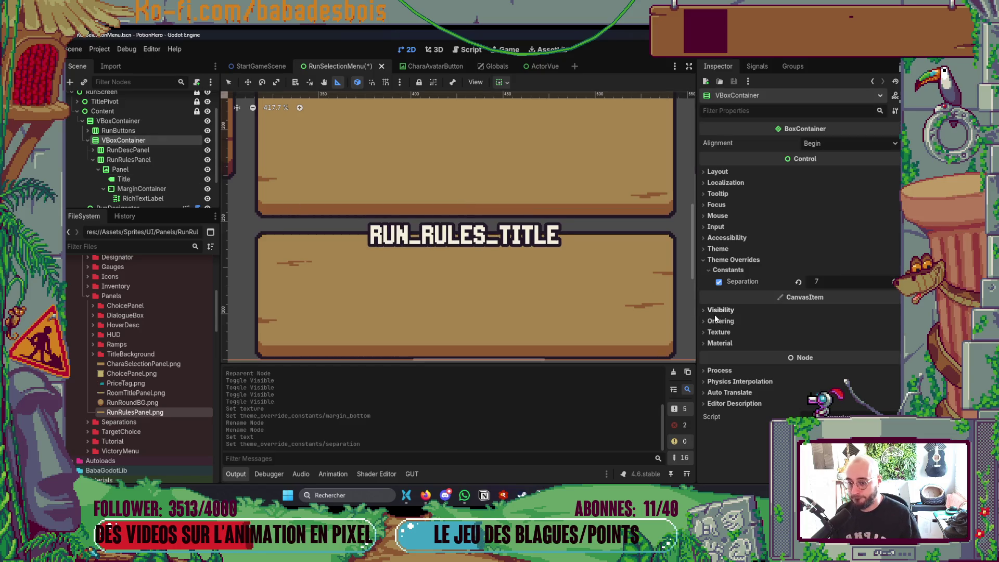
click(830, 284)
text(11)
key(Return)
key(ctrl+s)
Step: Return to the Select tool, check the new panel spacing, and save the scene
scroll(550, 236, down, 3)
scroll(550, 237, down, 1)
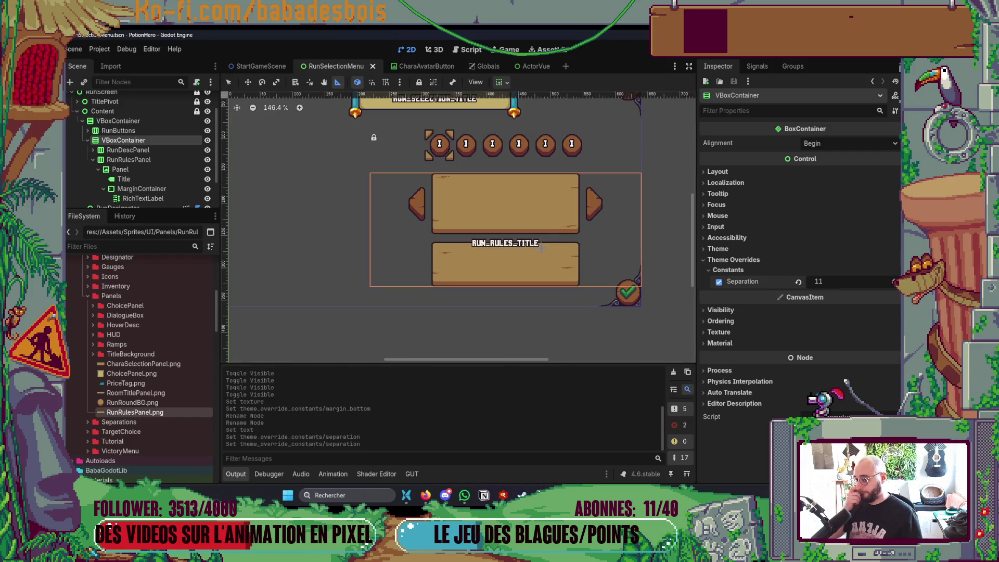
click(229, 81)
click(466, 315)
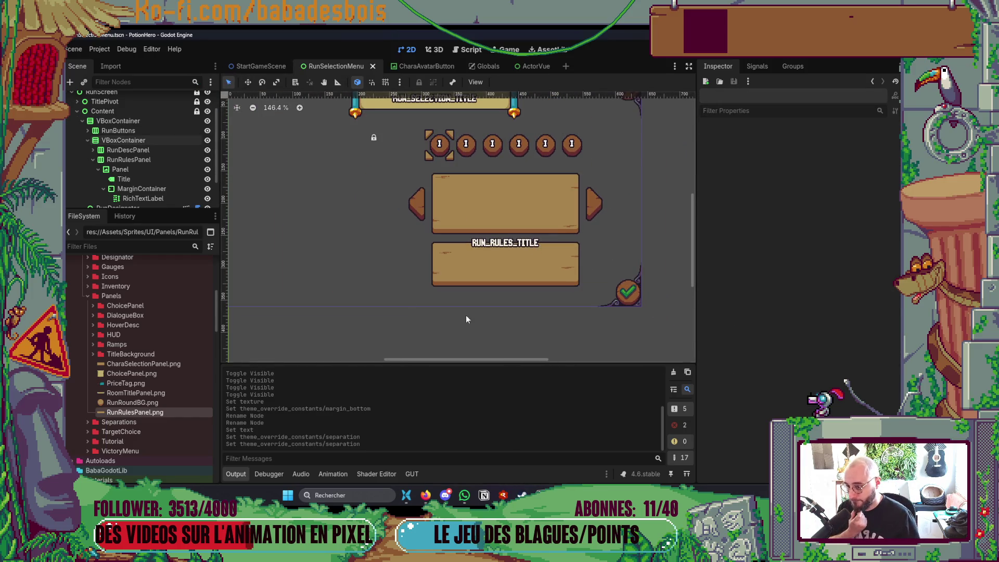
scroll(466, 314, down, 4)
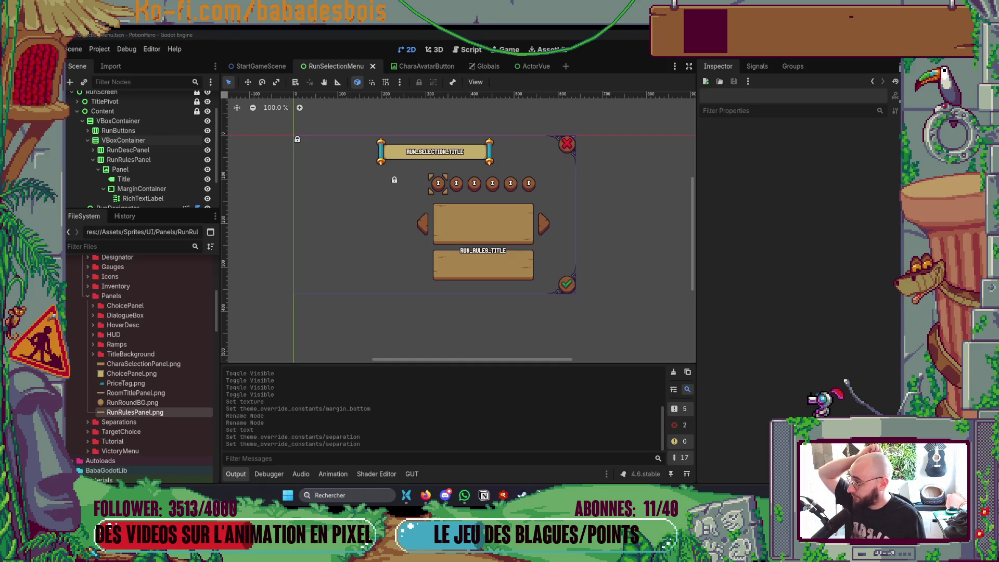
scroll(419, 285, down, 1)
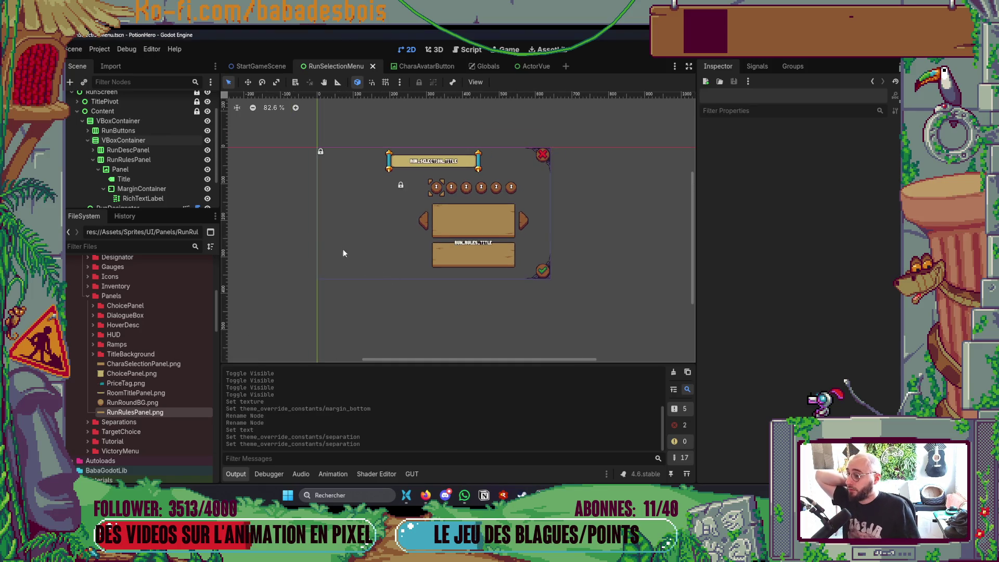
scroll(177, 171, down, 1)
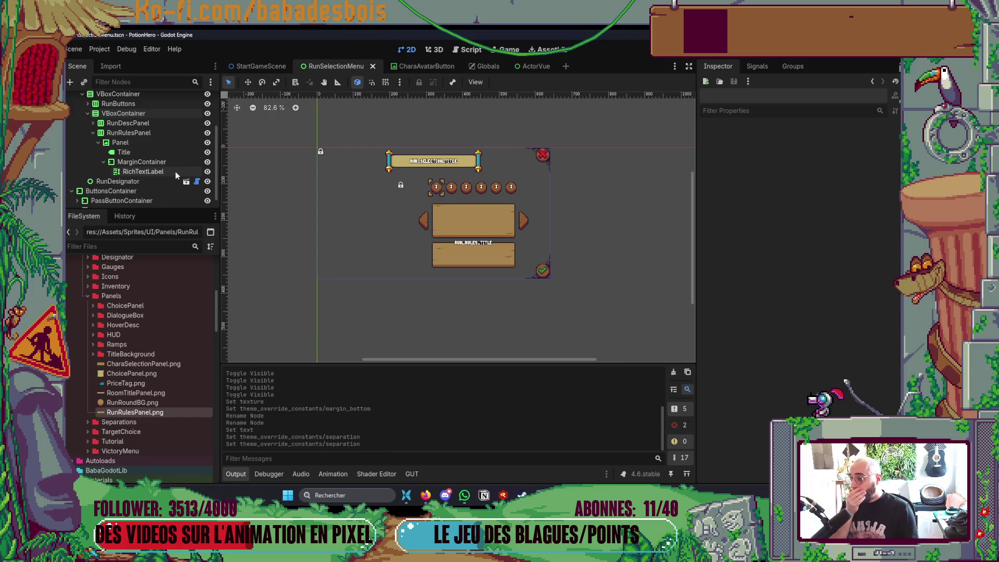
scroll(498, 194, up, 1)
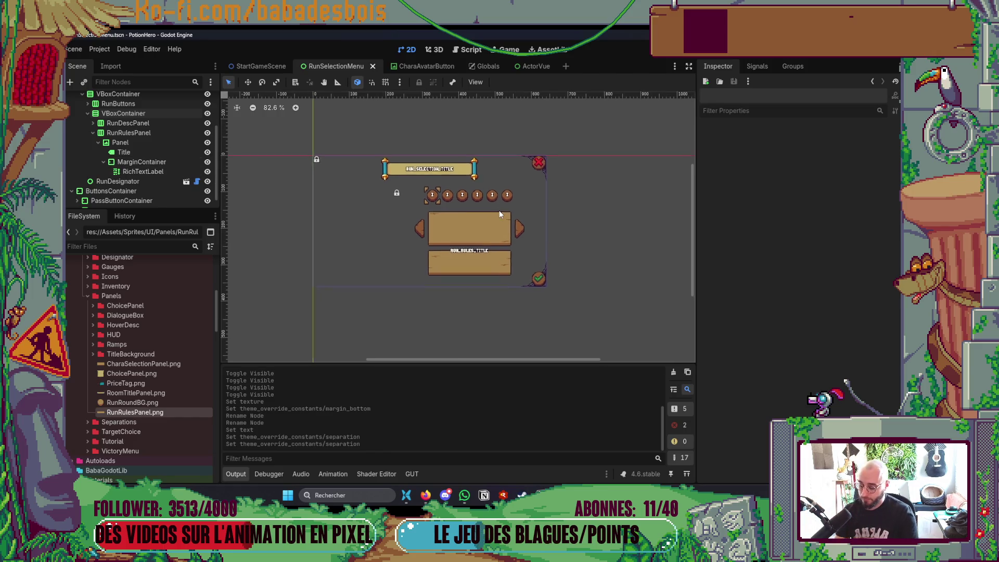
key(ctrl+s)
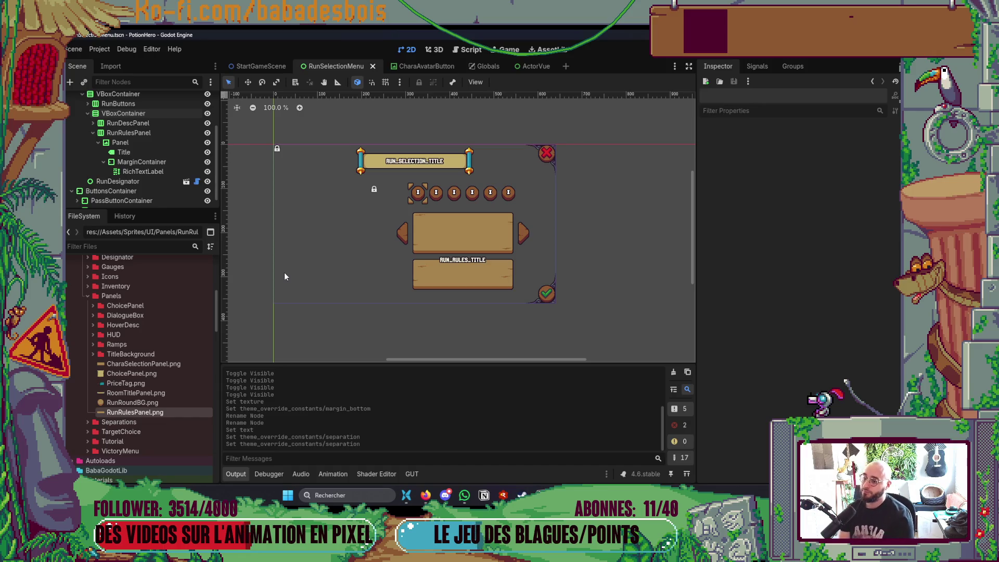
key(alt+Tab)
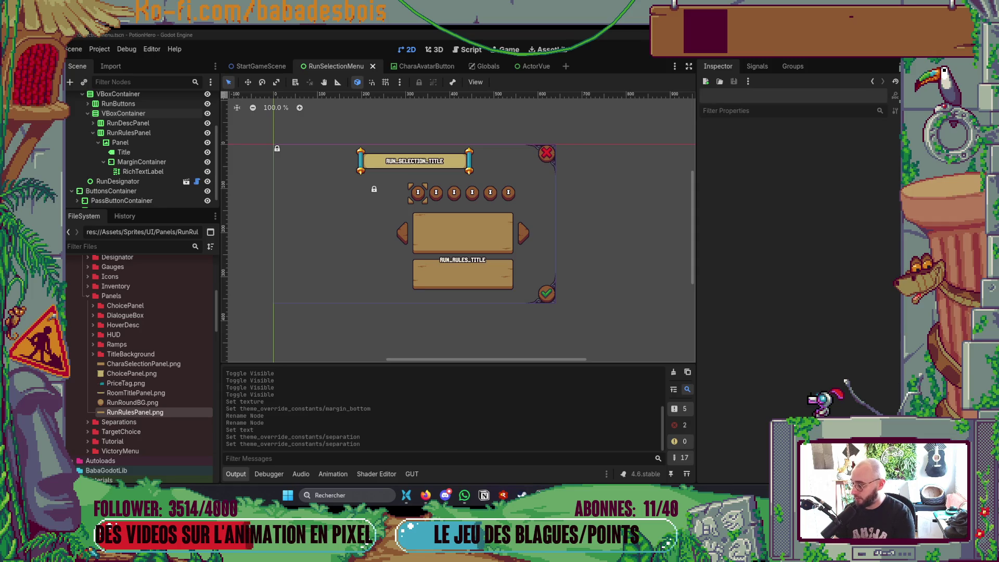
key(alt+Tab)
key(alt+Tab)
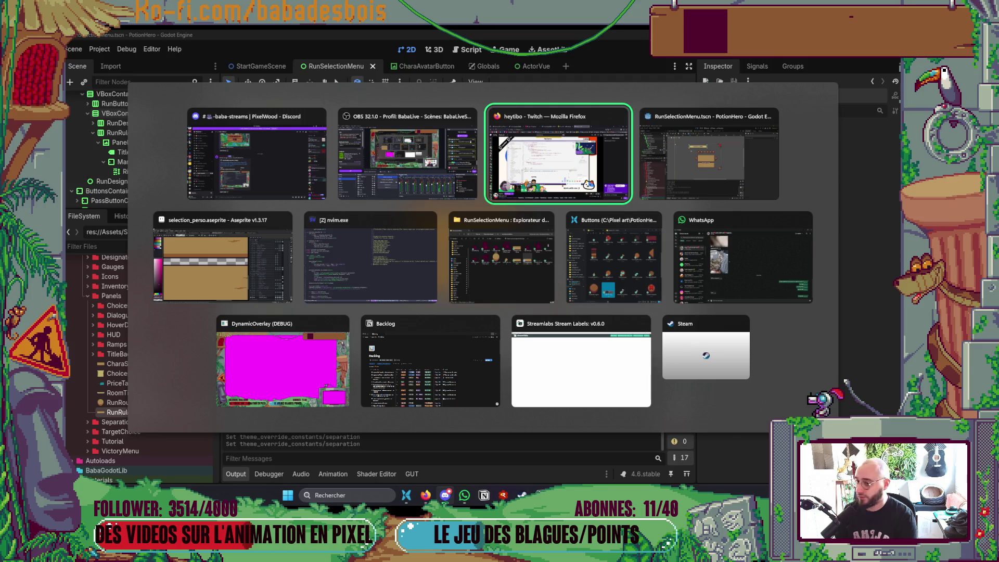
key(Escape)
key(alt+Tab)
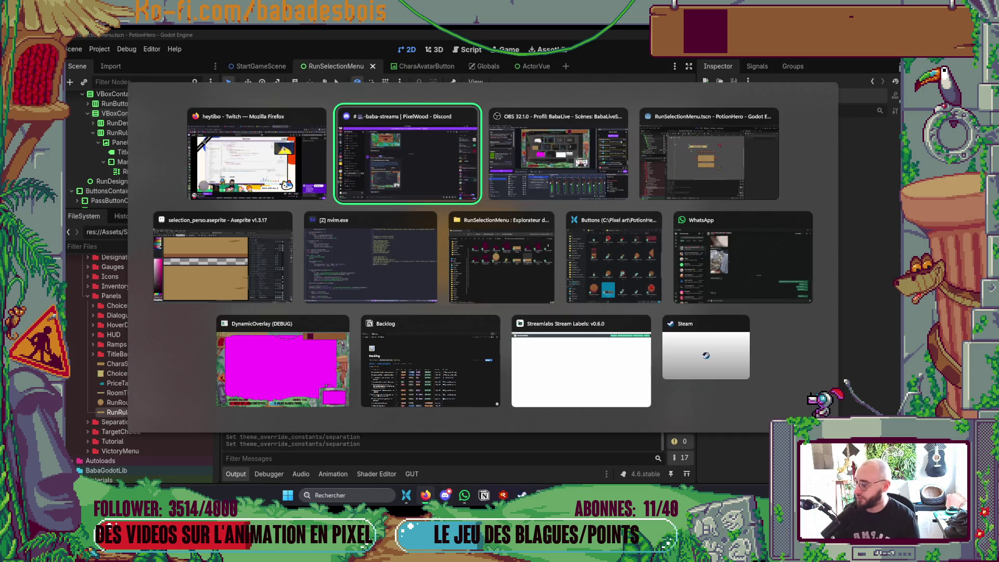
key(alt+Tab)
key(alt+shift+Tab)
key(alt+shift+Tab)
key(alt+Tab)
key(alt+Tab)
key(Escape)
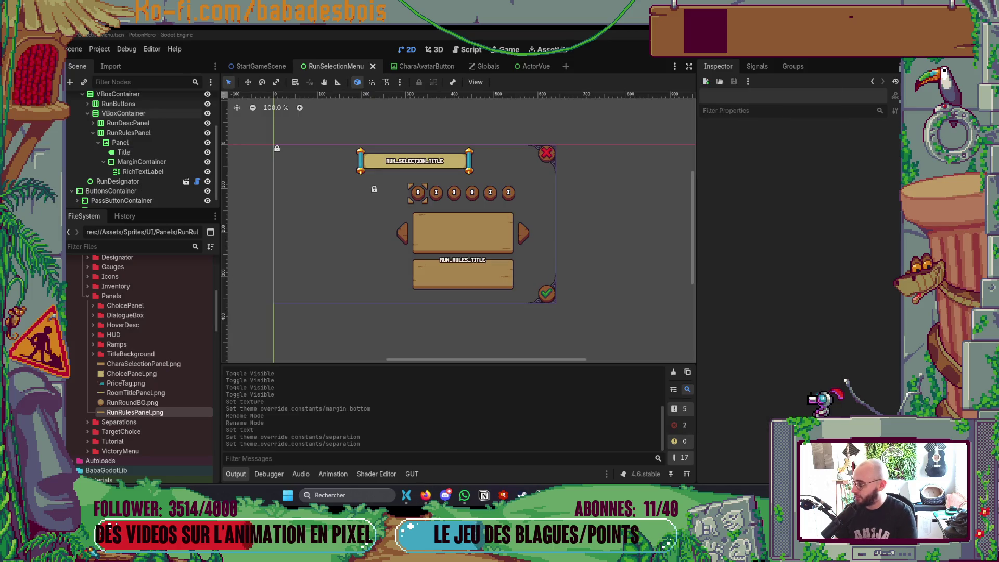